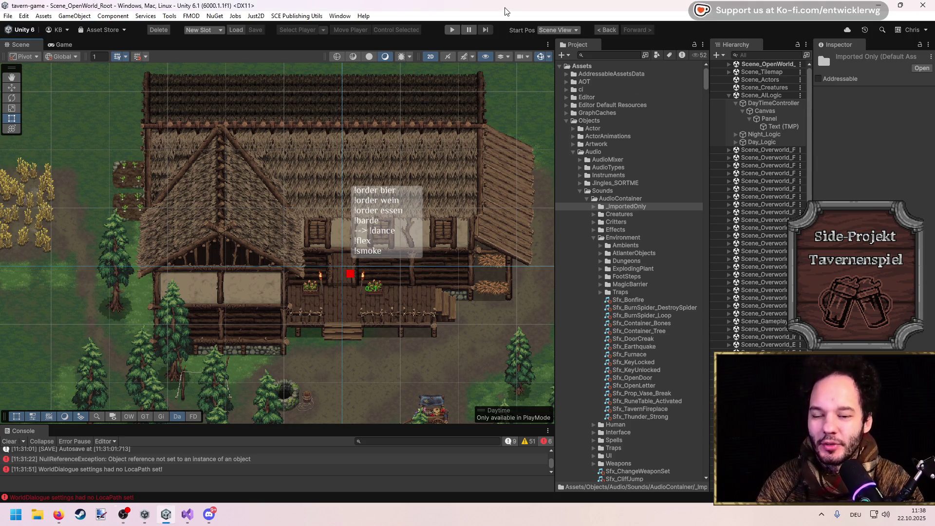
Pan to the wheat field, select the turnip plant in the garden bed, and widen the Hierarchy.
drag(409, 200, 496, 171)
scroll(368, 185, up, 5)
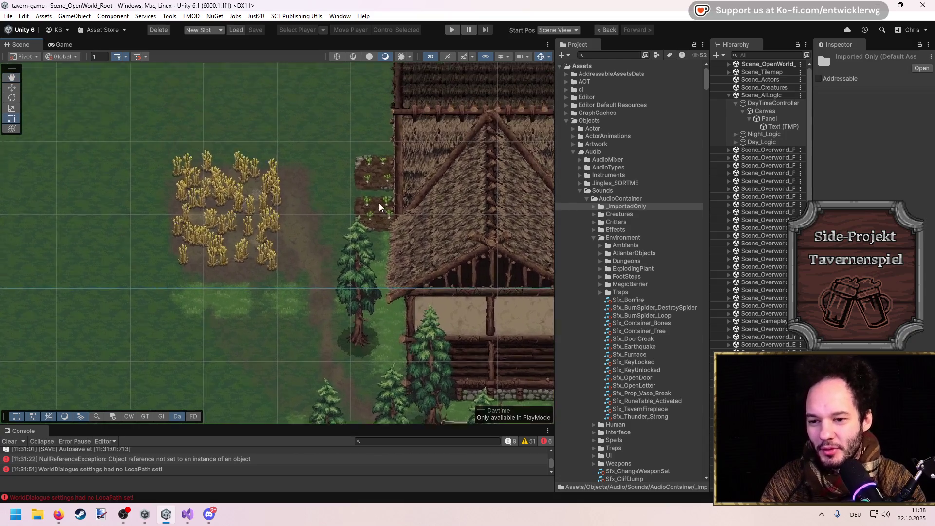
click(369, 179)
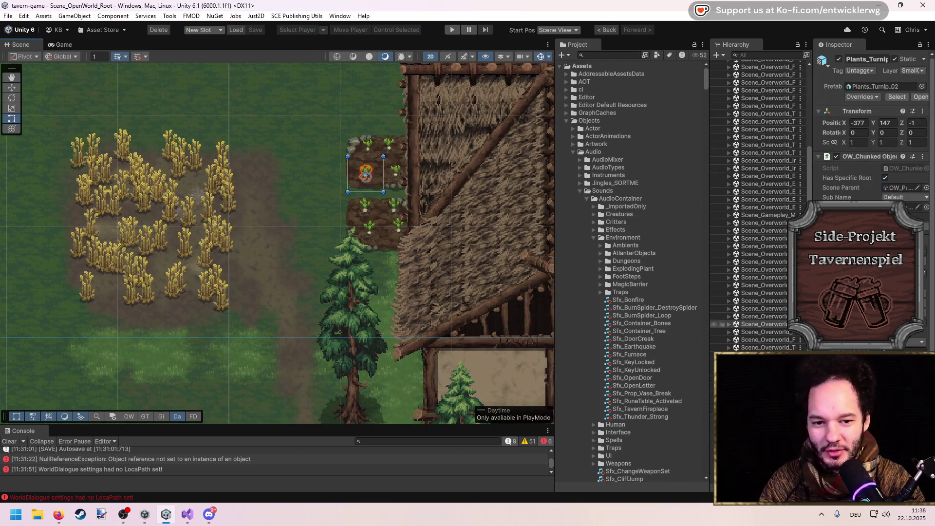
drag(709, 281, 706, 281)
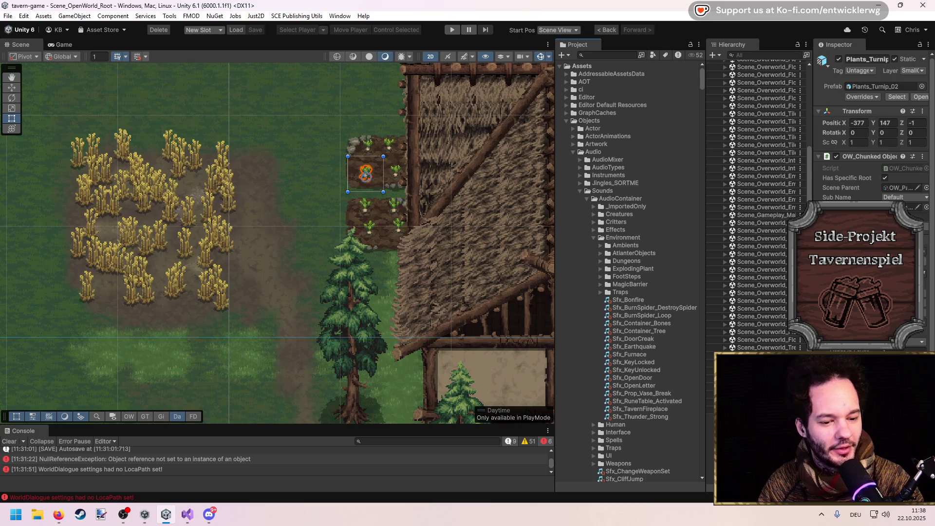
Switch between the code editor and Unity, glancing over the Console.
key(alt+Tab)
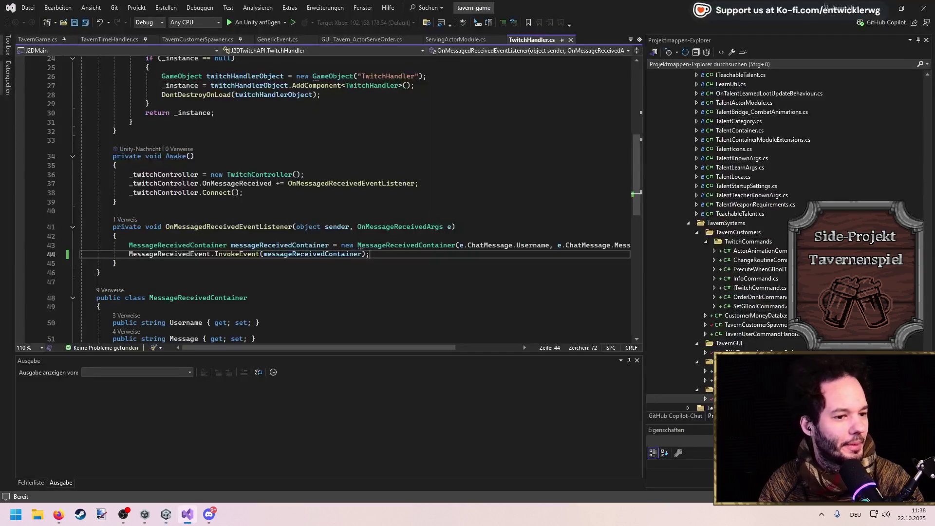
key(alt+Tab)
key(alt+Tab)
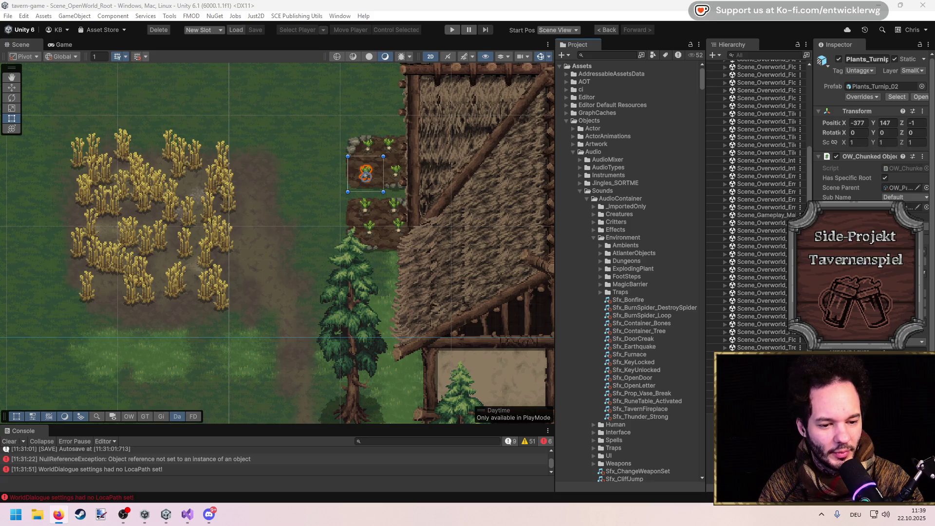
key(alt+Tab)
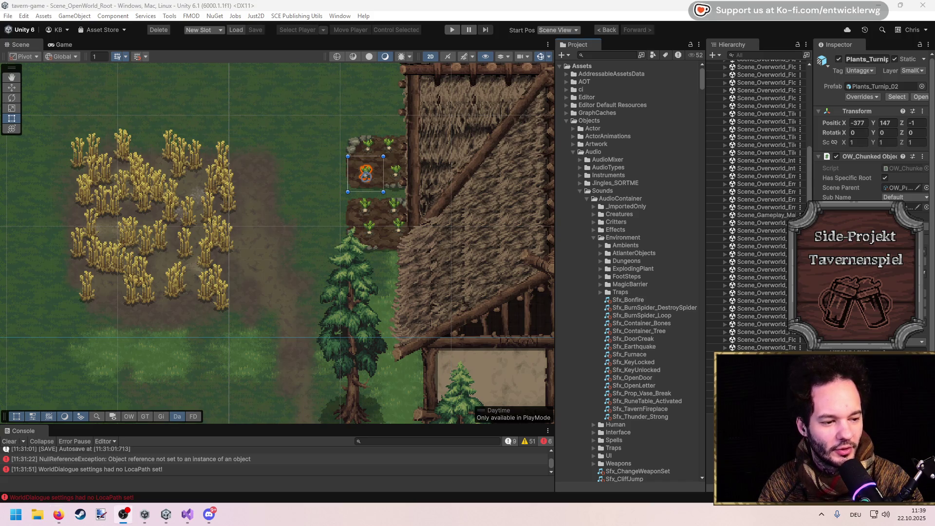
key(alt+Tab)
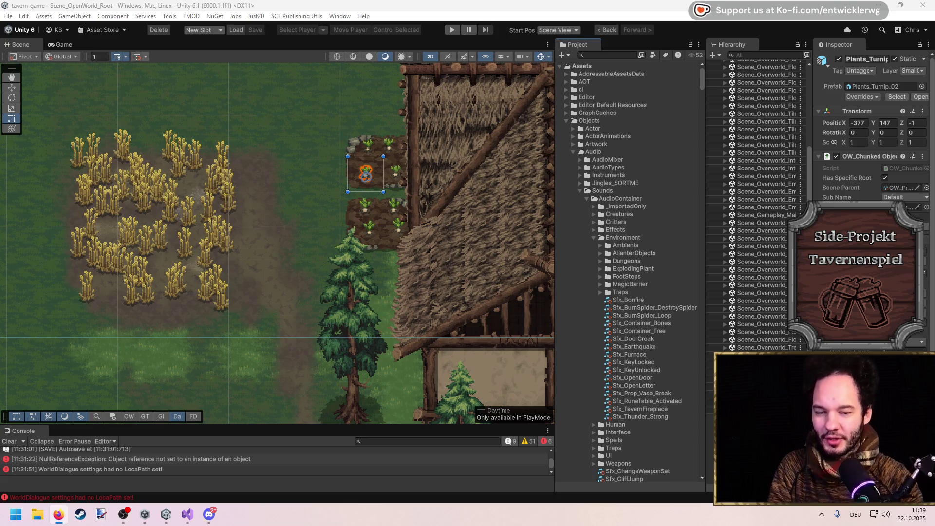
scroll(389, 325, down, 4)
scroll(326, 270, up, 3)
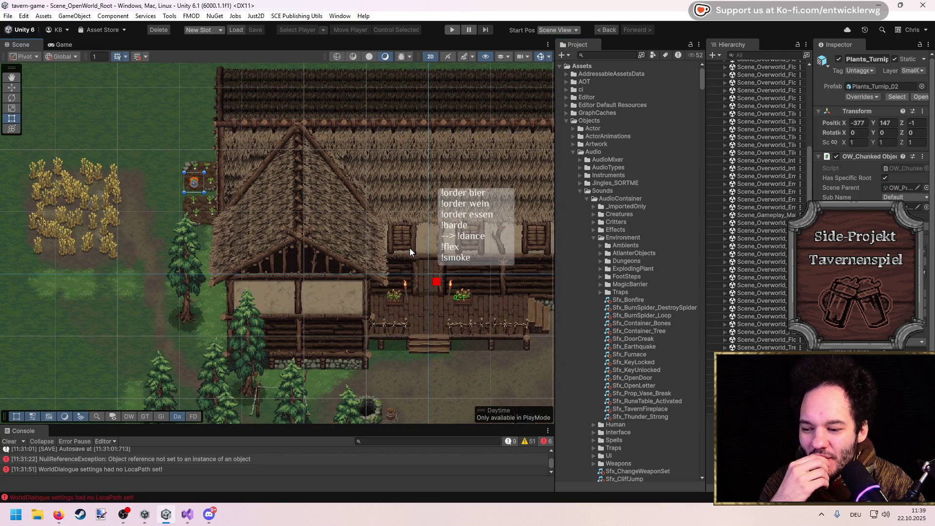
Show the NullReferenceException's stack trace and open TavernCustomerSpawner.cs at line 177.
click(168, 460)
drag(236, 428, 238, 327)
scroll(271, 463, down, 1)
scroll(217, 467, up, 1)
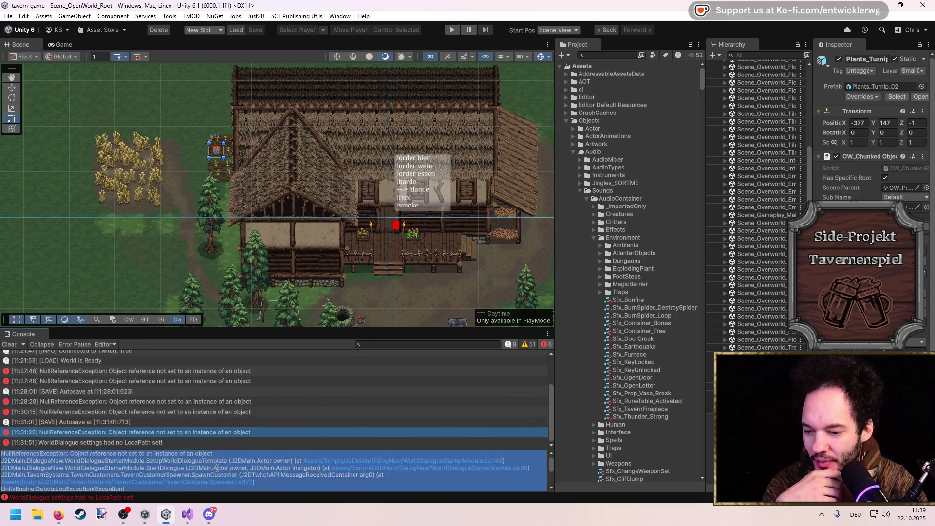
scroll(220, 487, up, 1)
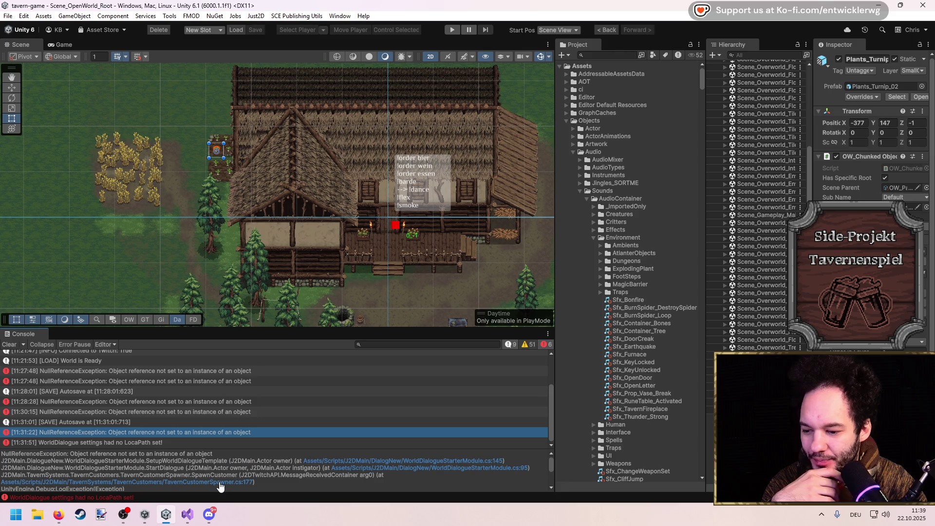
click(251, 483)
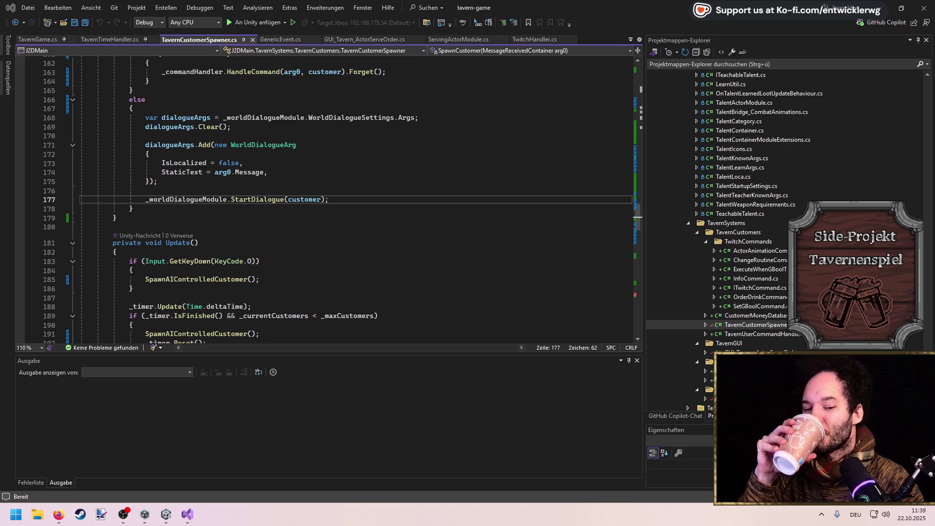
Save the spawner script and open WorldDialogueStarterModule.cs at line 145 from the stack trace.
click(325, 181)
key(ctrl+s)
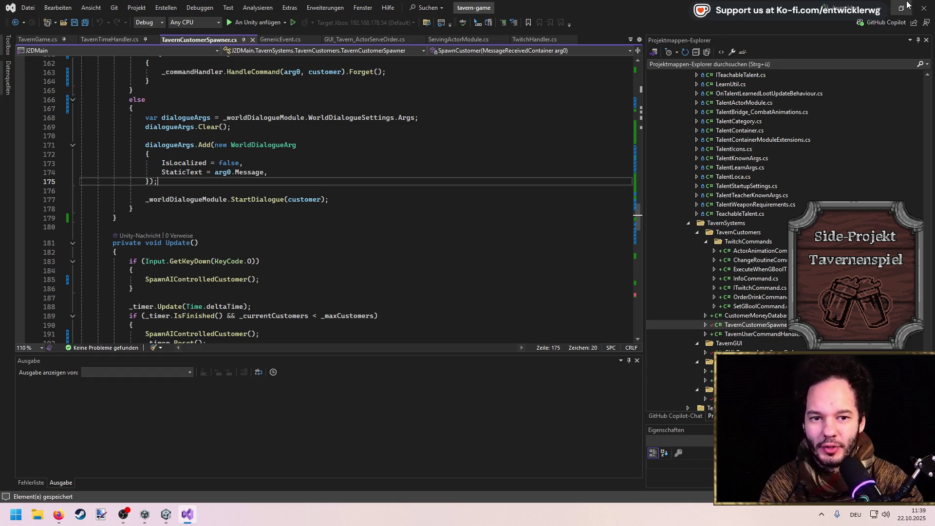
key(alt+Tab)
click(354, 465)
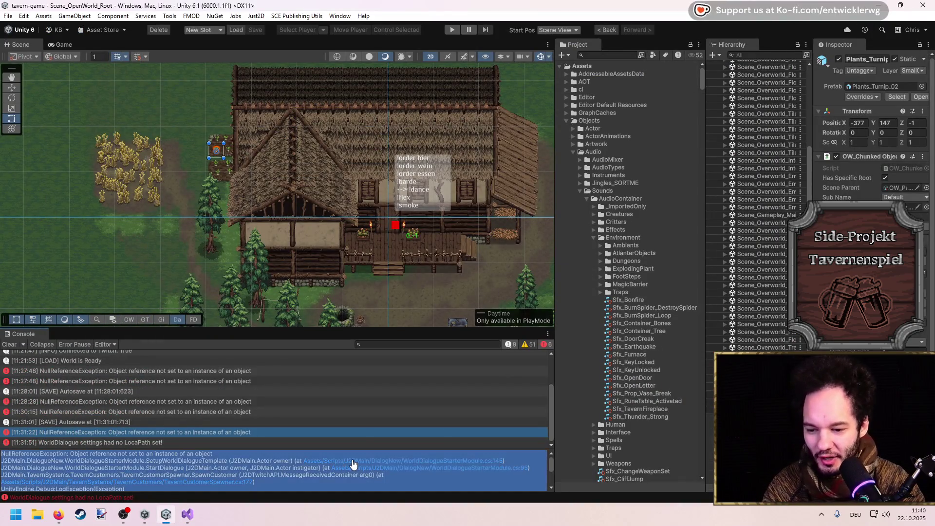
click(336, 461)
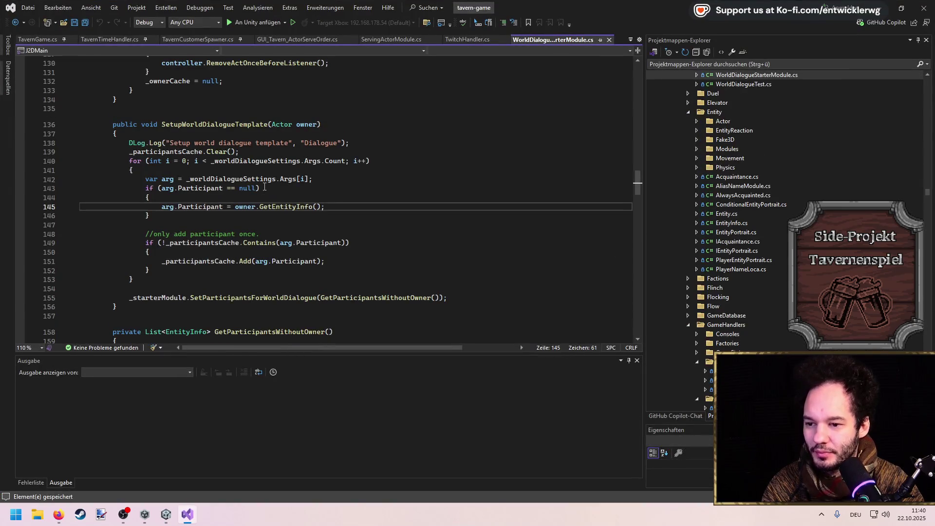
Follow the SetupWorldDialogueTemplate reference to its call on line 95.
double_click(243, 207)
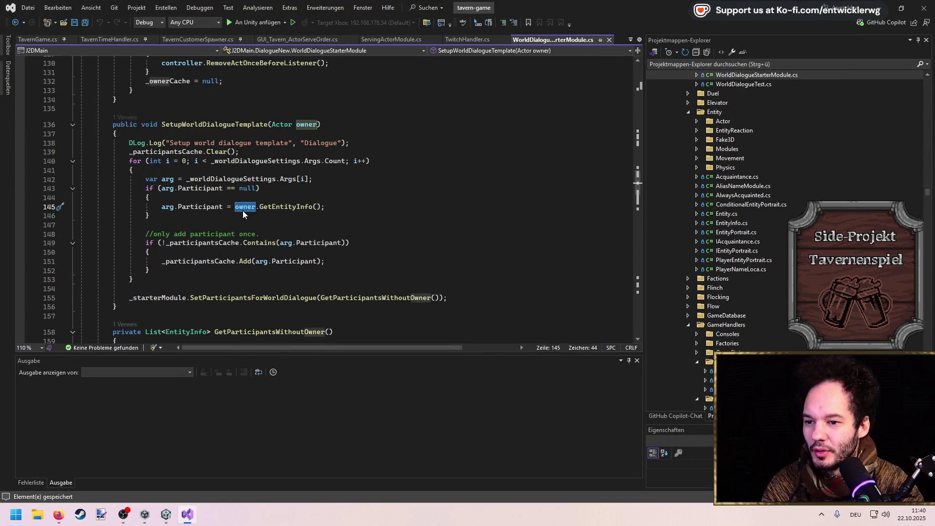
click(124, 117)
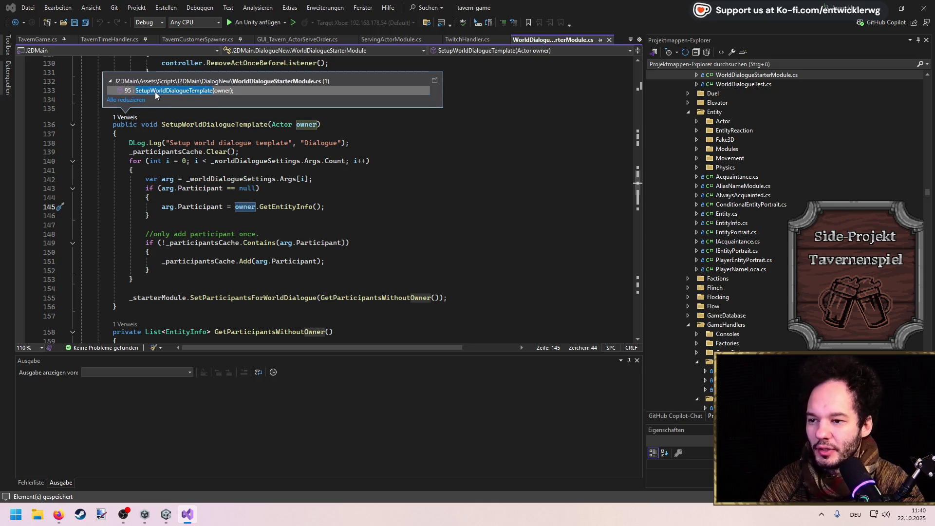
click(155, 92)
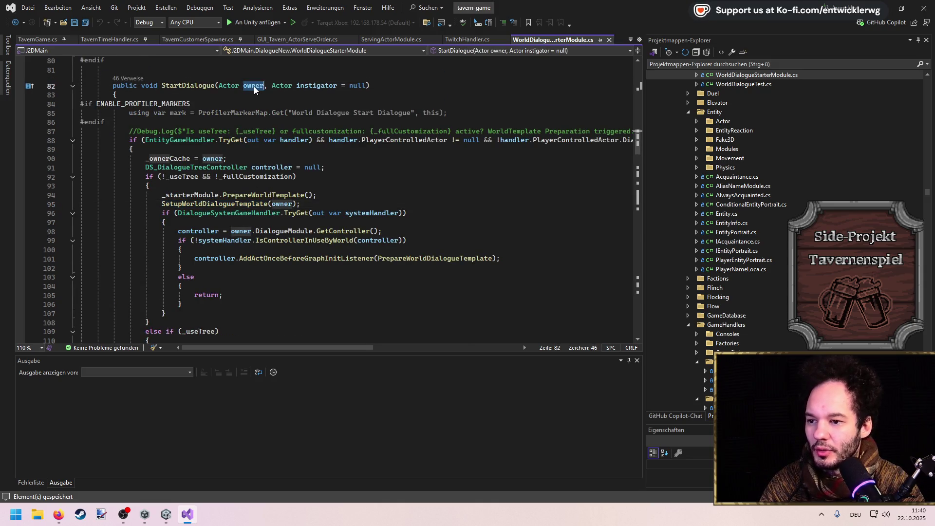
Add an owner null check to StartDialogue, undo it, and save the dialogue script.
click(215, 94)
key(Return)
text(if(owner == null))
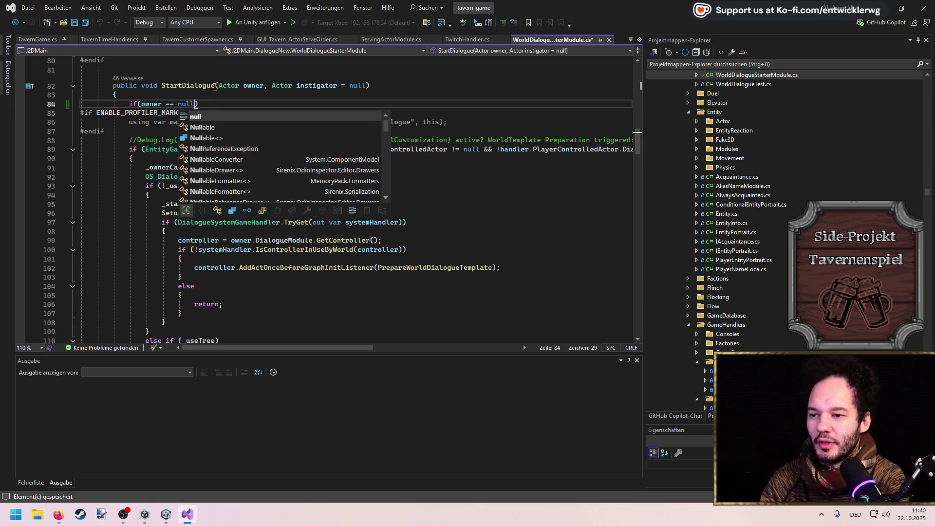
key(Return)
text({)
key(Return)
text(returnM)
key(Return)
text(returnM)
key(ctrl+z)
key(ctrl+z)
key(ctrl+z)
key(ctrl+s)
click(151, 520)
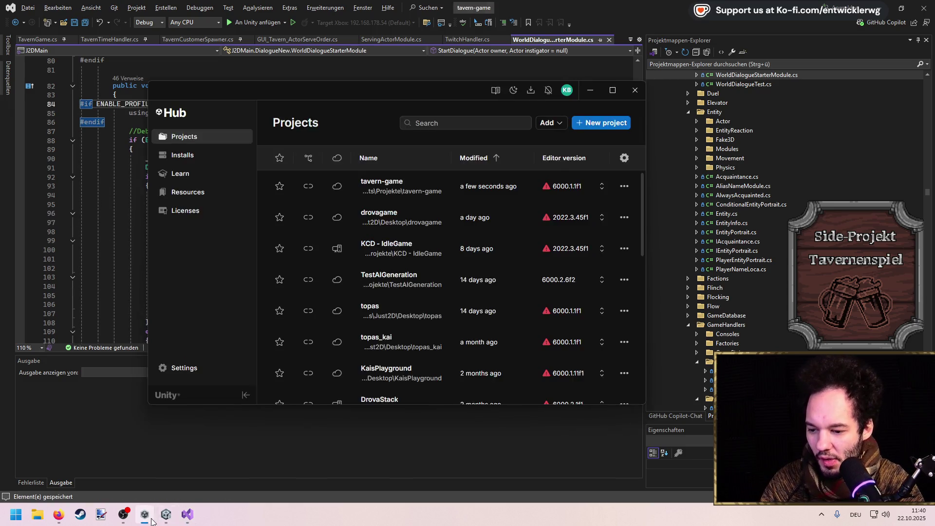
Return to the Unity editor and select the error's entire stack trace text.
click(166, 514)
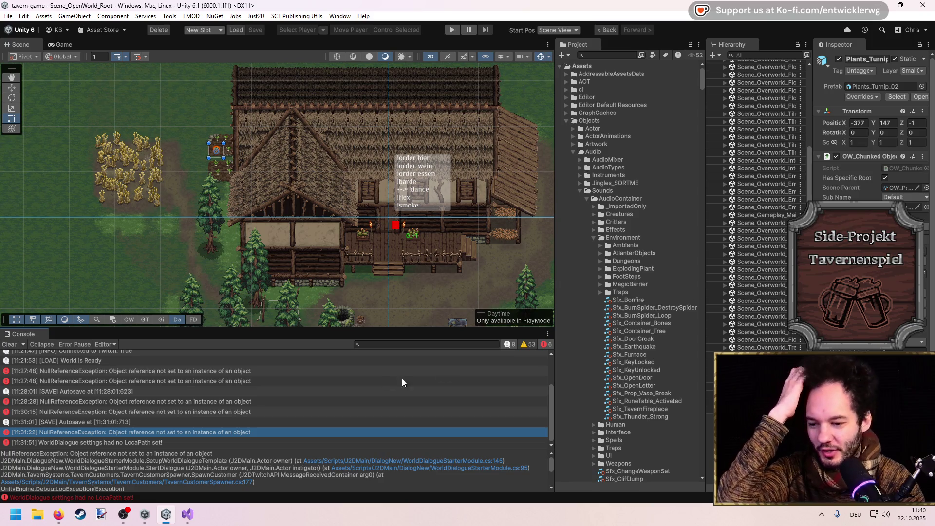
click(219, 486)
key(ctrl+a)
Open TavernCustomerSpawner.cs at line 177 from the stack trace.
click(219, 482)
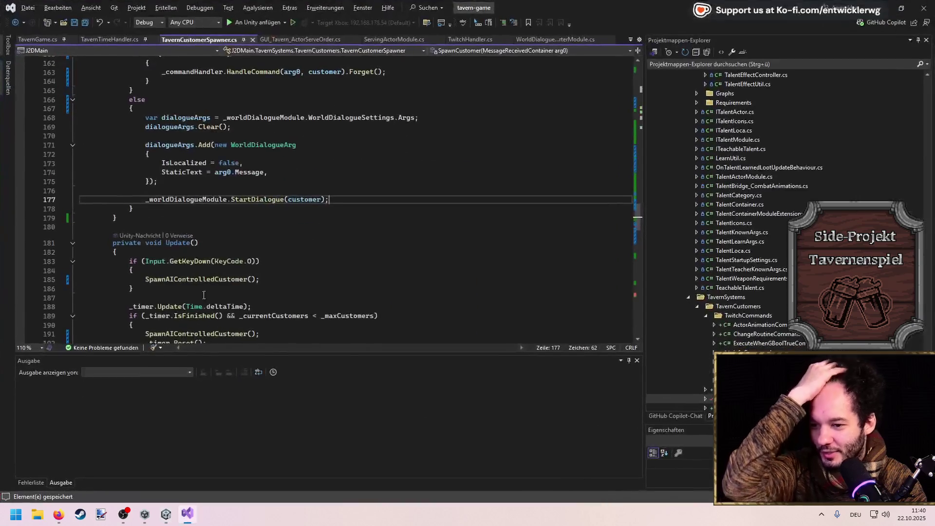
click(299, 192)
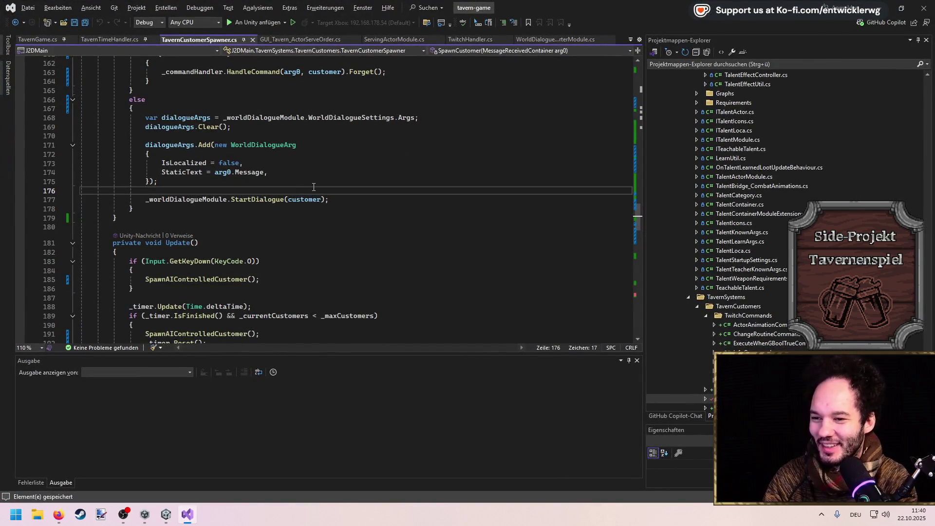
scroll(314, 187, up, 8)
scroll(266, 199, down, 3)
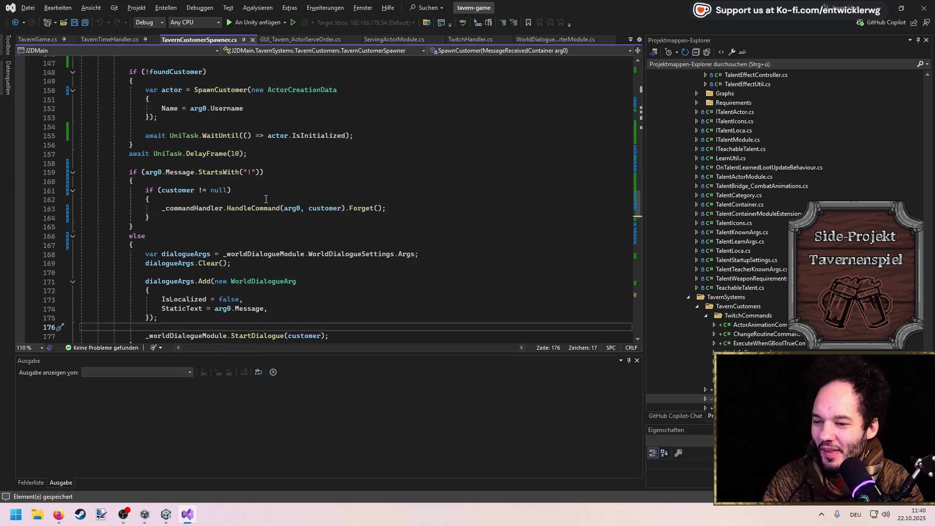
scroll(266, 199, down, 3)
Insert an if (customer != null) block with braces above the StartDialogue call.
key(Return)
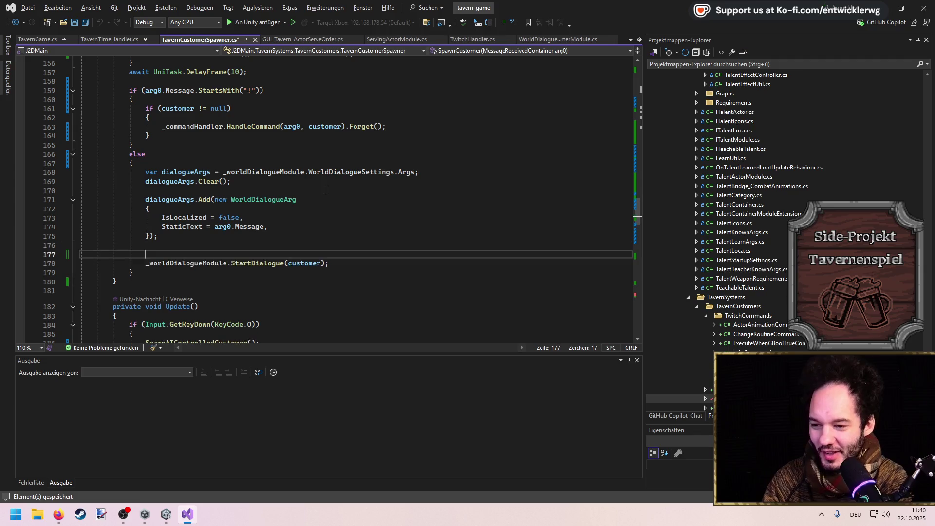
text(if(customer ==)
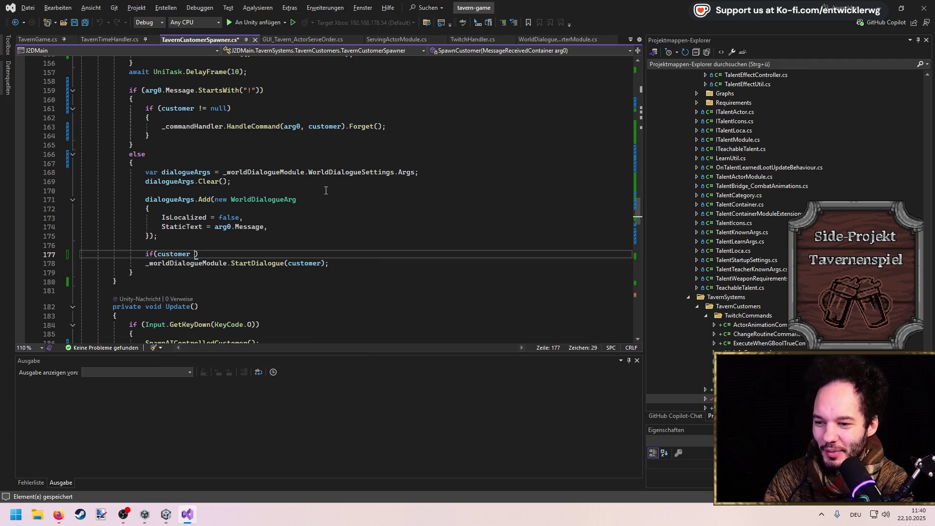
scroll(326, 190, down, 1)
key(BackSpace)
key(BackSpace)
text(!= nul)
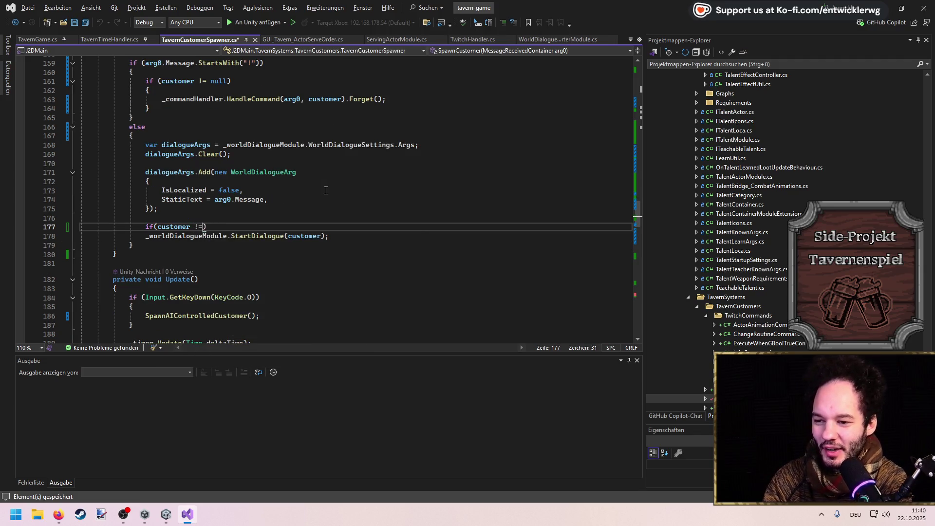
text(l)
key(Return)
text({)
key(Return)
key(Return)
text(})
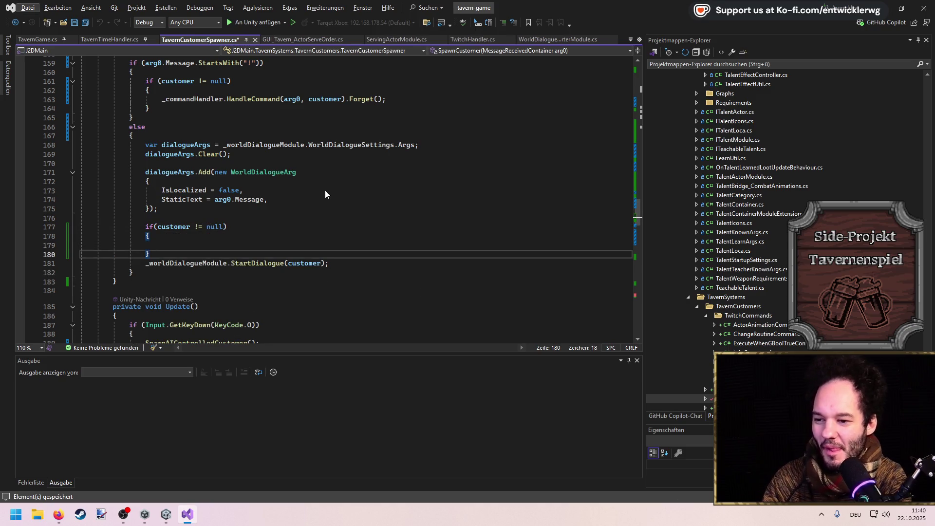
Move StartDialogue(customer) inside the braces, reformat the code, and save the script.
key(Down)
key(Down)
key(Up)
key(alt+Up)
key(Up)
key(ctrl+x)
key(ctrl+shift+v)
key(Escape)
key(ctrl+k)
key(ctrl+d)
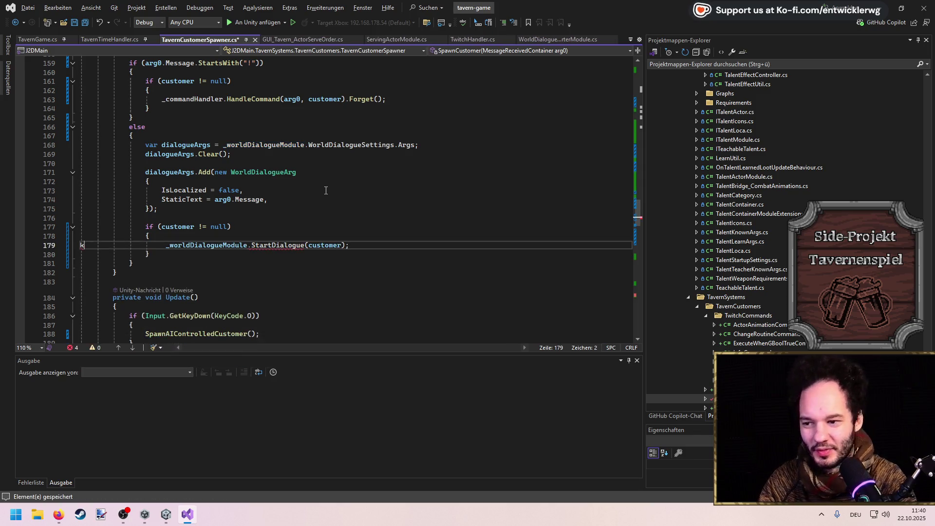
key(ctrl+s)
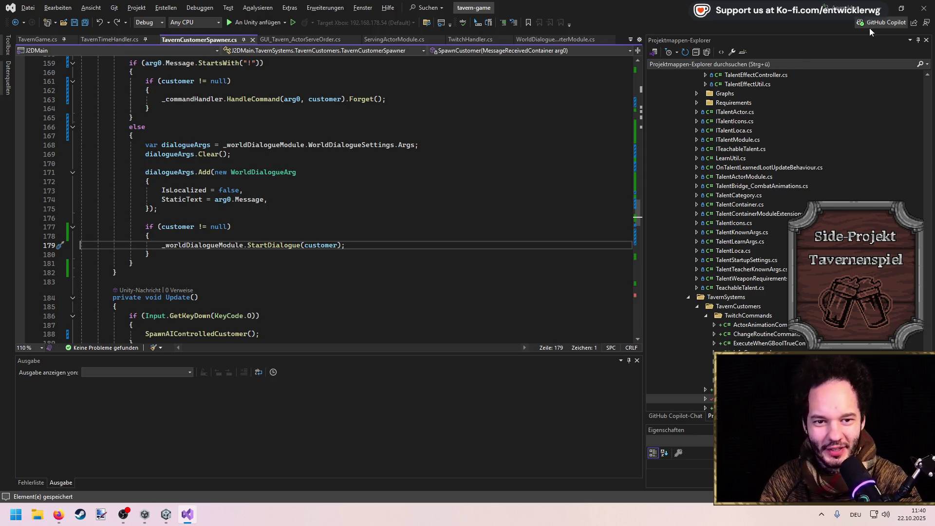
key(alt+Tab)
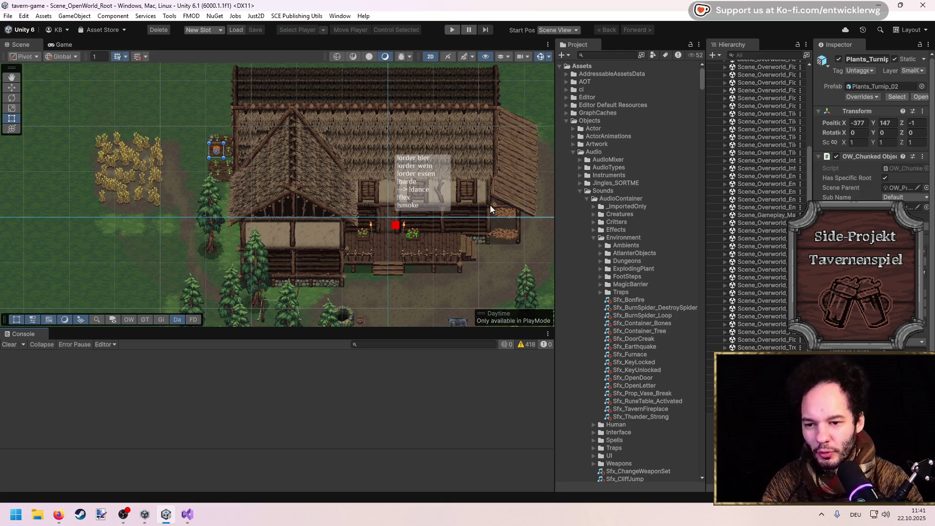
Pan and zoom from the sheep pen to frame the tavern and its command sign.
scroll(309, 207, down, 2)
scroll(191, 161, up, 4)
drag(191, 161, 290, 182)
scroll(303, 188, up, 2)
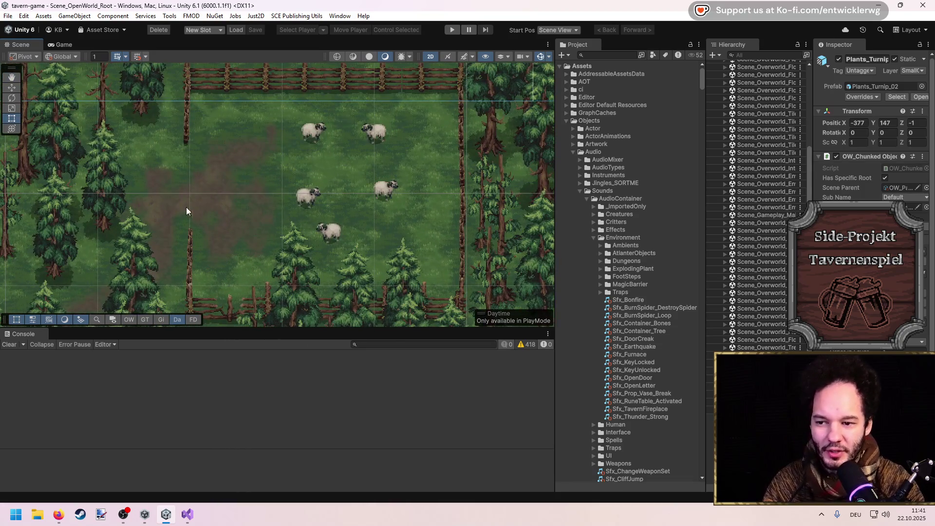
scroll(181, 207, down, 3)
drag(236, 202, 151, 170)
scroll(151, 171, up, 3)
mouse_move(271, 189)
mouse_down()
mouse_move(421, 224)
mouse_move(472, 157)
mouse_up()
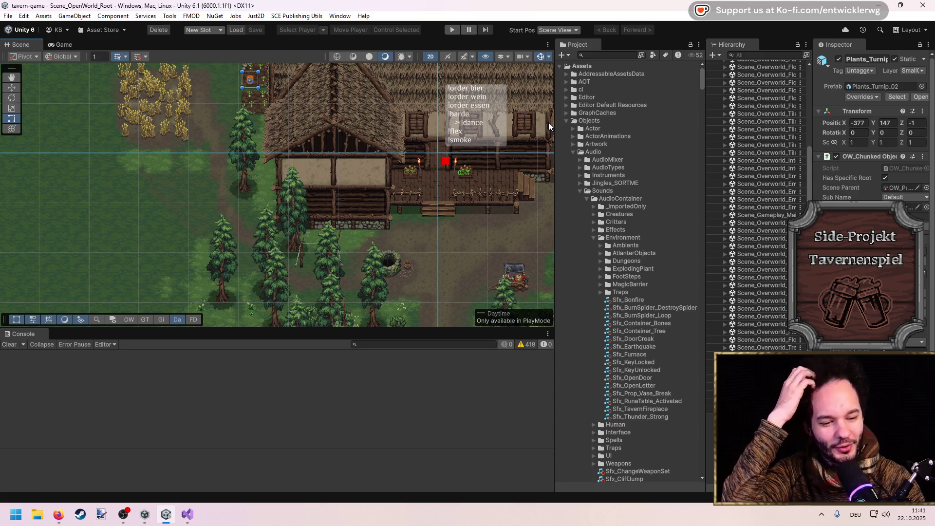
drag(444, 197, 369, 191)
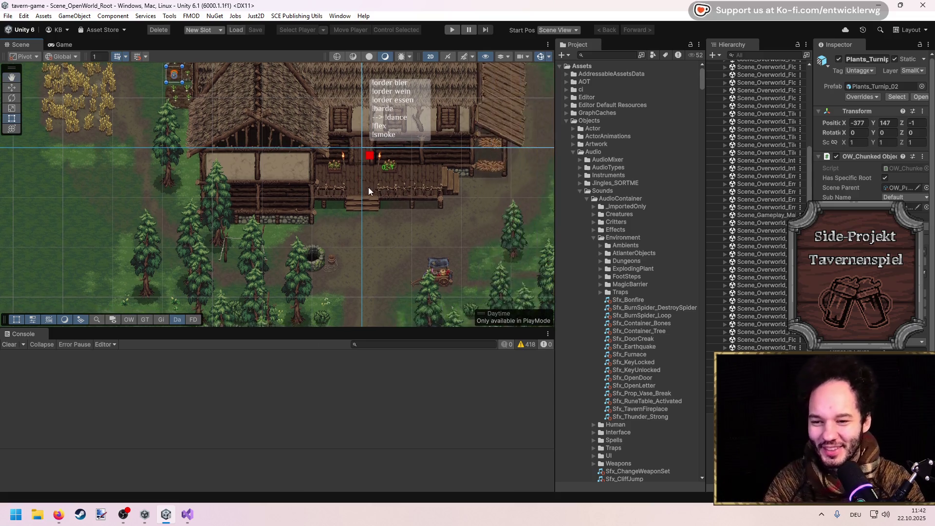
drag(359, 265, 380, 140)
scroll(359, 132, up, 5)
drag(331, 119, 335, 229)
scroll(328, 174, down, 5)
drag(364, 199, 381, 218)
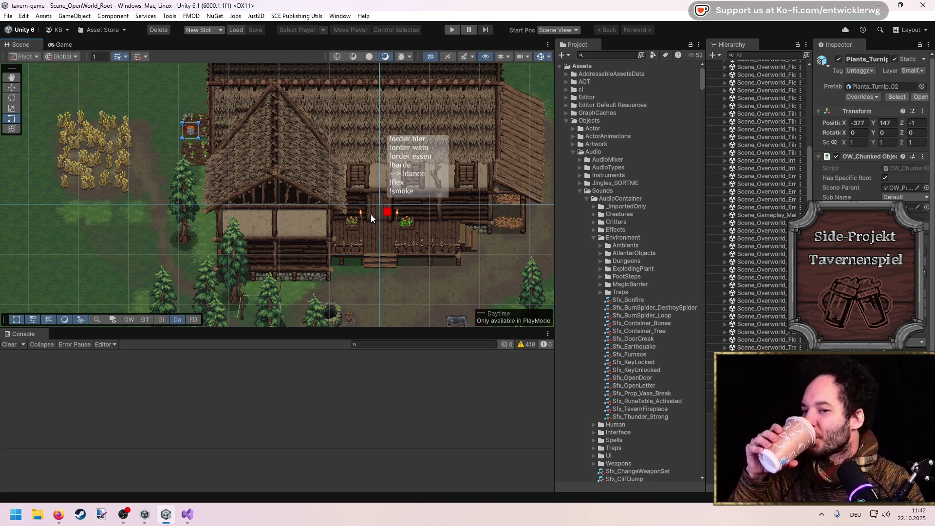
scroll(364, 216, up, 3)
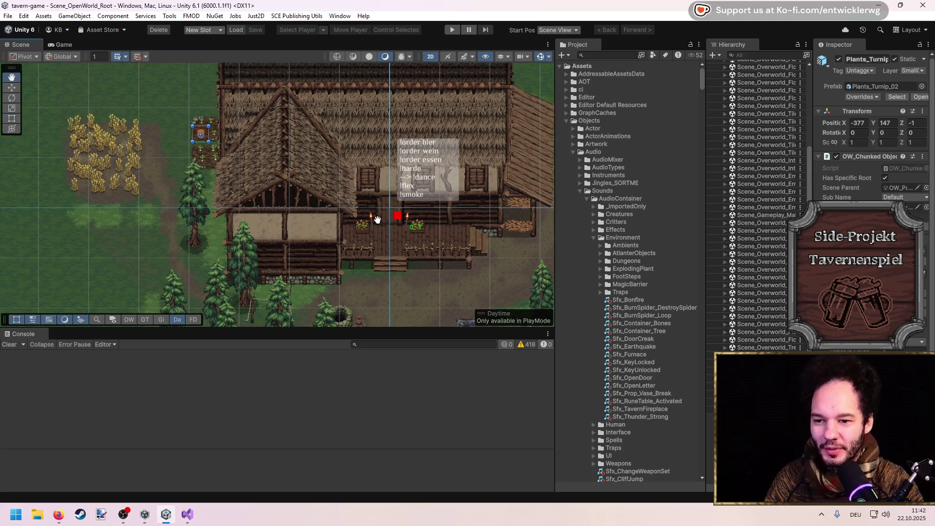
drag(324, 199, 341, 196)
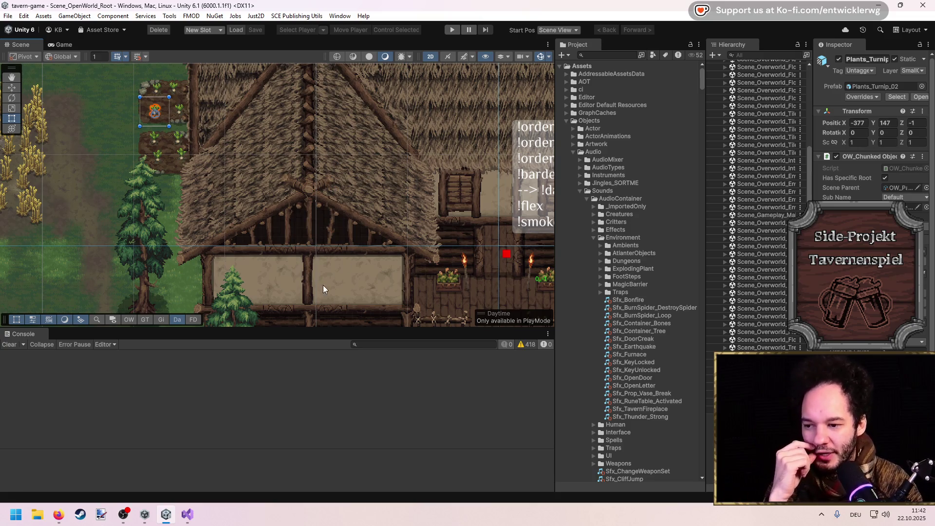
Enlarge the Scene view, re-centre on the tavern, and widen the Hierarchy panel.
drag(330, 327, 328, 358)
scroll(332, 235, down, 3)
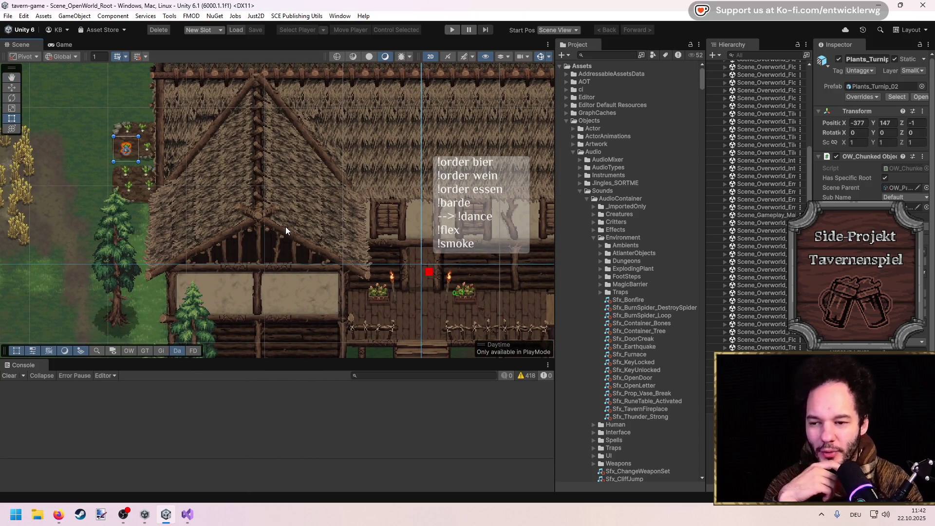
drag(244, 225, 238, 210)
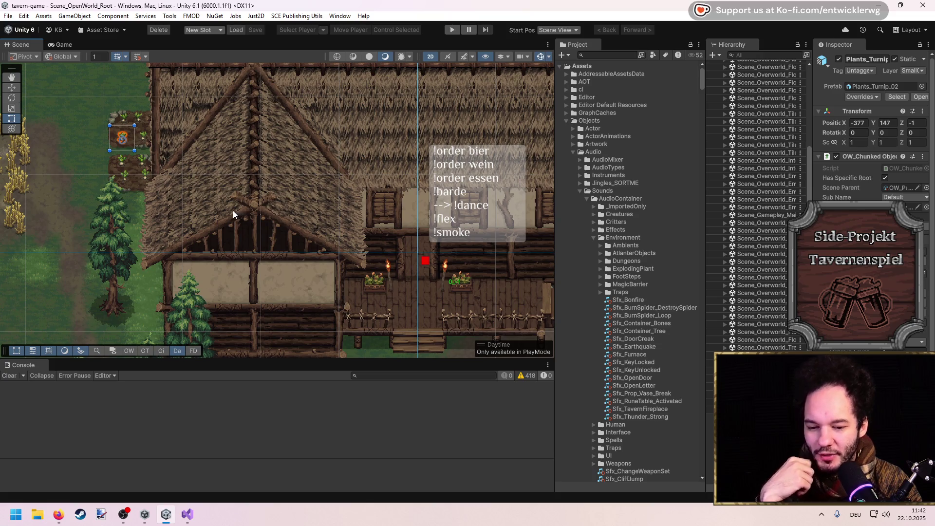
mouse_move(328, 296)
mouse_down()
mouse_move(322, 242)
mouse_move(323, 263)
mouse_up()
scroll(322, 242, down, 1)
scroll(323, 219, up, 1)
scroll(323, 219, up, 1)
drag(324, 219, 297, 226)
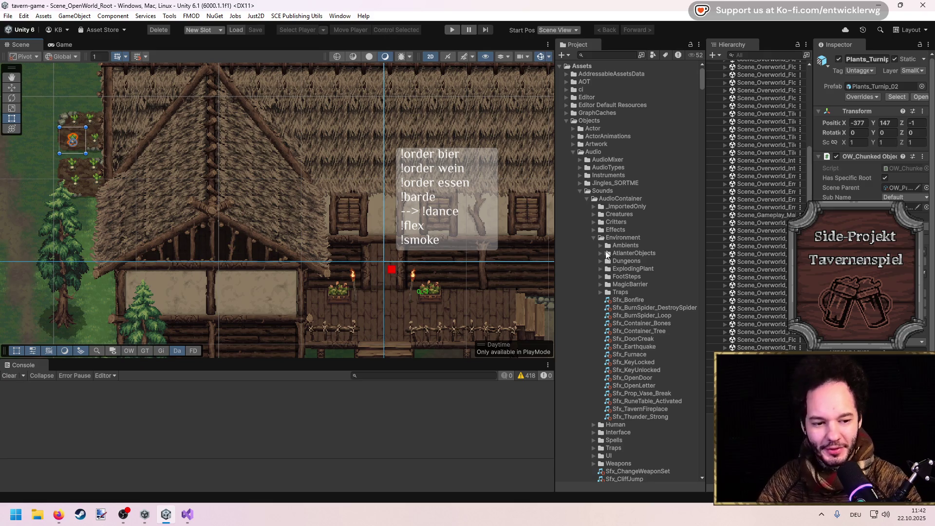
scroll(658, 310, down, 5)
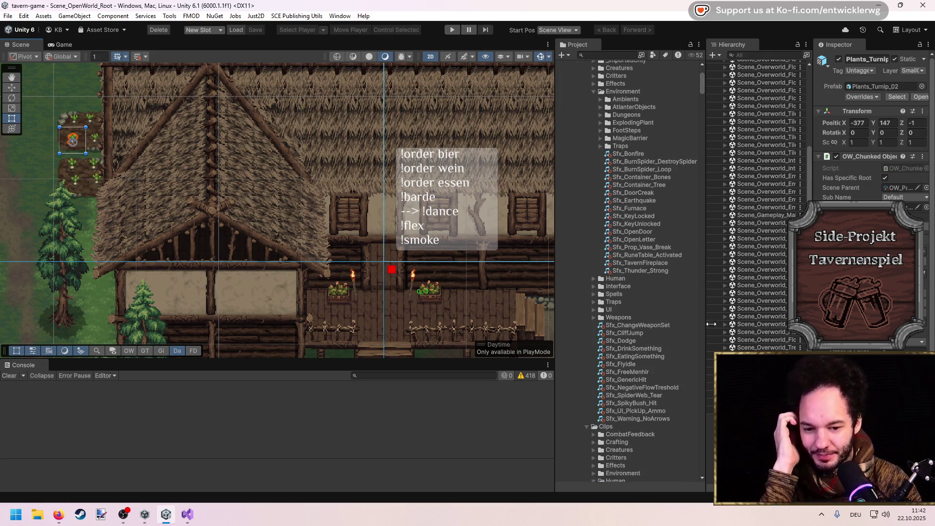
scroll(411, 251, down, 2)
mouse_move(410, 251)
mouse_down()
mouse_move(452, 212)
mouse_move(467, 265)
mouse_up()
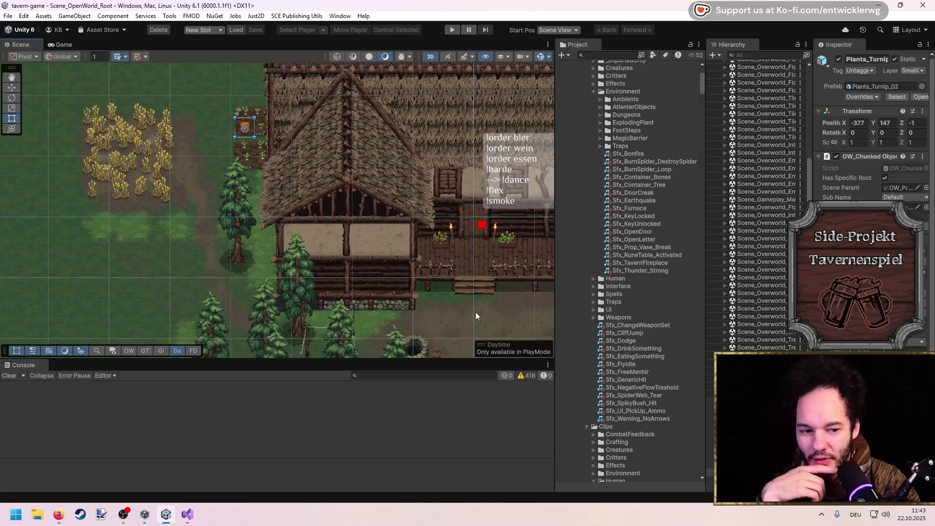
scroll(389, 275, down, 1)
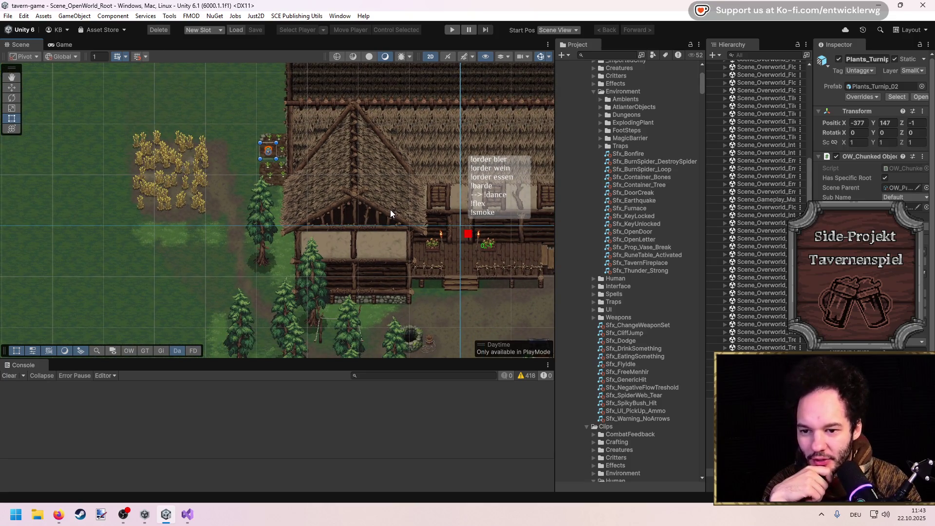
mouse_move(706, 167)
mouse_down()
mouse_move(577, 167)
mouse_move(636, 167)
mouse_up()
scroll(771, 250, up, 5)
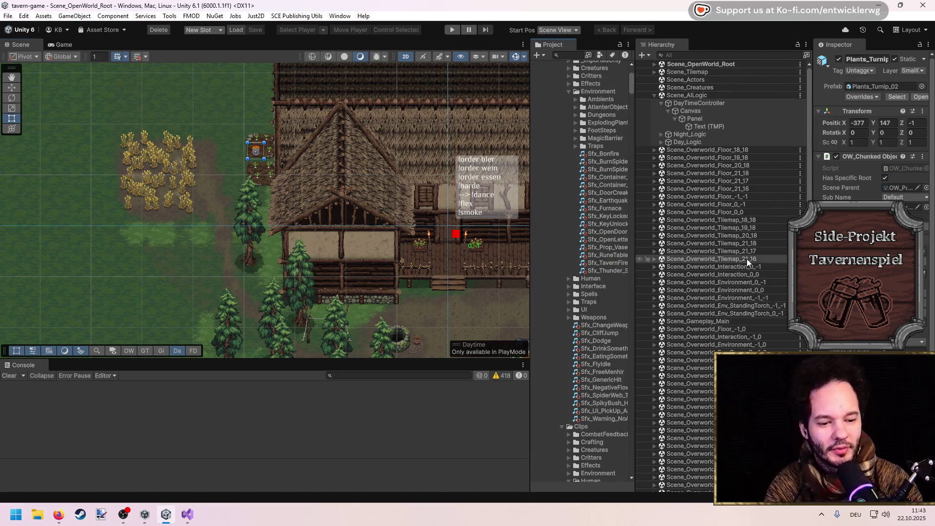
Browse Night_Logic and Day_Logic in the Hierarchy, selecting Tavern_Night_Actors.
click(697, 119)
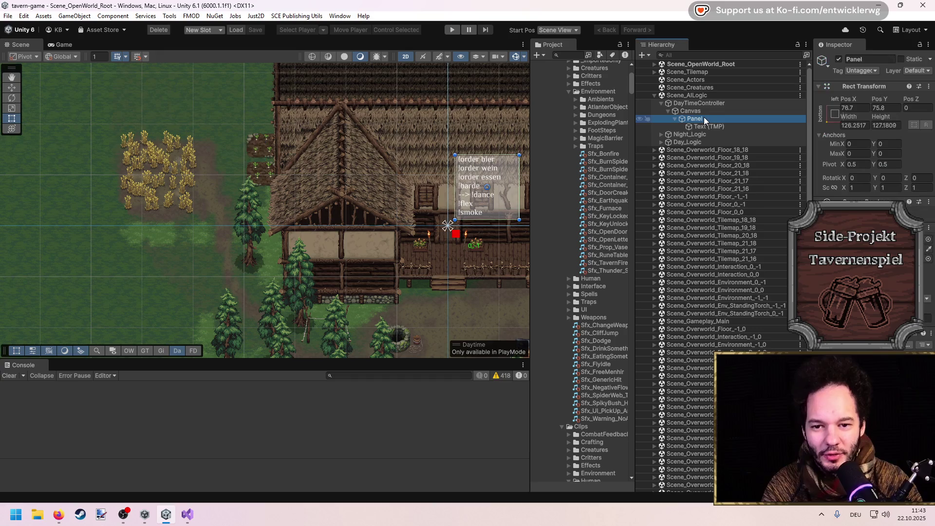
key(Left)
key(Left)
key(Left)
click(721, 117)
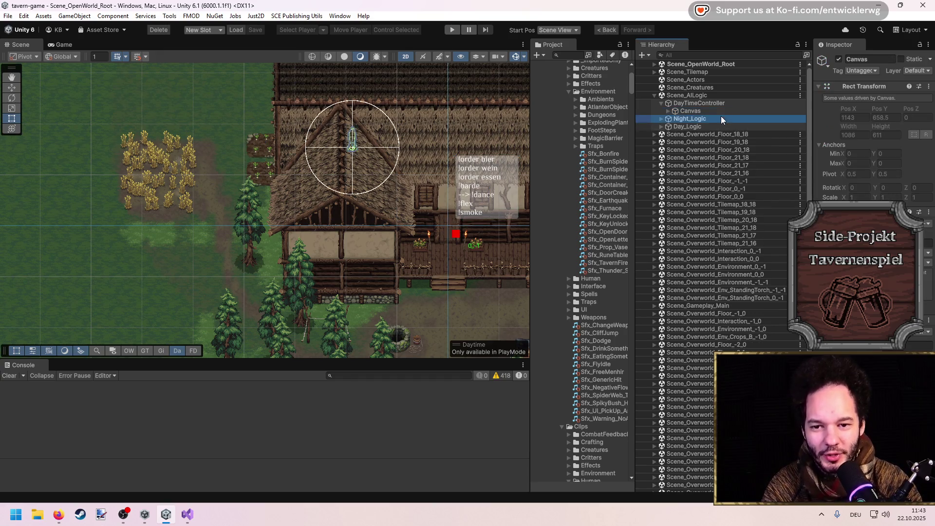
key(Right)
click(702, 155)
key(Right)
click(702, 151)
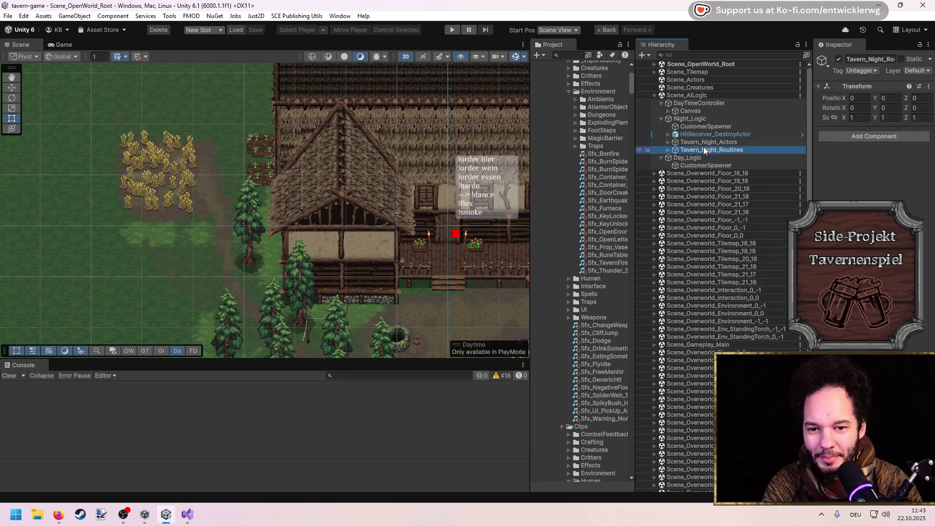
key(Left)
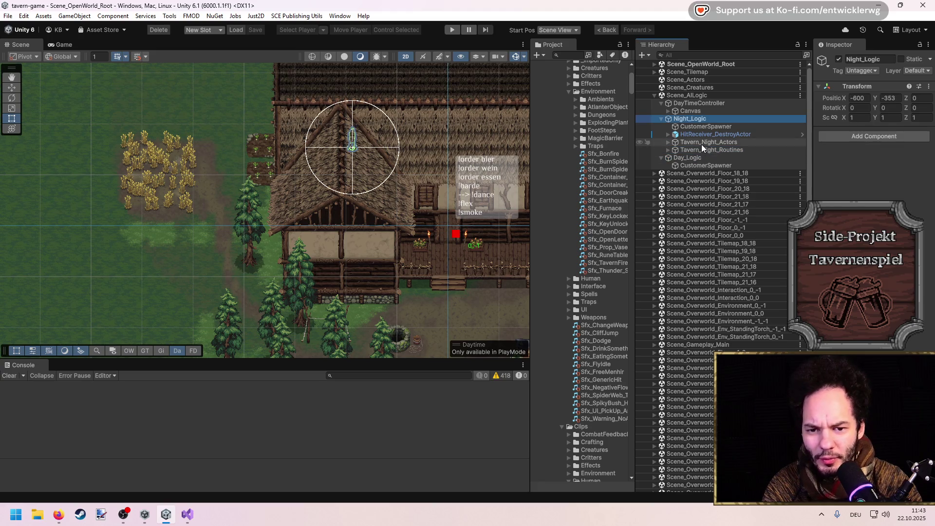
click(702, 143)
drag(425, 165, 335, 219)
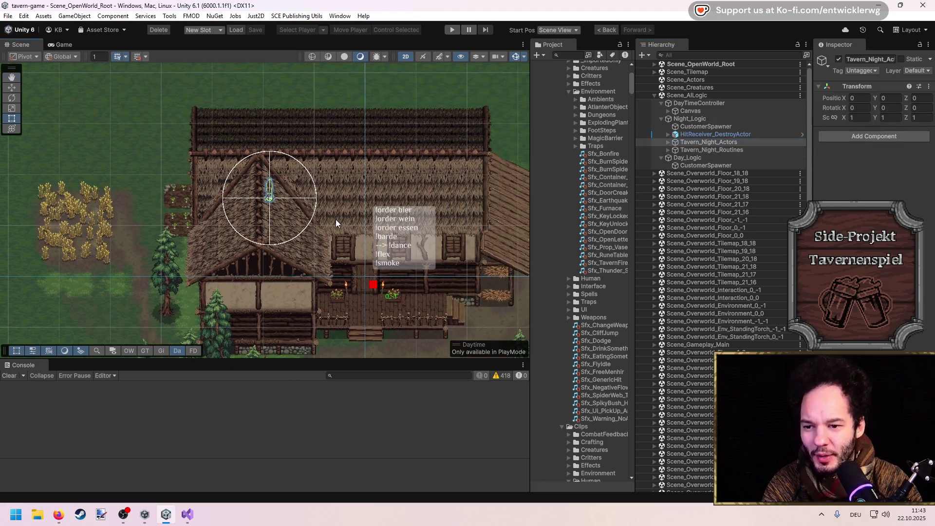
scroll(401, 198, up, 2)
drag(401, 197, 338, 203)
Search the Project for 'Customer' and open the Customer_Actor_Default prefab.
drag(531, 174, 508, 174)
drag(634, 118, 655, 119)
text(Customer actor)
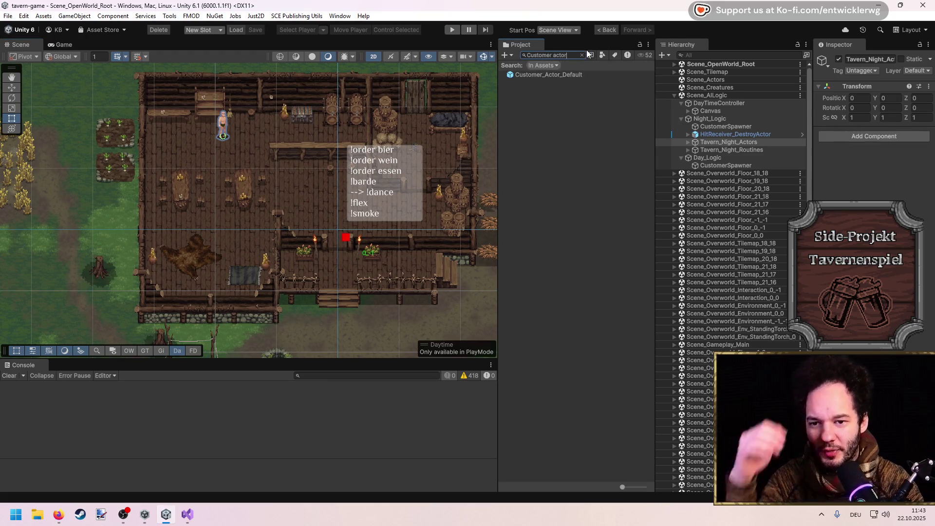
click(580, 75)
double_click(580, 75)
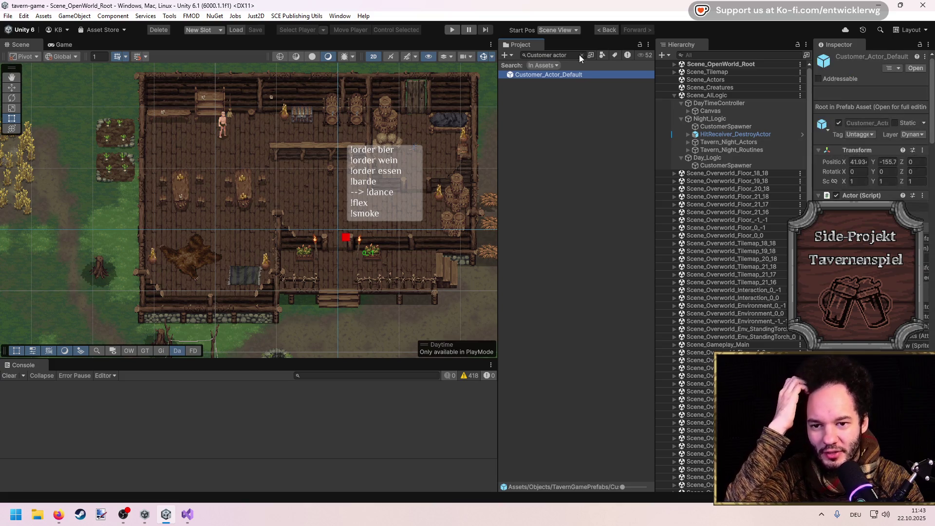
click(584, 55)
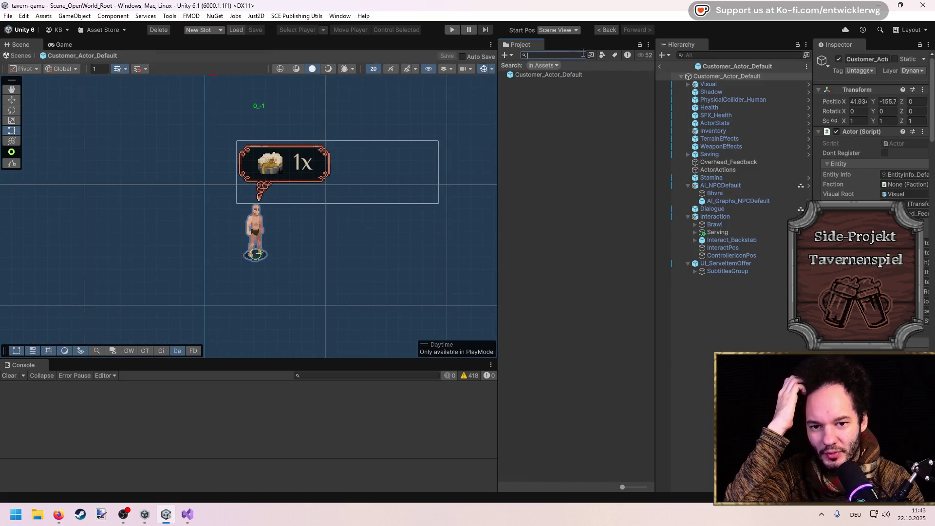
Exit Prefab Mode and select the Objects folder at the top of the Project panel.
click(662, 62)
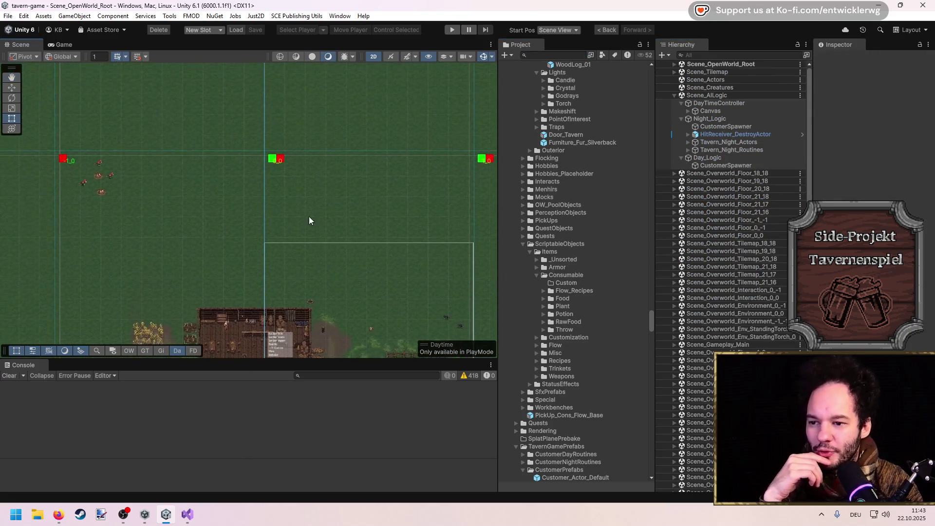
scroll(585, 241, up, 10)
scroll(600, 235, up, 10)
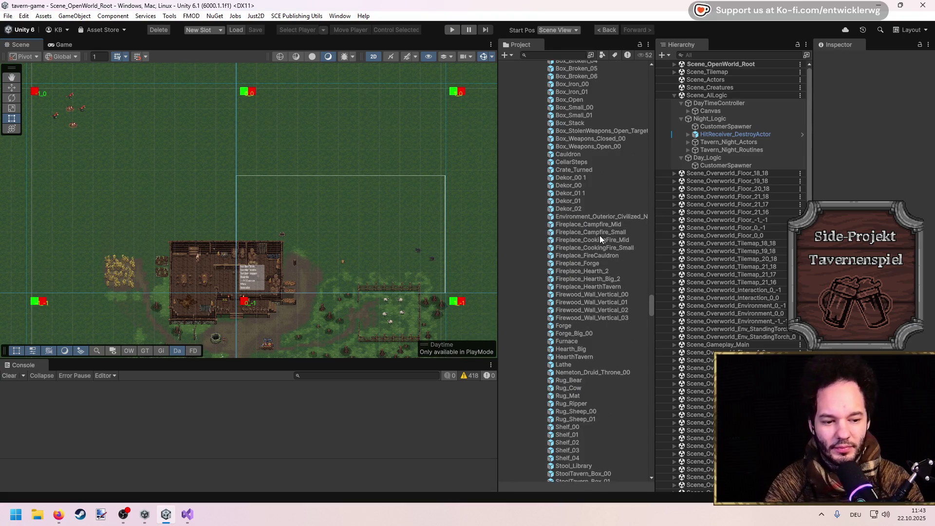
scroll(598, 235, up, 8)
scroll(626, 270, down, 10)
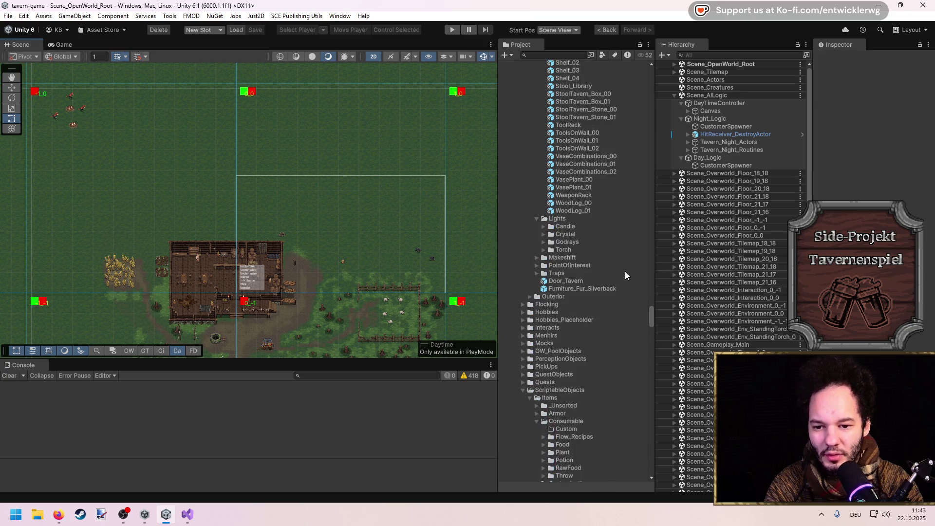
drag(650, 306, 653, 54)
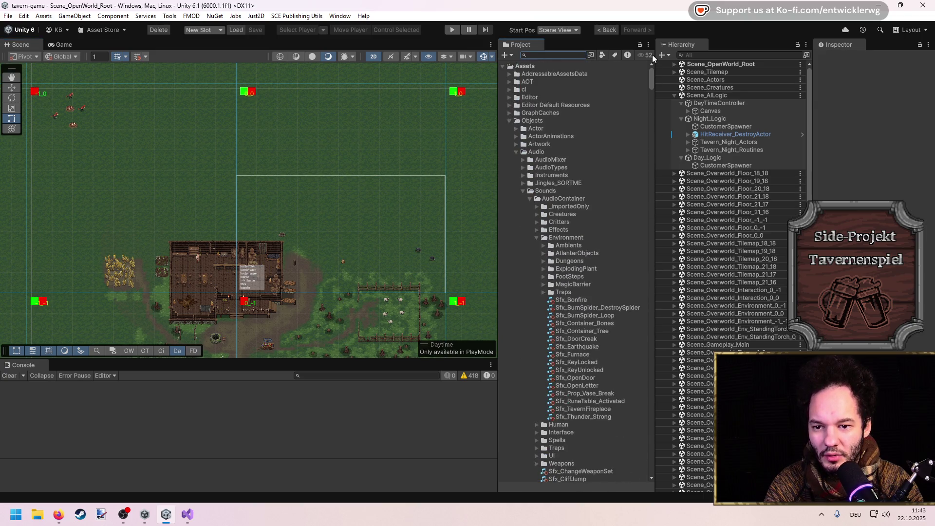
click(546, 121)
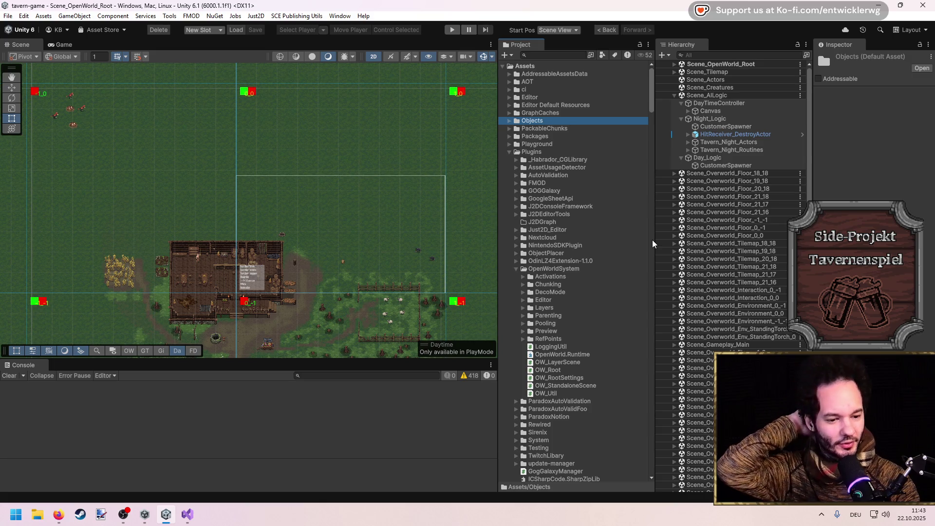
Toggle the OpenWorldSystem folder, leaving it collapsed.
click(516, 270)
click(516, 269)
click(517, 270)
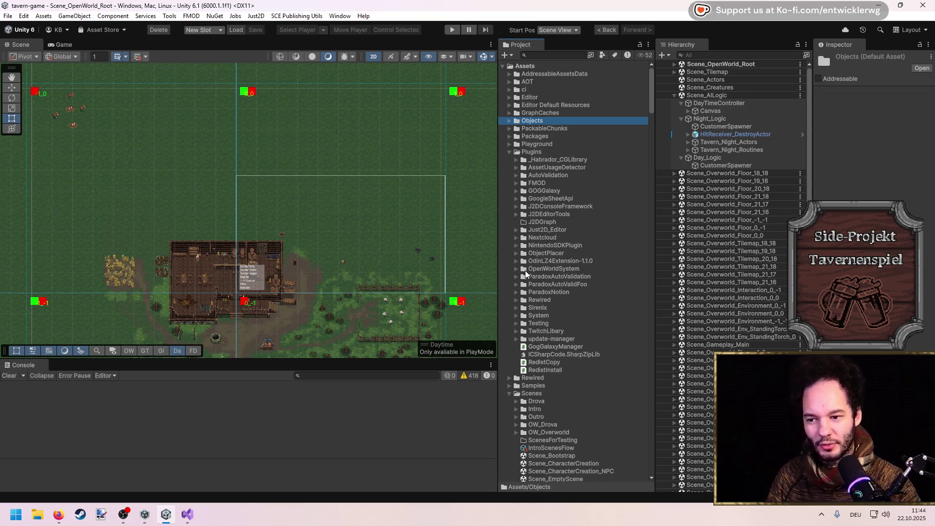
scroll(285, 272, up, 6)
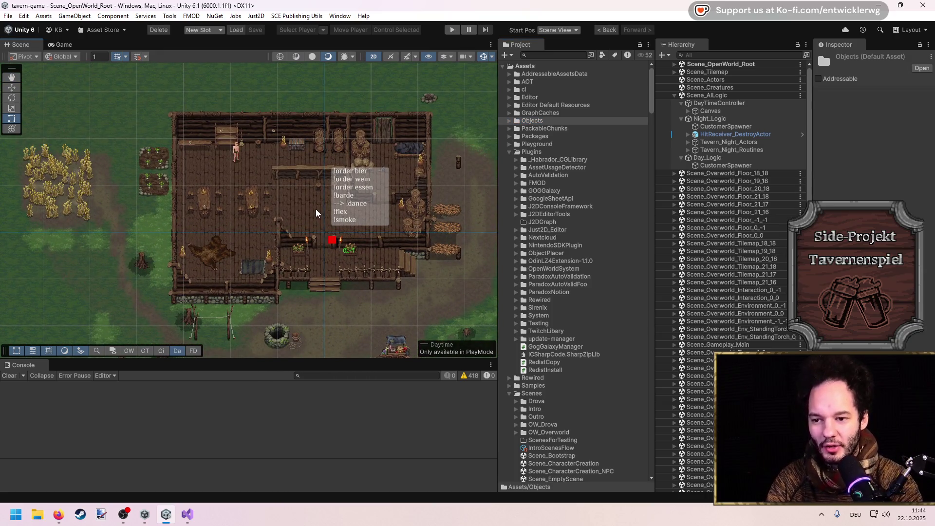
Frame the tavern and select the Tavern_Actor_Bade_01 character standing inside it.
drag(321, 208, 341, 202)
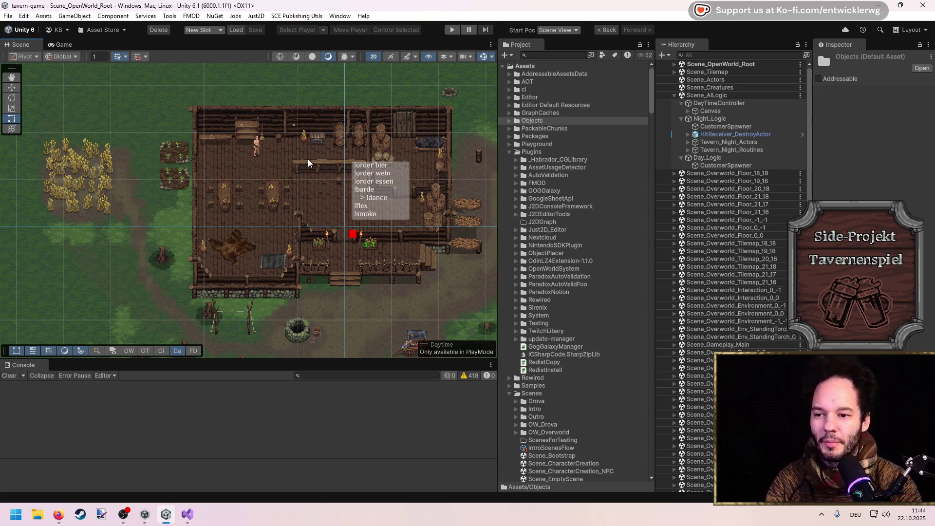
drag(308, 168, 315, 182)
scroll(356, 213, down, 2)
scroll(356, 212, up, 3)
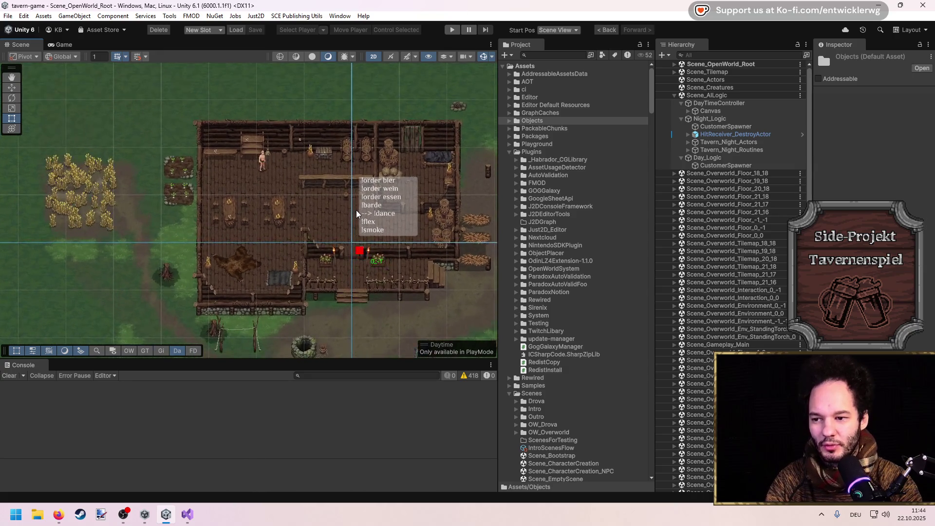
scroll(356, 212, down, 1)
mouse_move(356, 213)
mouse_down()
mouse_move(333, 223)
mouse_move(341, 225)
mouse_up()
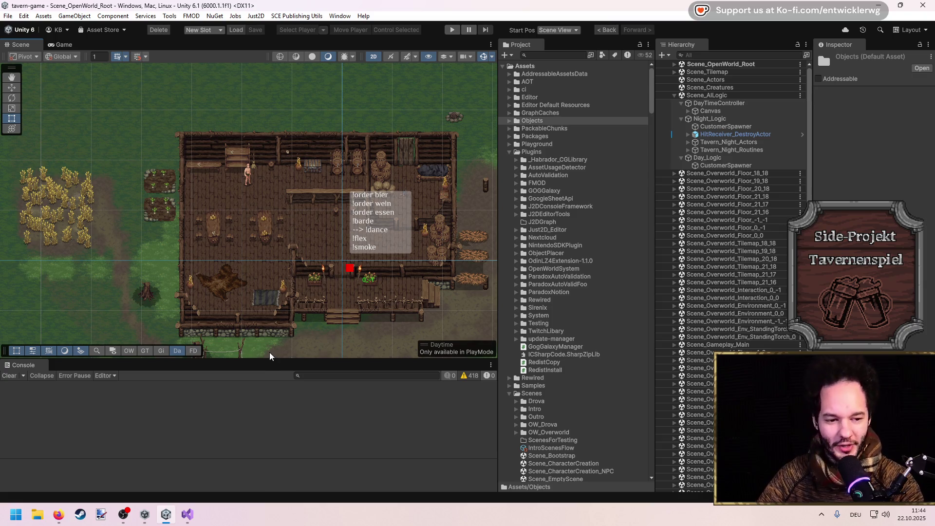
scroll(270, 265, down, 4)
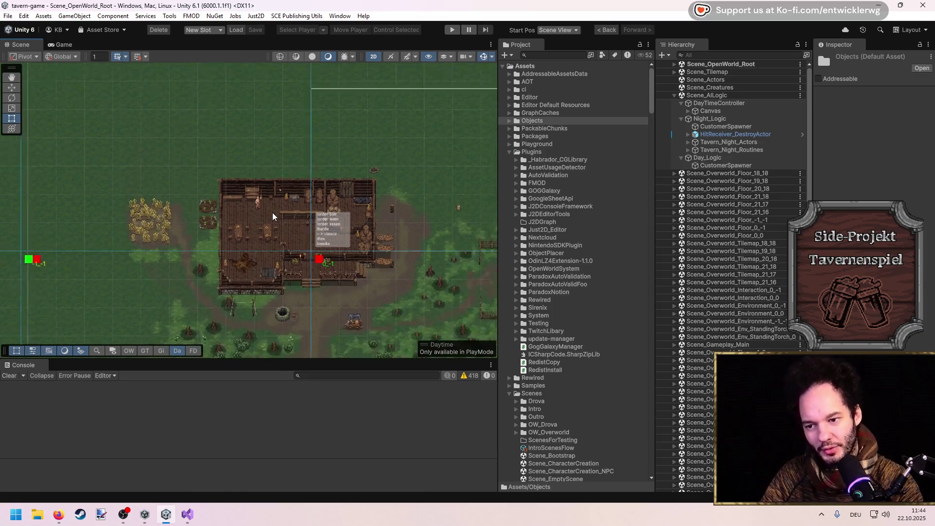
scroll(311, 266, up, 3)
scroll(311, 266, up, 3)
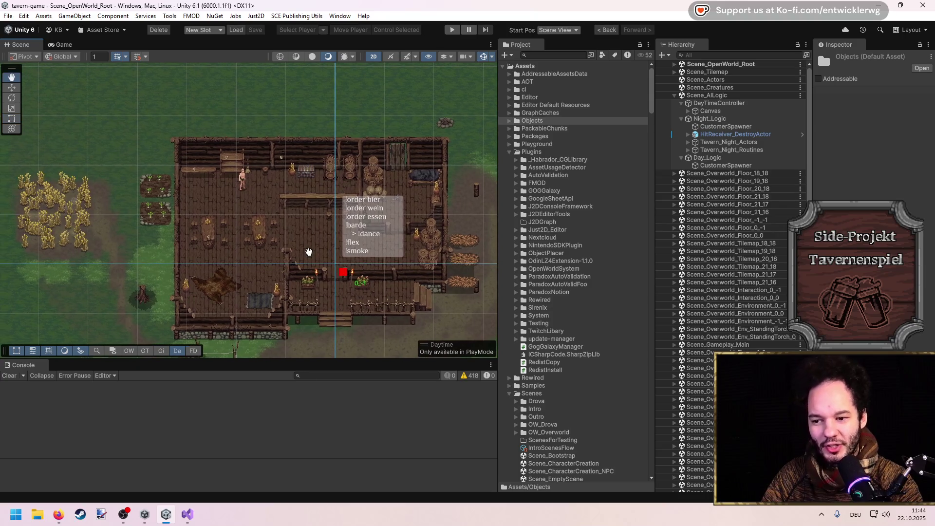
drag(312, 255, 305, 246)
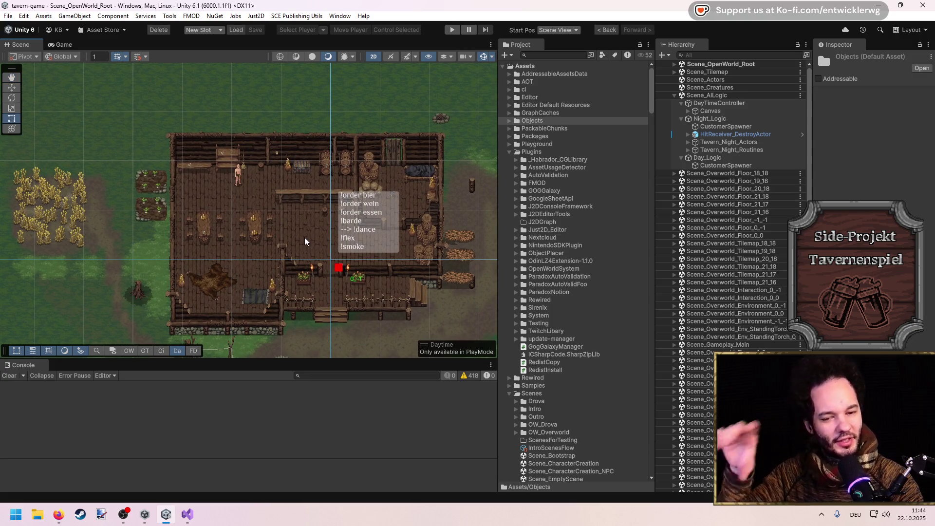
scroll(237, 138, up, 5)
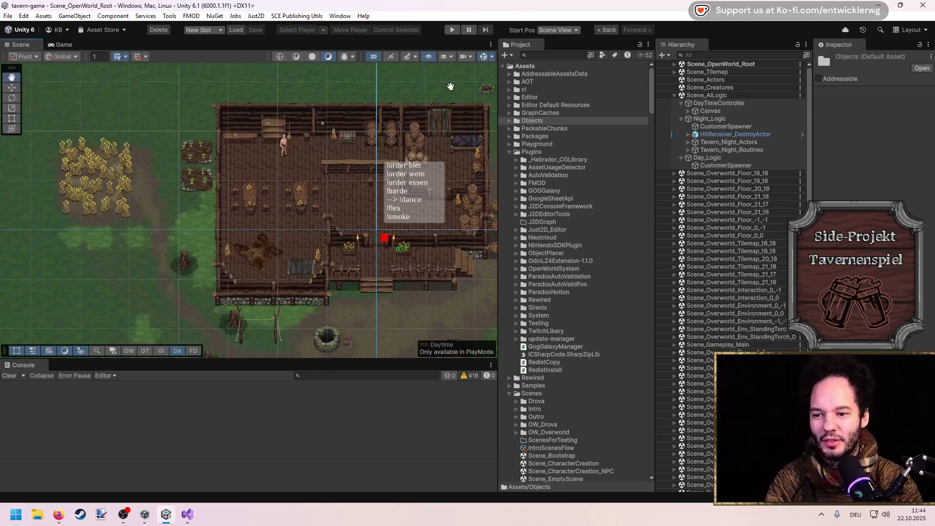
click(359, 145)
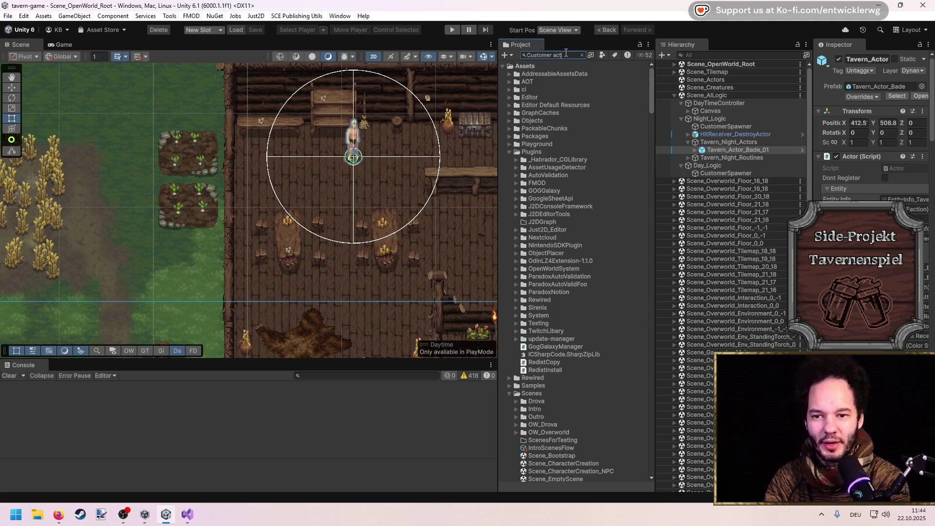
Find Customer_Actor_Default in the Project search and open it in Prefab Mode.
text(or)
click(551, 75)
double_click(555, 76)
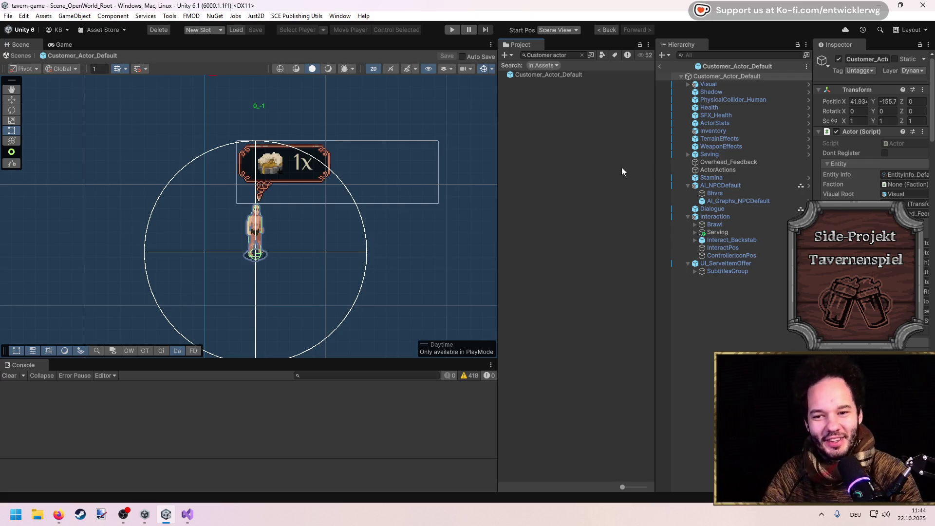
Widen the Inspector and Hierarchy, collapse AI_NPCDefault, and select the Dialogue child.
drag(813, 118, 776, 119)
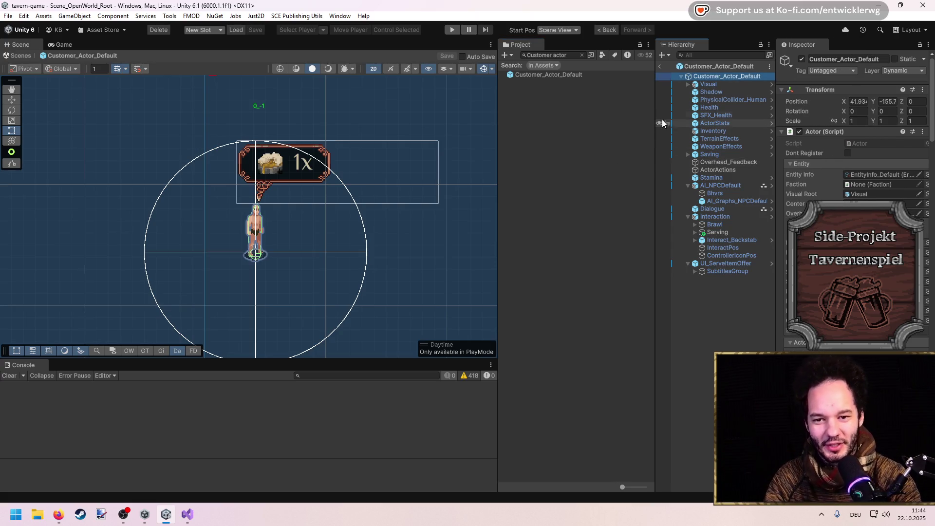
drag(658, 121, 625, 117)
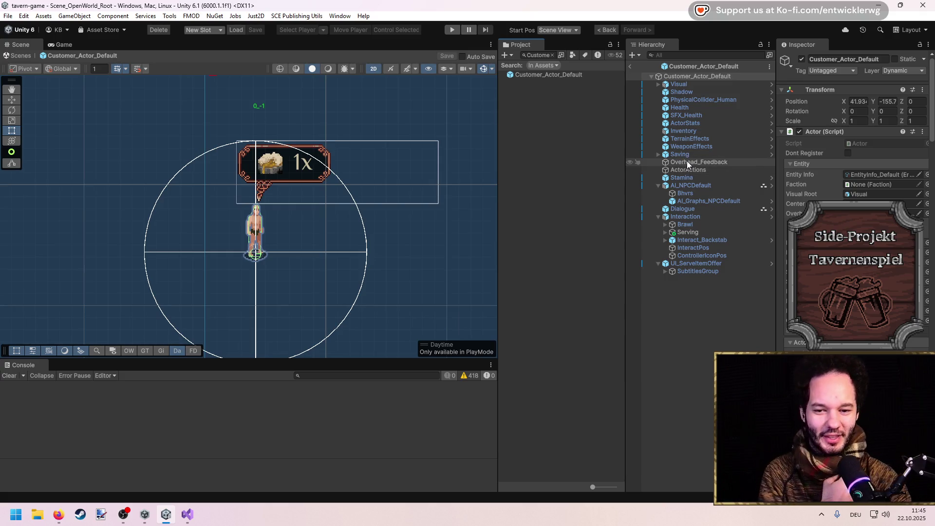
click(658, 186)
click(678, 194)
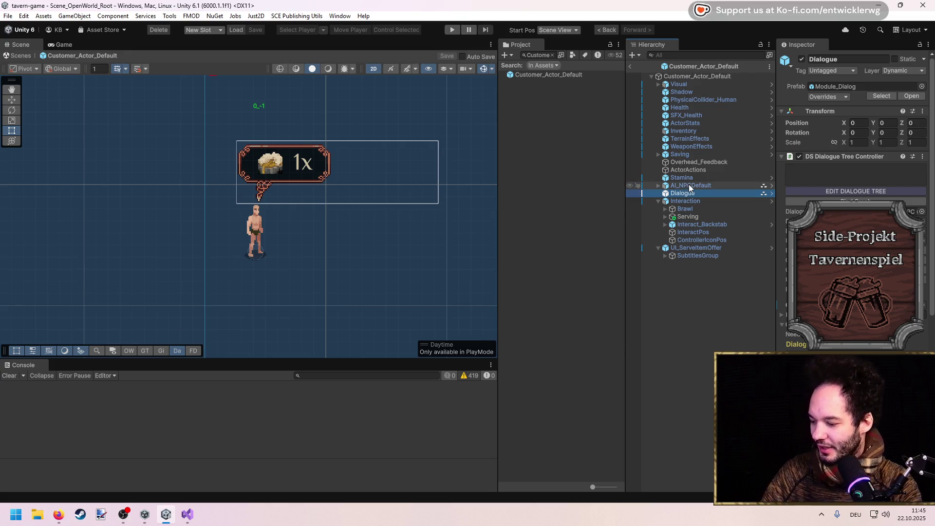
Check Dialogue's DS Dialogue Tree Controller, then switch to Firefox's SteamDB release charts.
key(alt+Tab)
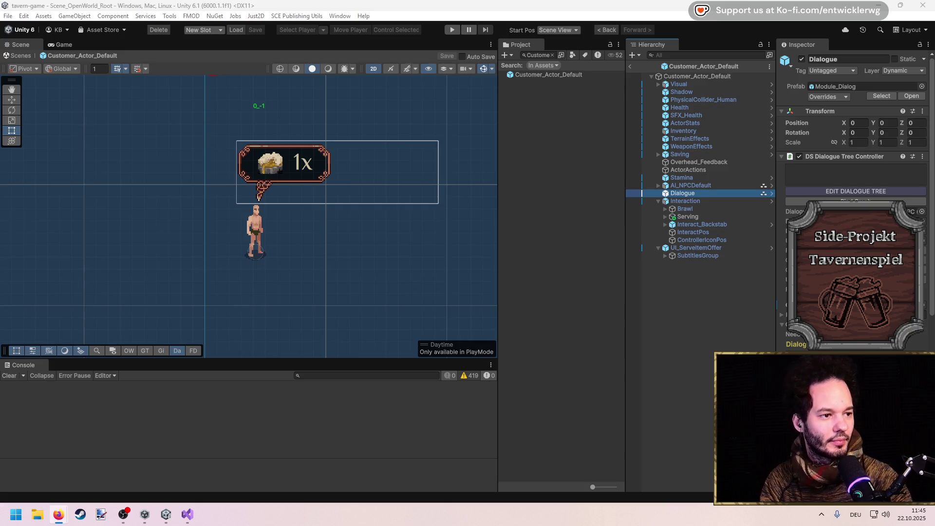
key(alt+Tab)
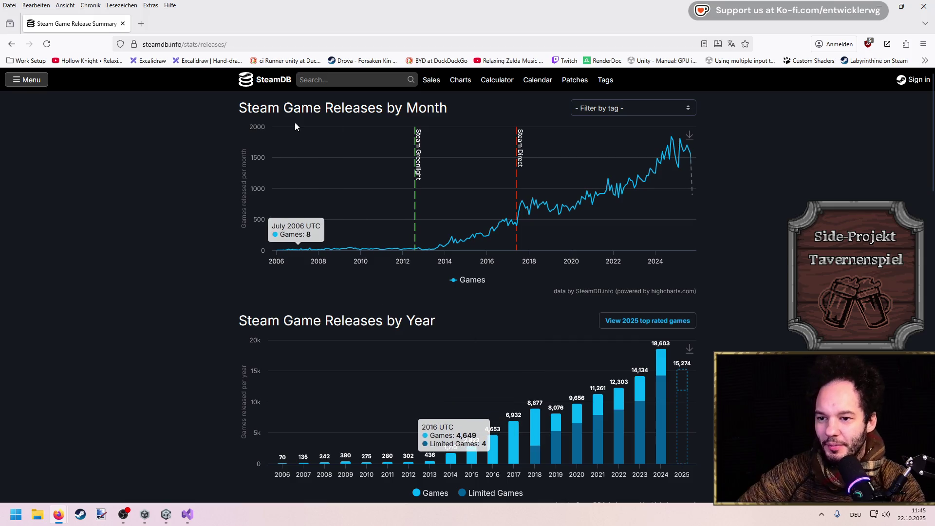
Review SteamDB's monthly and yearly release charts, then scroll down to the Review Count chart.
drag(238, 115, 394, 110)
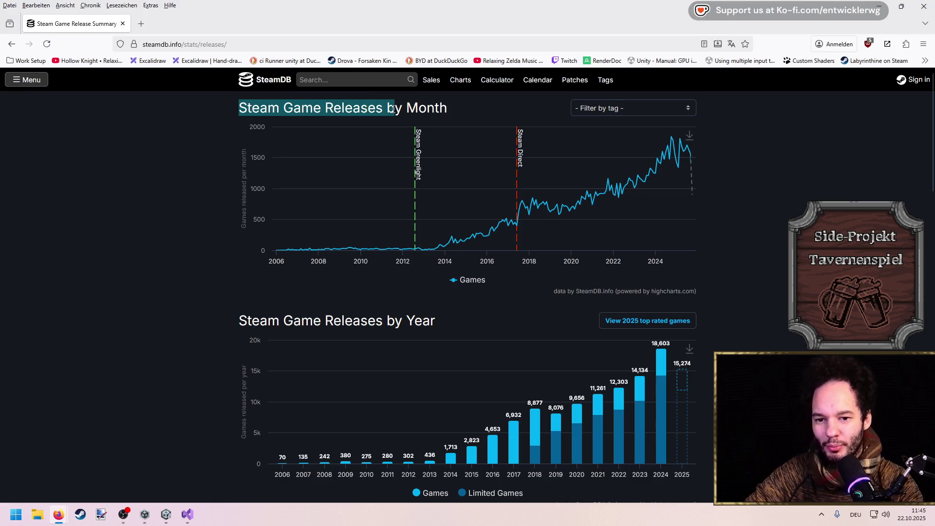
click(200, 280)
mouse_move(422, 250)
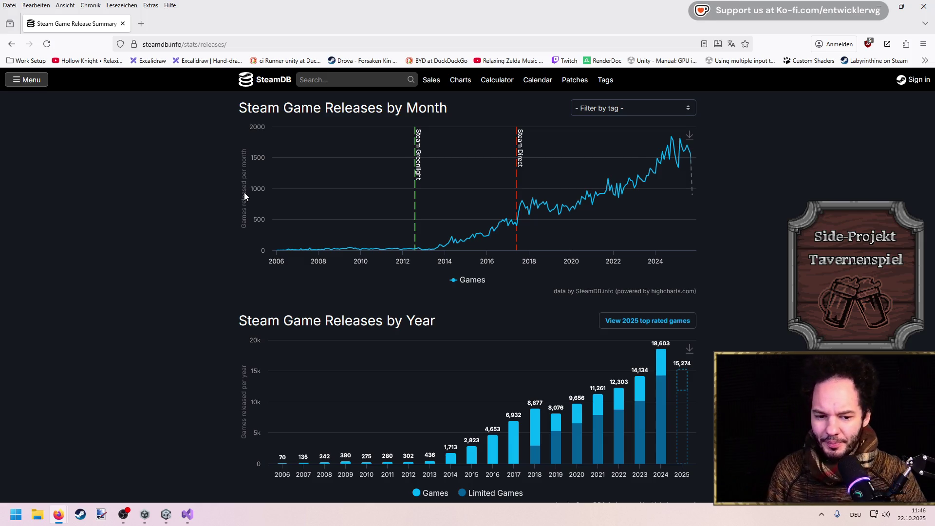
scroll(639, 219, down, 1)
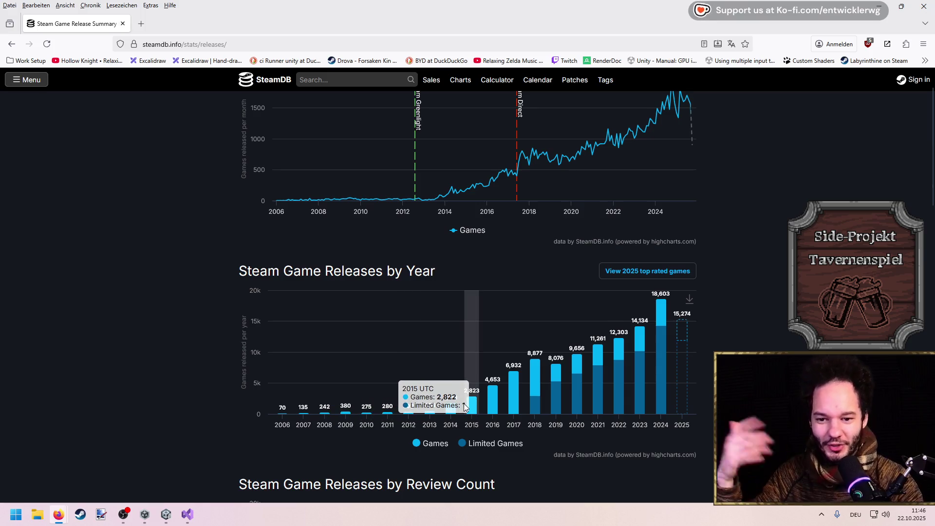
scroll(465, 403, down, 2)
scroll(463, 402, down, 1)
scroll(463, 400, up, 3)
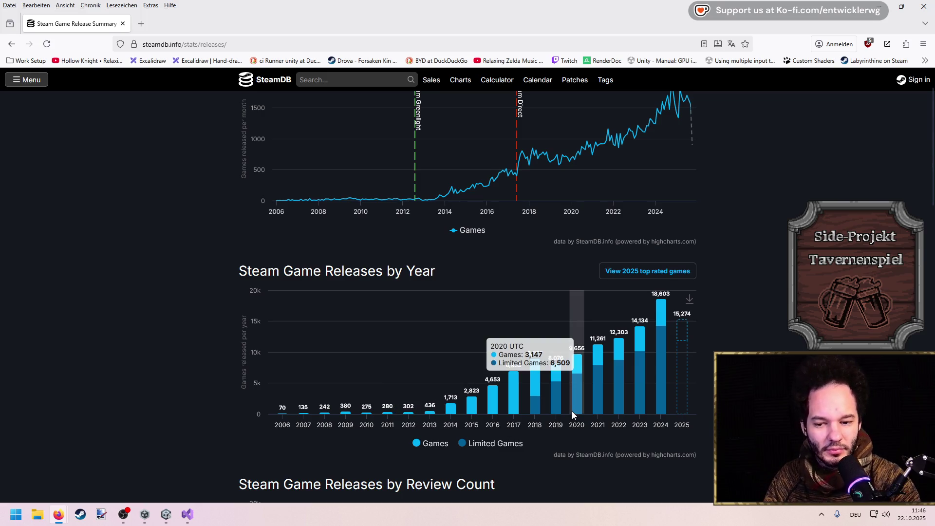
scroll(573, 413, down, 5)
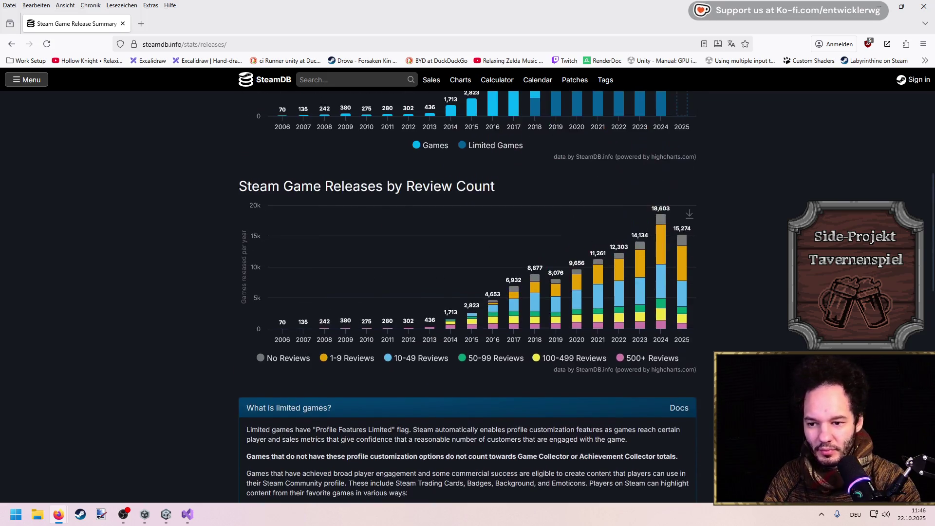
mouse_move(688, 318)
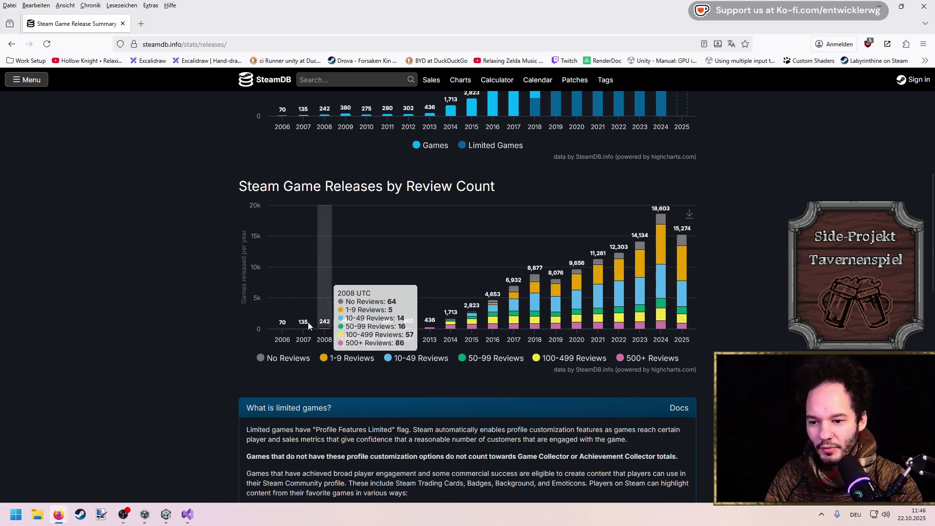
click(352, 358)
click(416, 358)
click(495, 358)
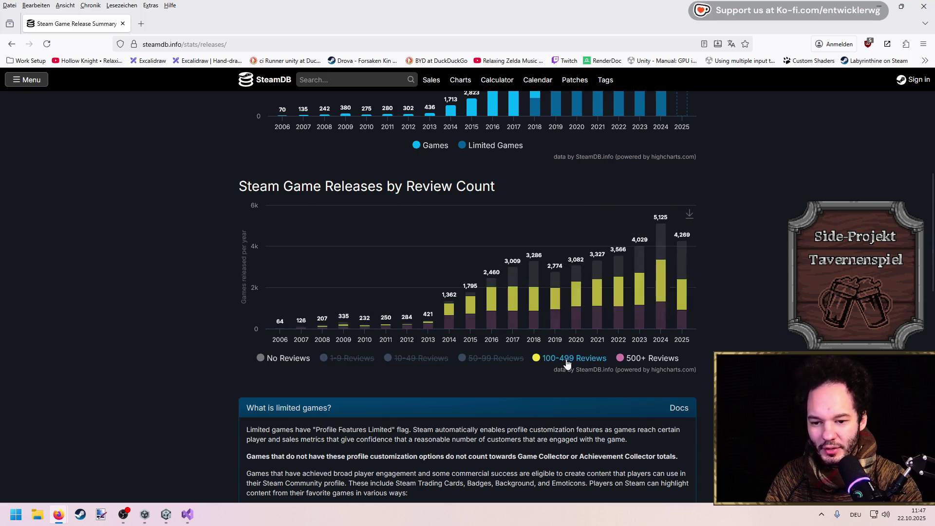
click(575, 358)
click(653, 358)
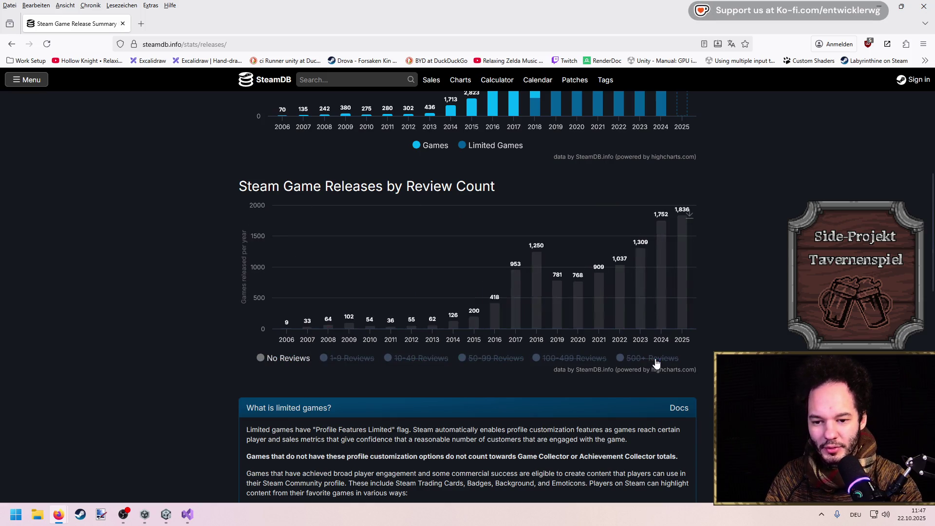
click(351, 358)
click(415, 363)
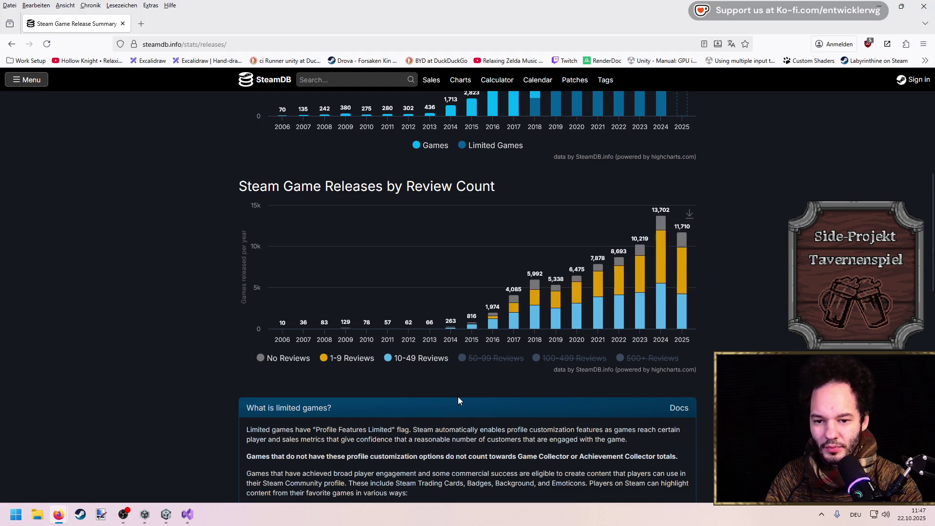
scroll(458, 401, up, 2)
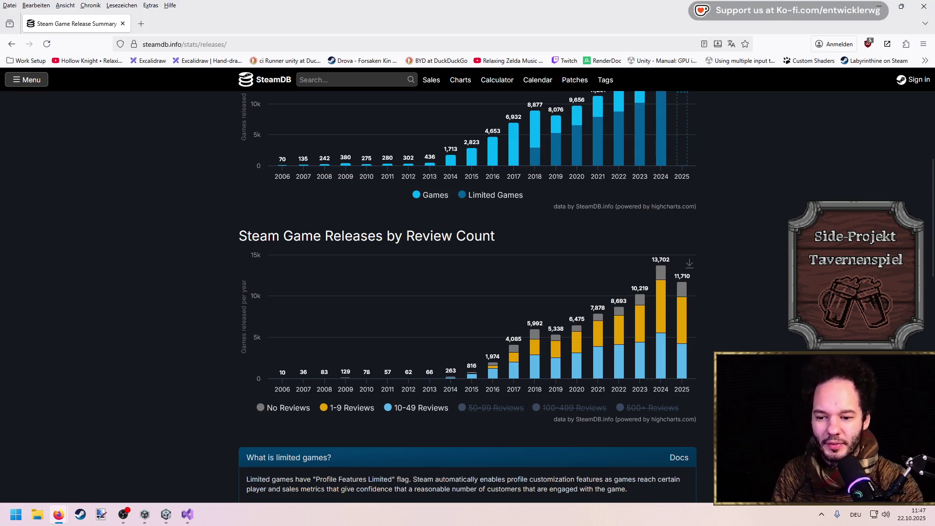
scroll(490, 379, down, 2)
scroll(491, 361, up, 1)
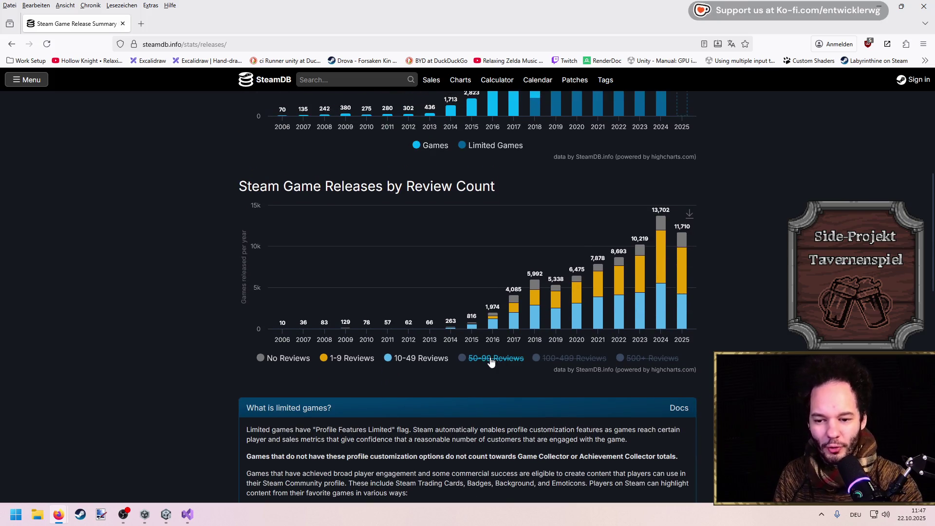
click(493, 361)
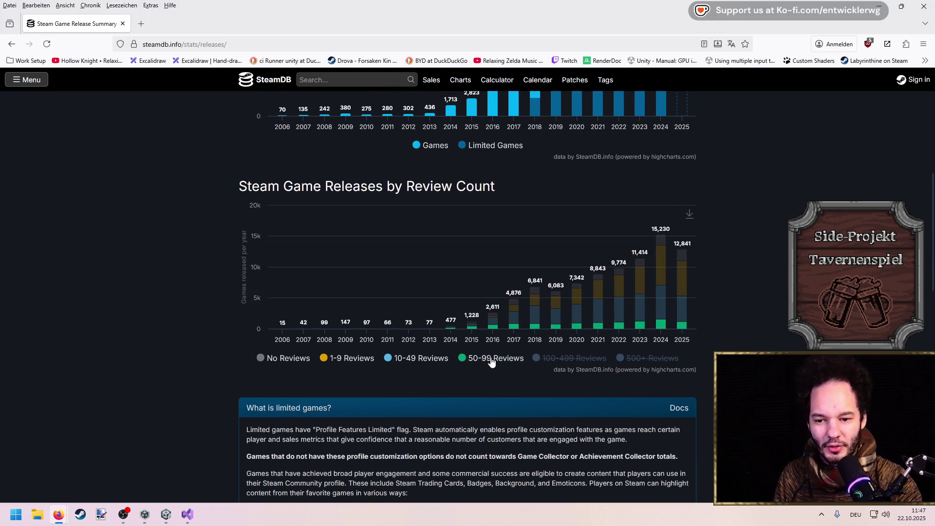
click(487, 361)
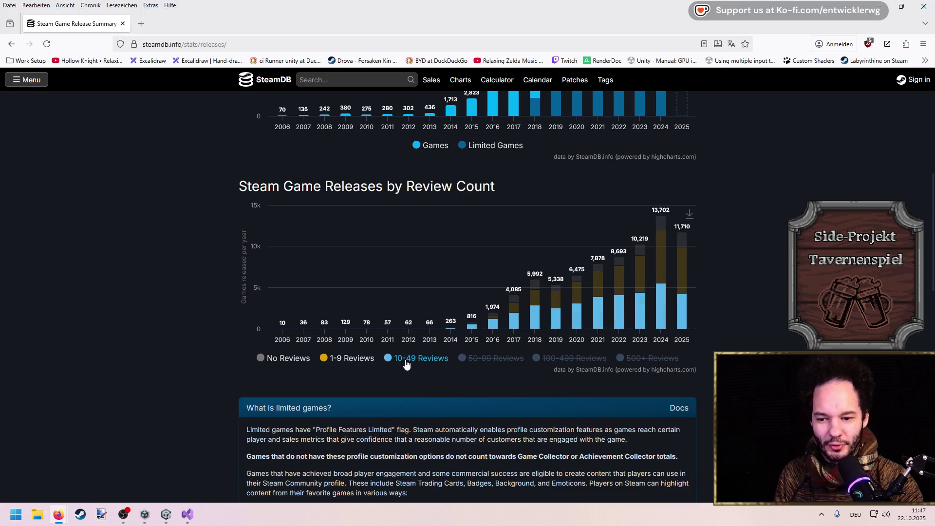
middle_click(761, 340)
scroll(762, 336, down, 2)
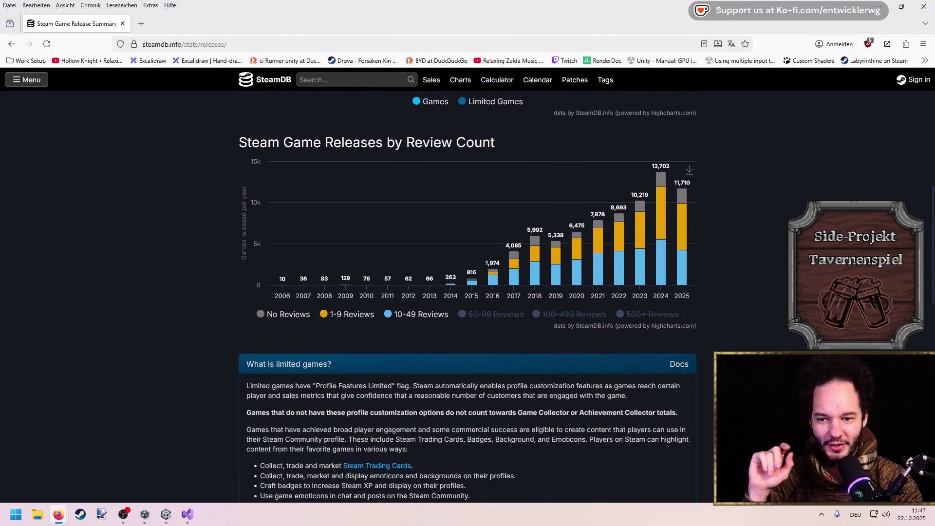
scroll(764, 328, up, 1)
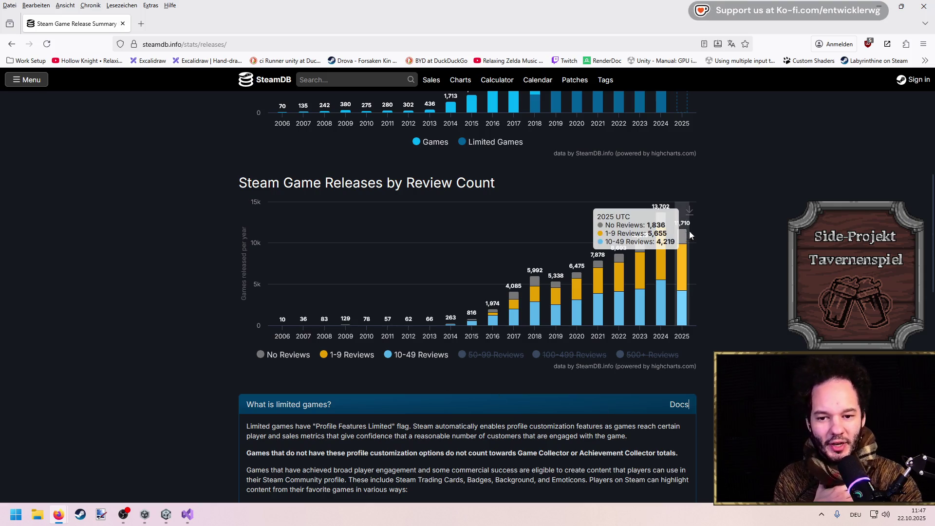
scroll(685, 232, up, 5)
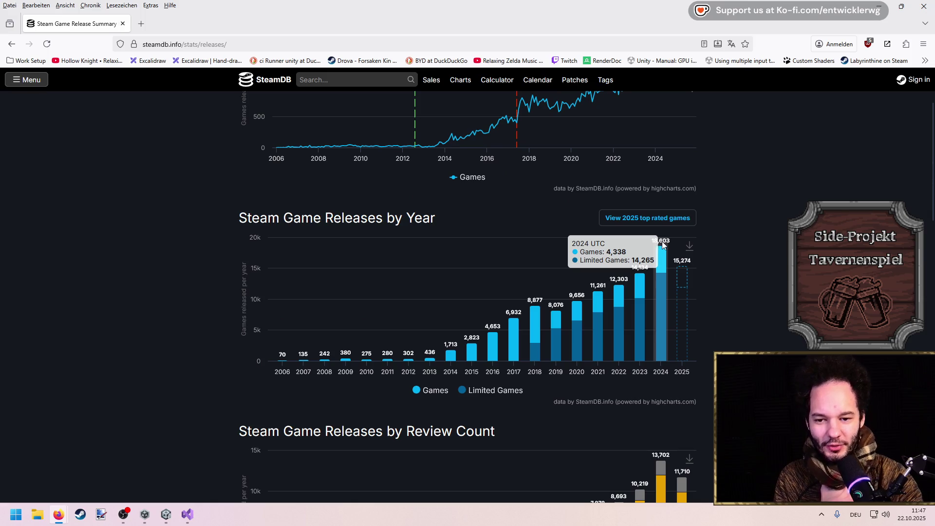
scroll(663, 245, down, 4)
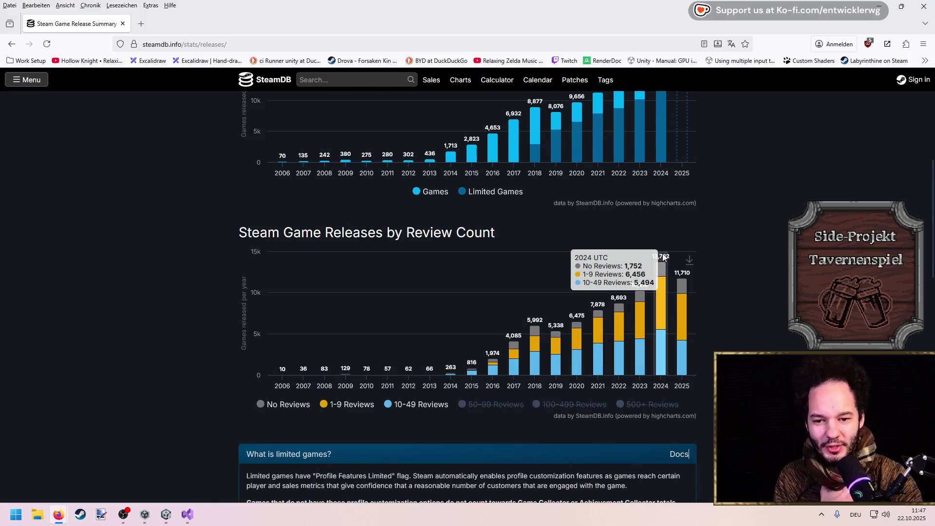
scroll(663, 292, up, 4)
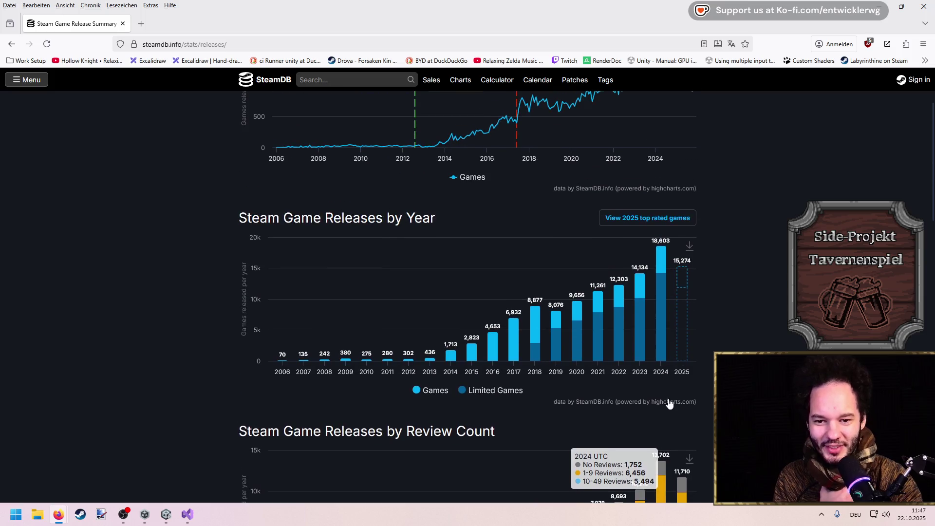
scroll(726, 337, down, 2)
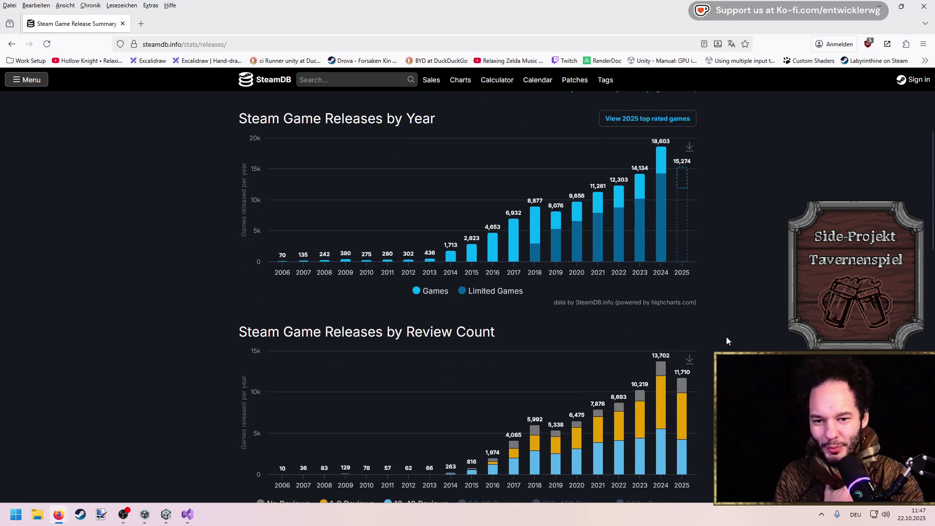
scroll(726, 337, down, 5)
scroll(726, 337, up, 3)
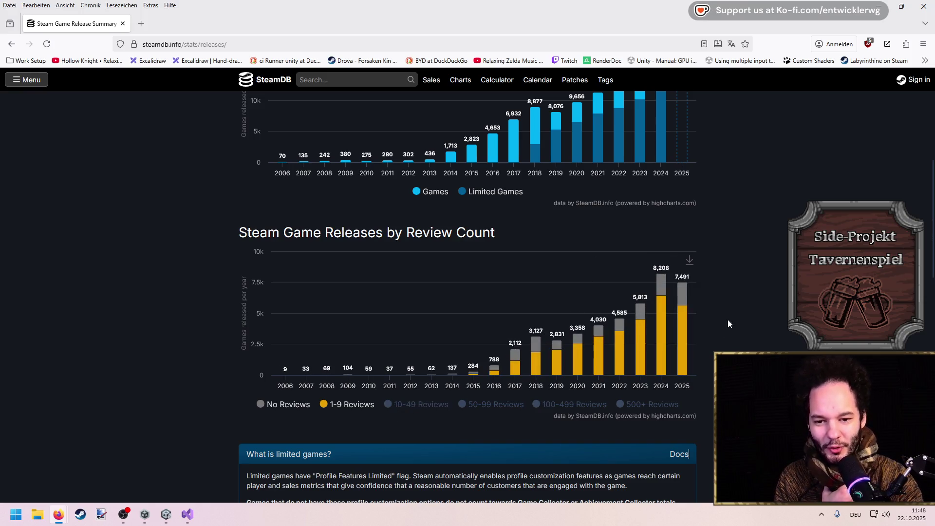
scroll(660, 271, up, 4)
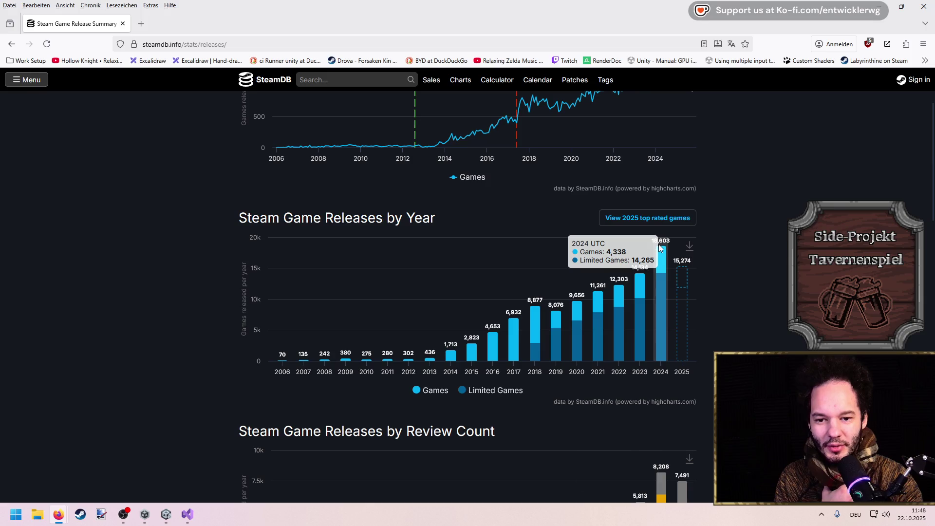
scroll(662, 273, down, 4)
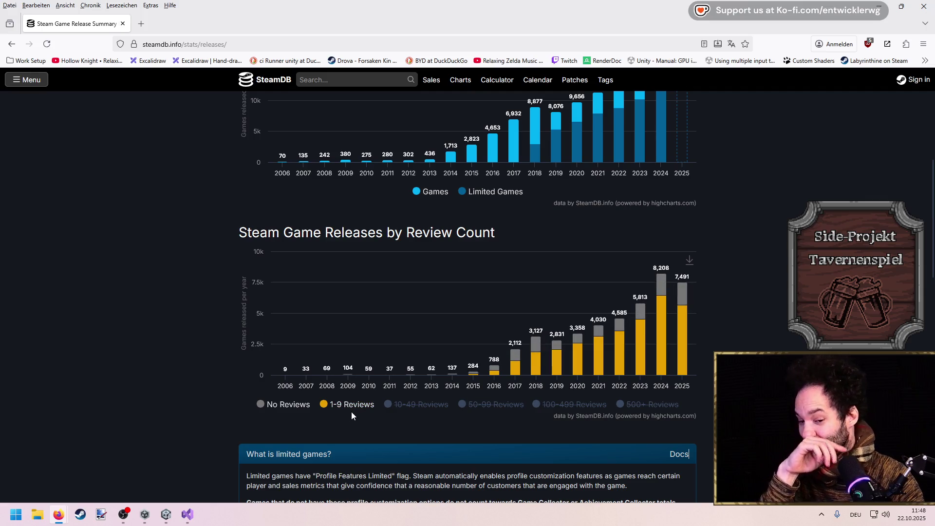
scroll(764, 345, down, 5)
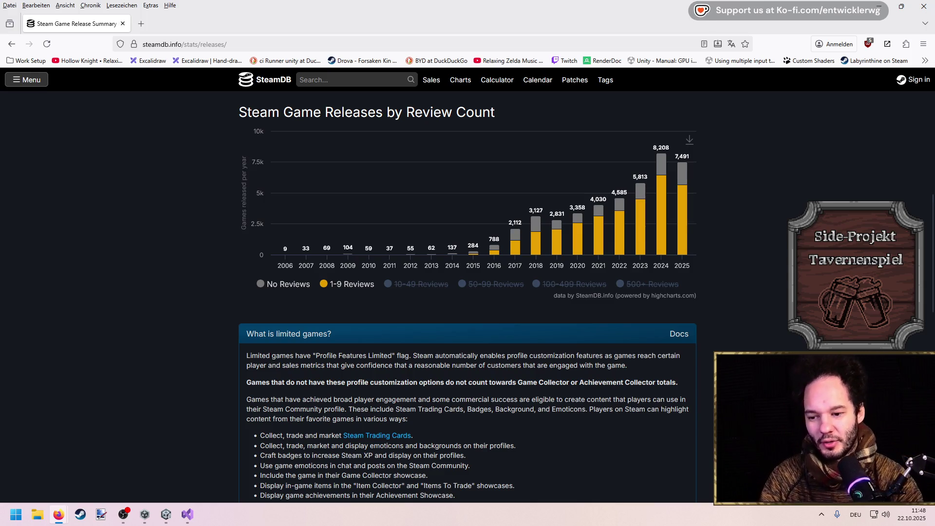
scroll(765, 344, up, 2)
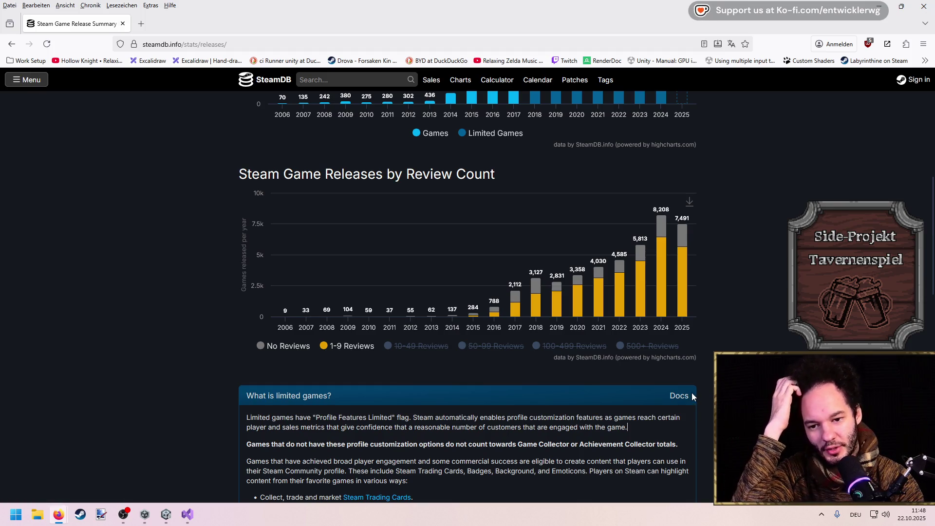
scroll(689, 396, up, 3)
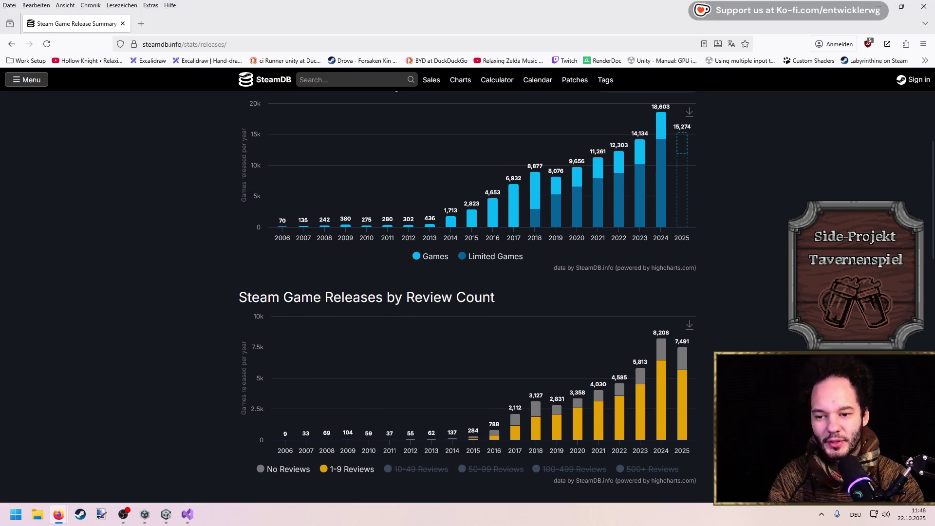
scroll(689, 395, down, 3)
scroll(688, 396, down, 3)
scroll(689, 396, up, 6)
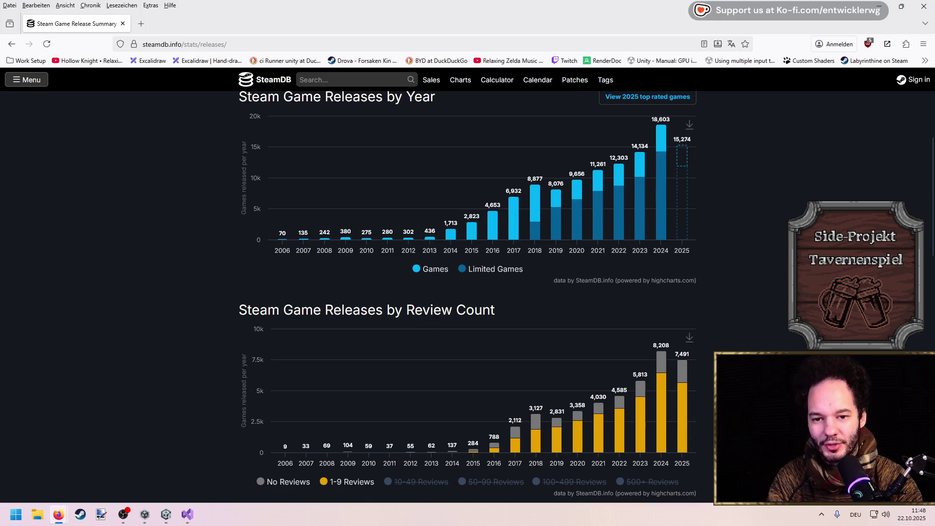
scroll(688, 396, down, 1)
scroll(688, 395, up, 1)
scroll(468, 293, up, 4)
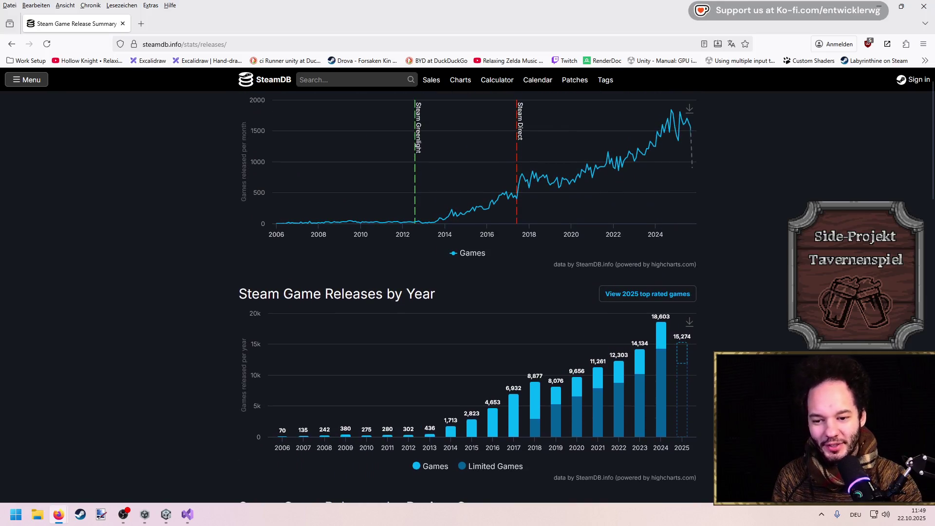
scroll(468, 292, down, 2)
scroll(467, 292, down, 1)
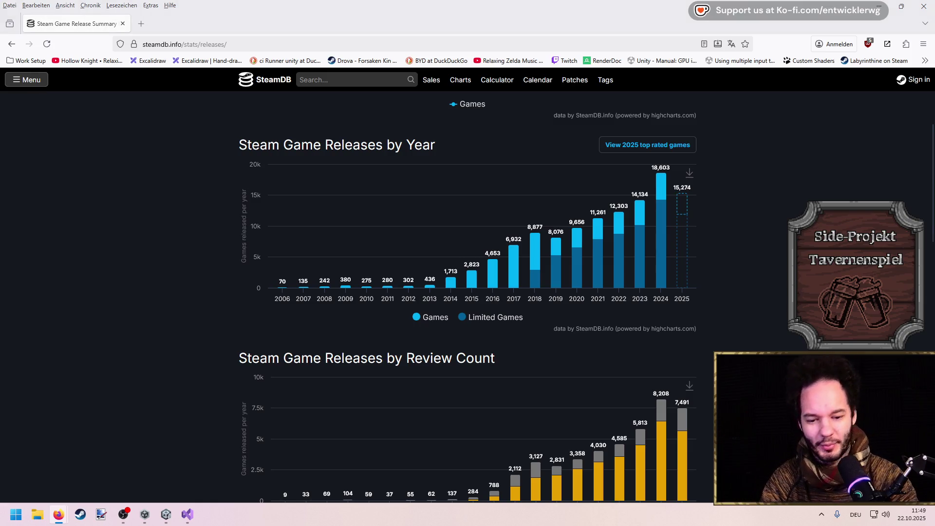
key(ctrl+t)
text(test conf)
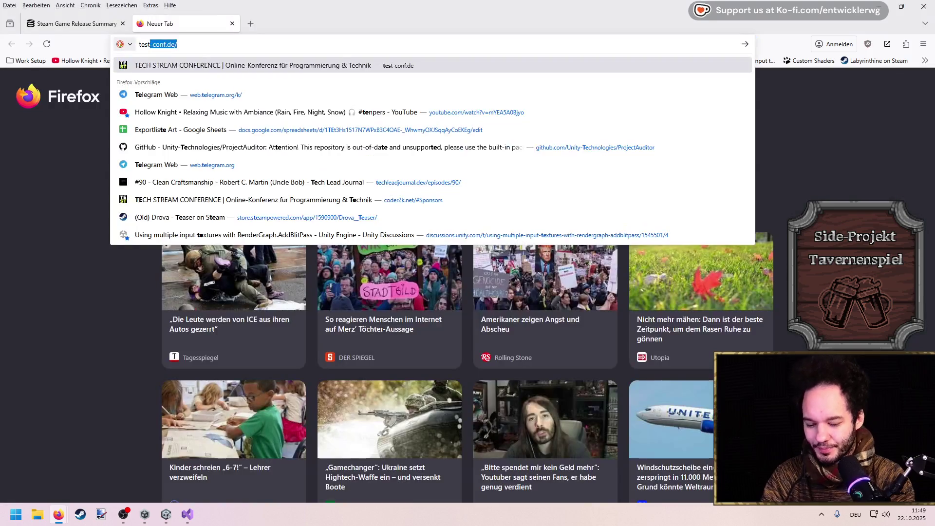
Load the Tech Stream Conference site (test-conf.de) in a new tab, browse it, and return to SteamDB.
key(Down)
key(Return)
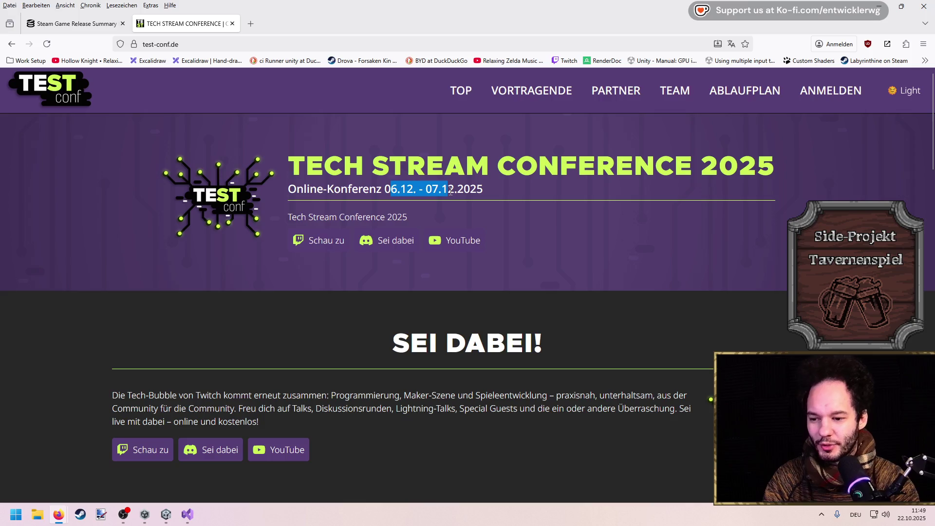
scroll(507, 212, down, 10)
scroll(505, 209, down, 12)
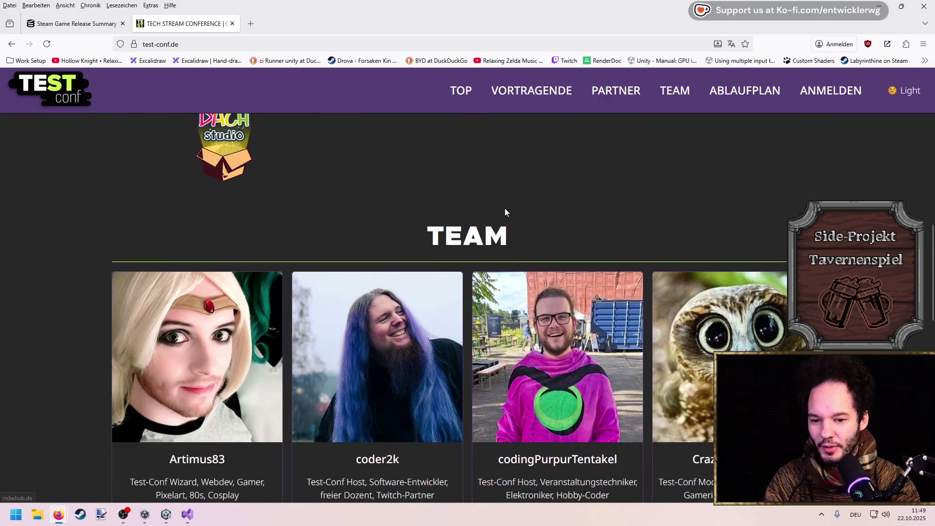
scroll(505, 208, up, 10)
scroll(505, 208, up, 8)
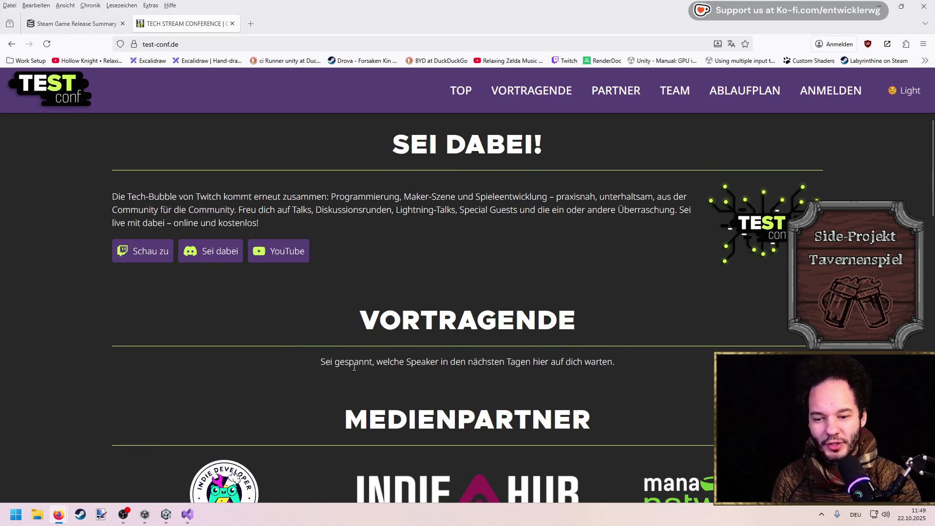
scroll(367, 297, up, 2)
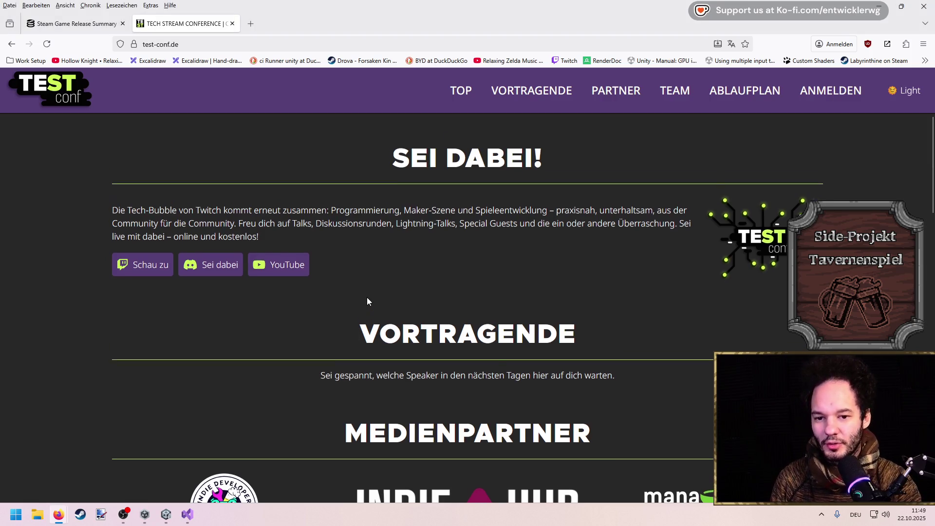
scroll(365, 294, up, 1)
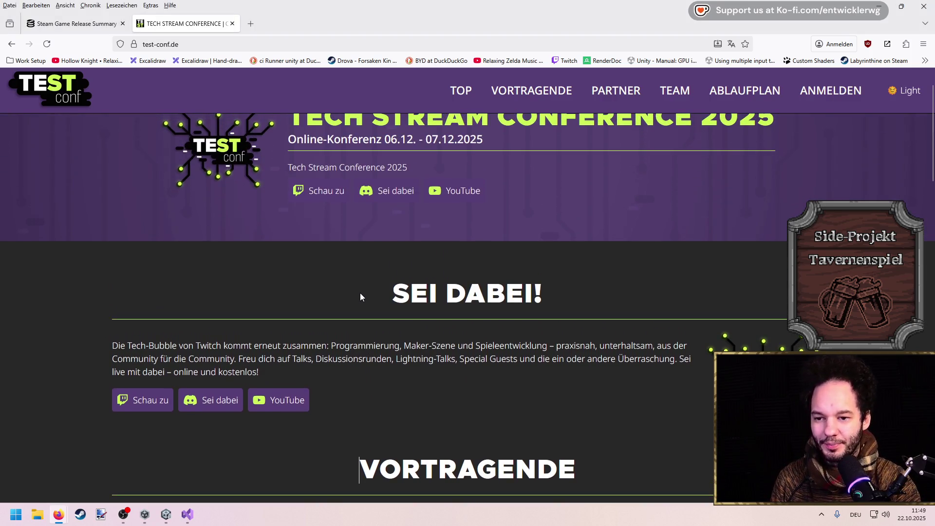
key(ctrl+Tab)
scroll(715, 293, down, 3)
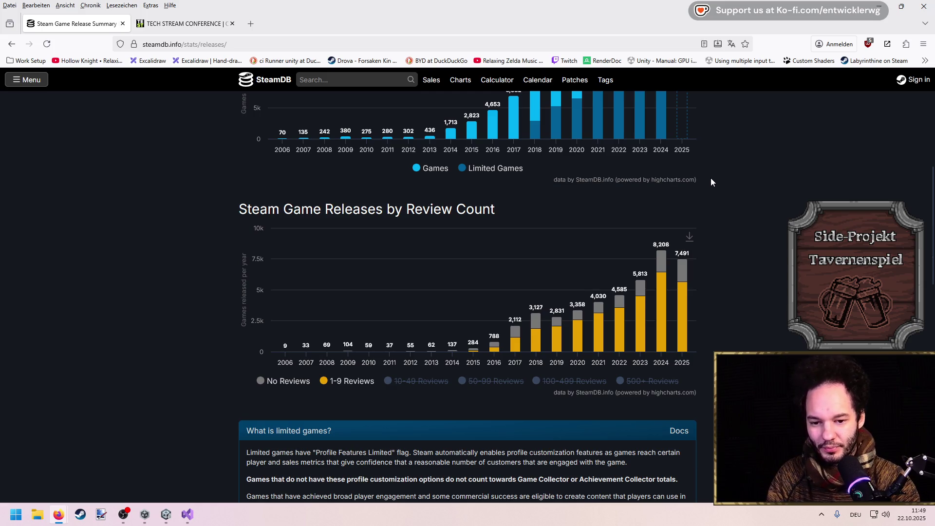
Show only 500+ Reviews in the Review Count chart, hiding No Reviews and 1-9 Reviews.
click(642, 380)
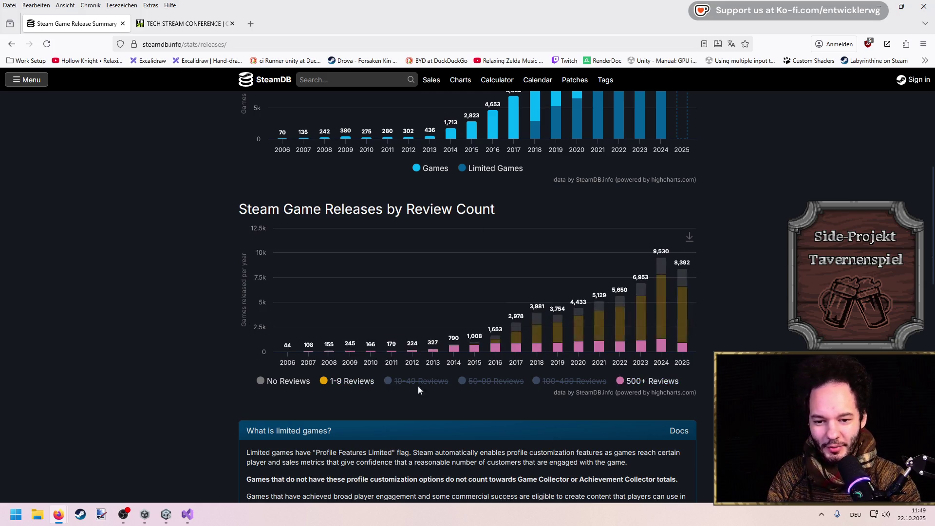
click(287, 380)
click(351, 381)
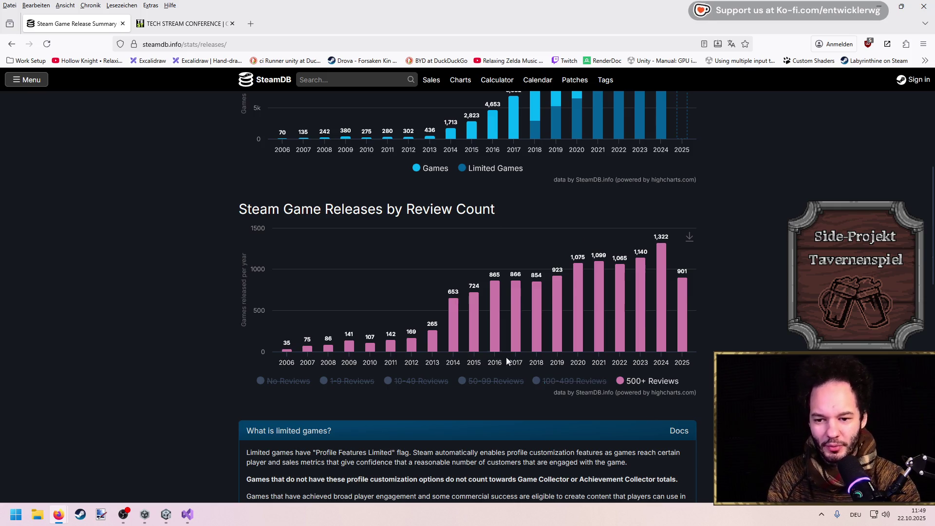
mouse_move(665, 242)
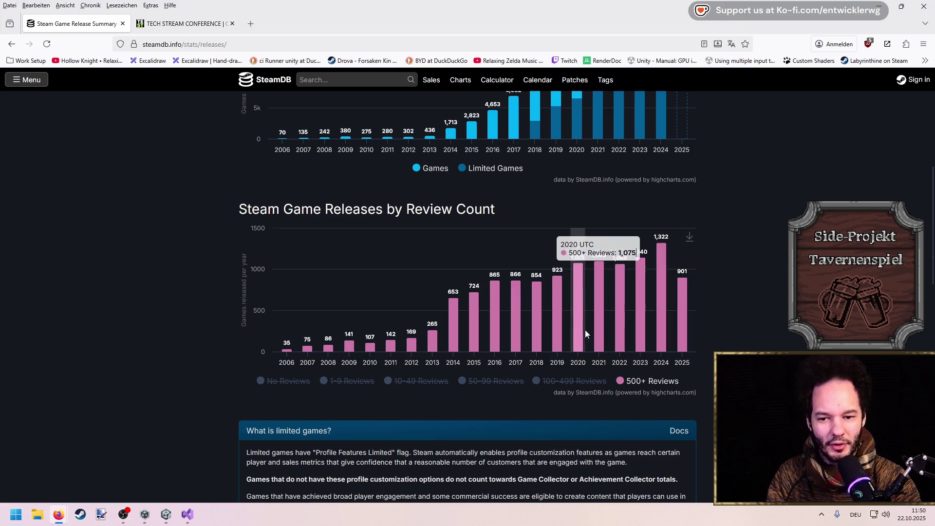
scroll(427, 275, up, 6)
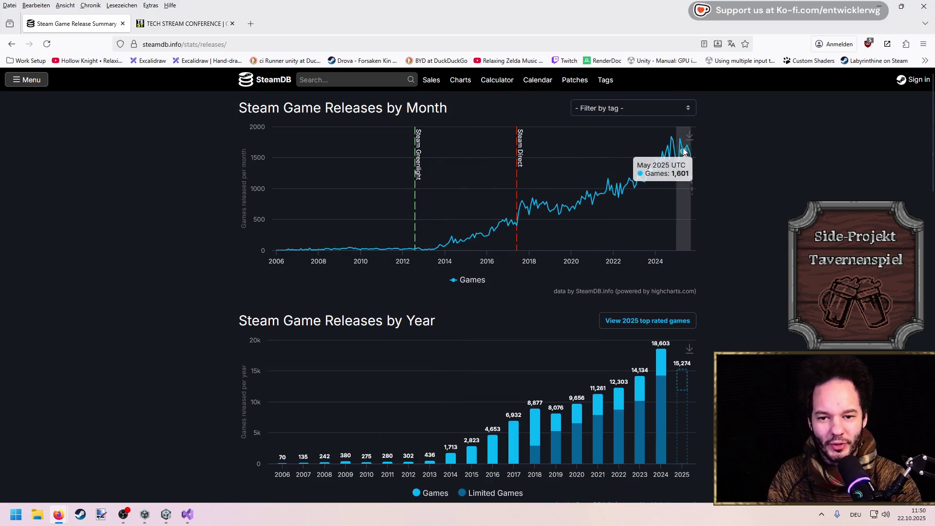
scroll(679, 161, down, 7)
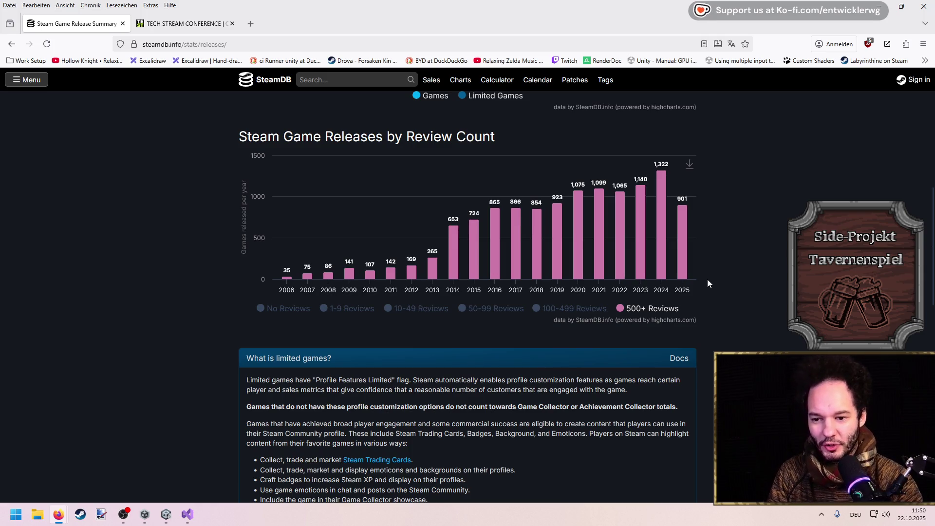
scroll(726, 277, down, 3)
scroll(742, 292, up, 5)
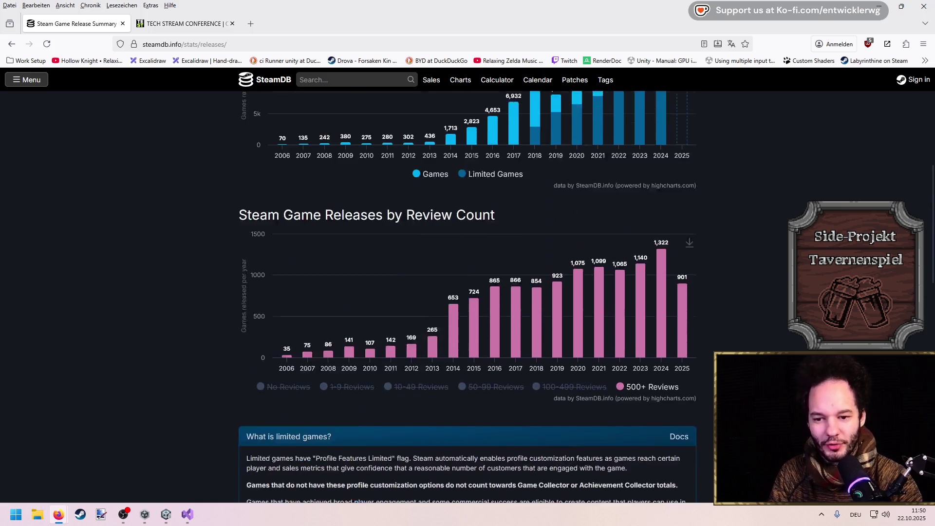
scroll(468, 293, up, 2)
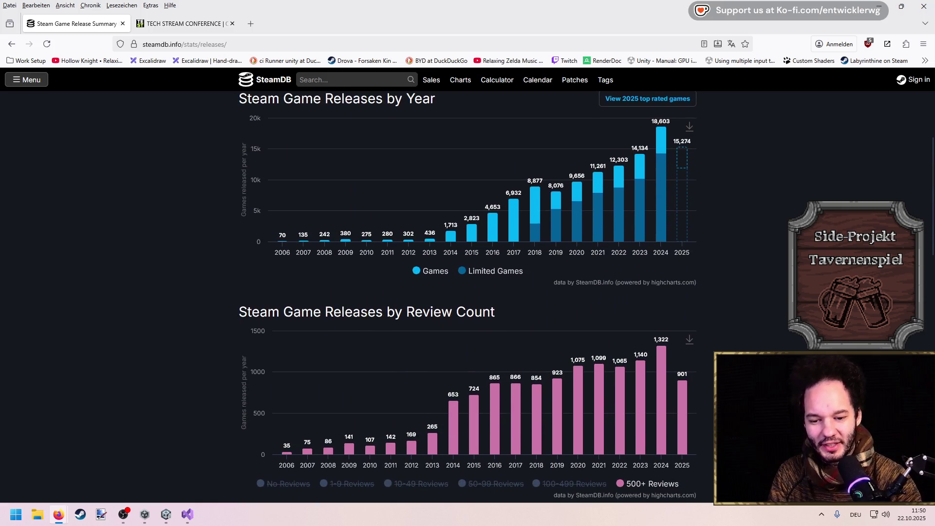
scroll(468, 293, up, 4)
scroll(468, 292, down, 5)
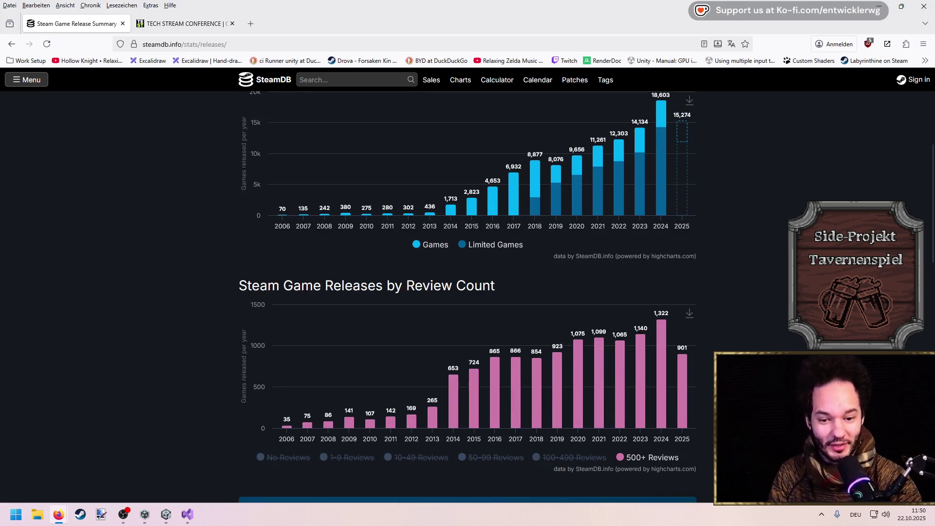
Restore the No Reviews and 1-9 Reviews series, hiding 500+ Reviews.
click(643, 457)
click(348, 458)
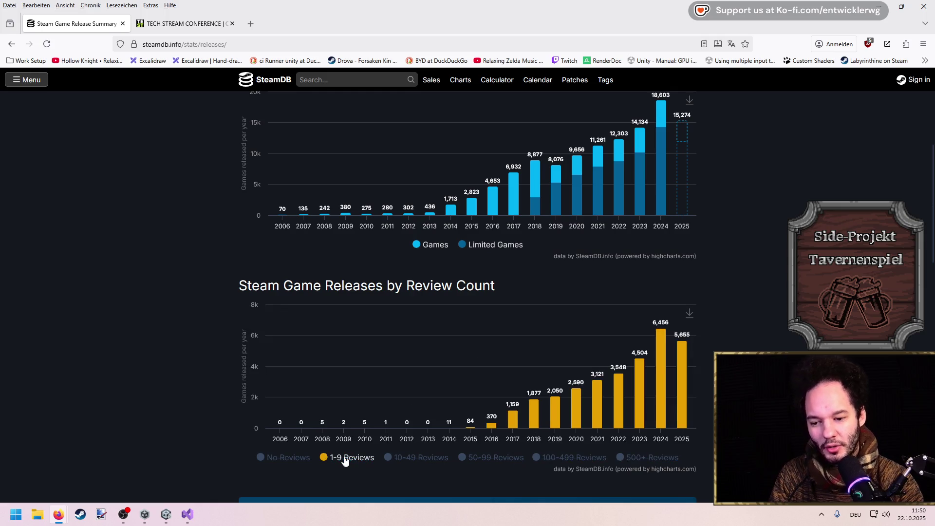
click(306, 459)
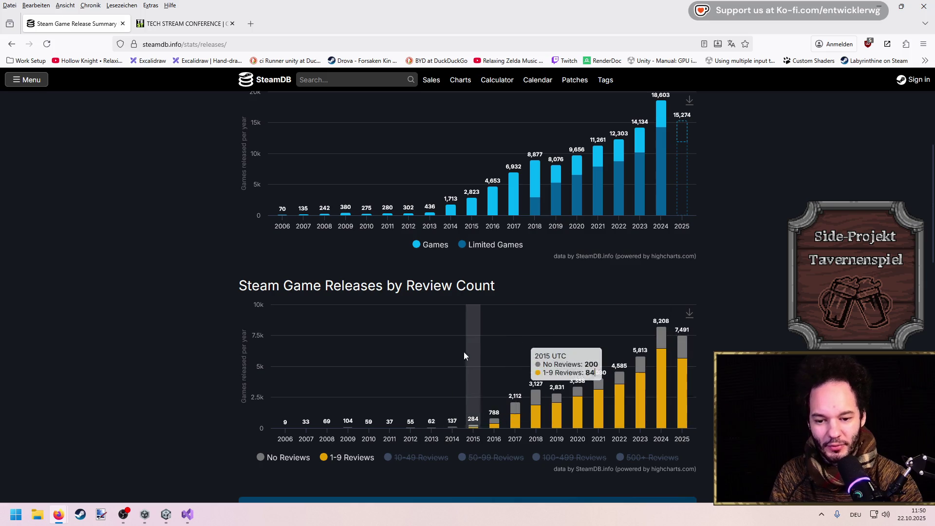
scroll(707, 346, down, 2)
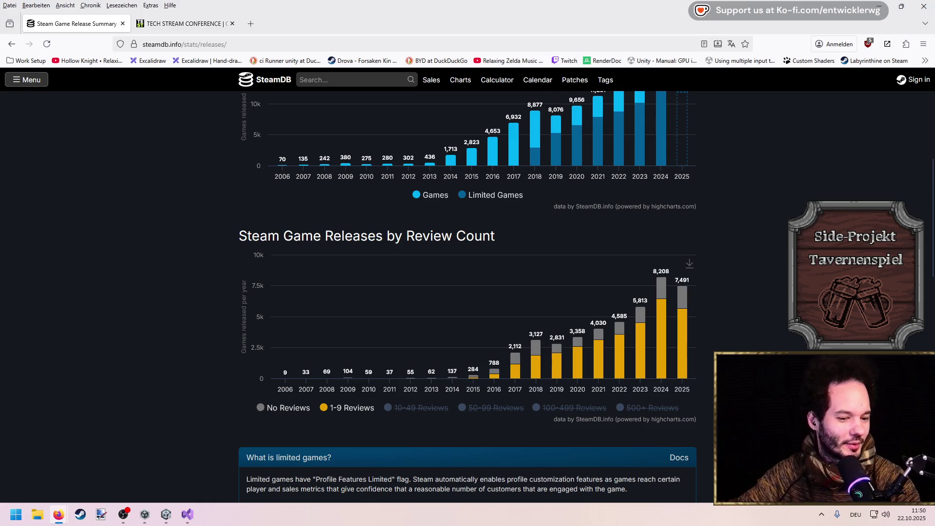
scroll(726, 335, up, 3)
scroll(727, 335, up, 1)
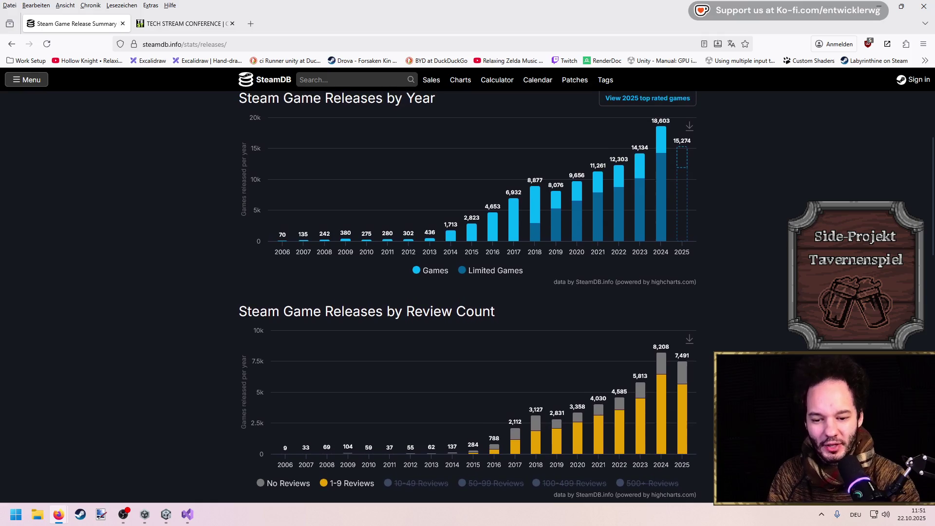
scroll(740, 347, up, 1)
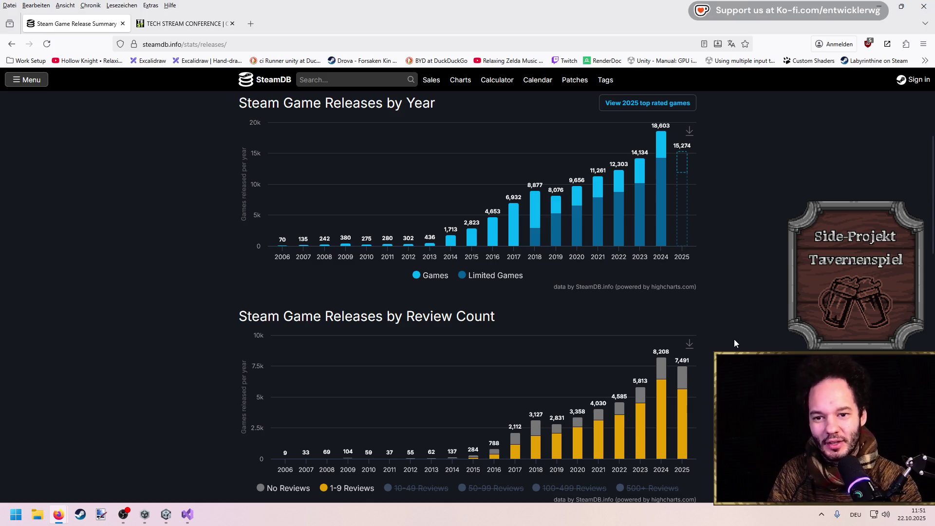
scroll(734, 338, down, 2)
scroll(737, 336, up, 1)
scroll(737, 336, up, 1)
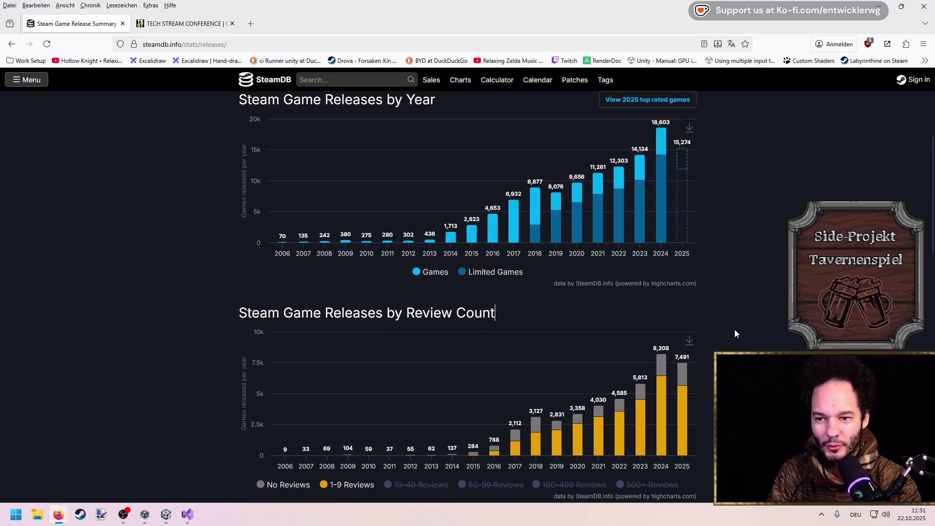
scroll(733, 328, up, 1)
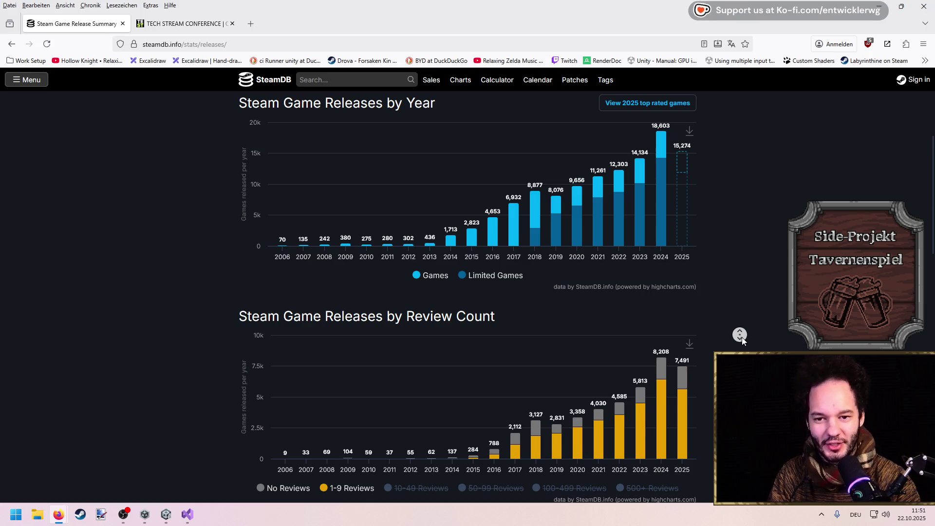
Autoscroll through the yearly and review-count charts, checking bar values.
middle_click(744, 339)
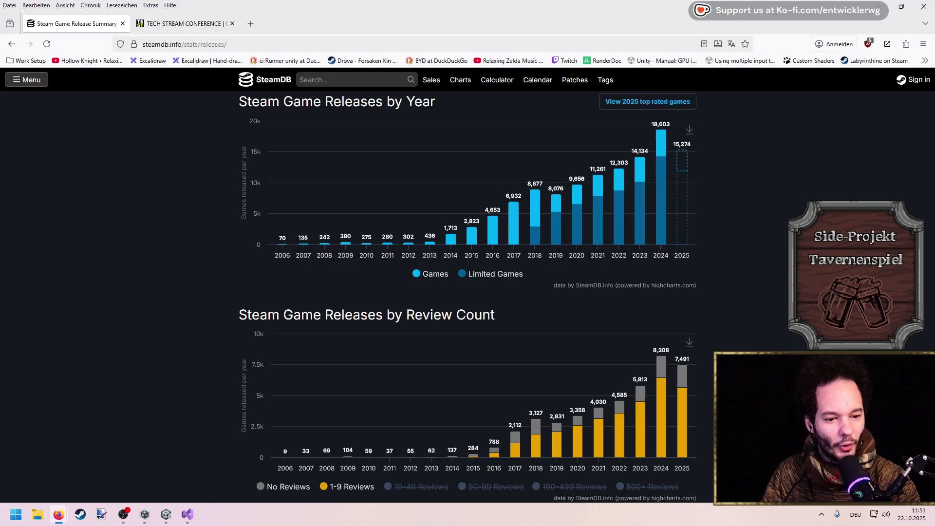
scroll(689, 261, down, 2)
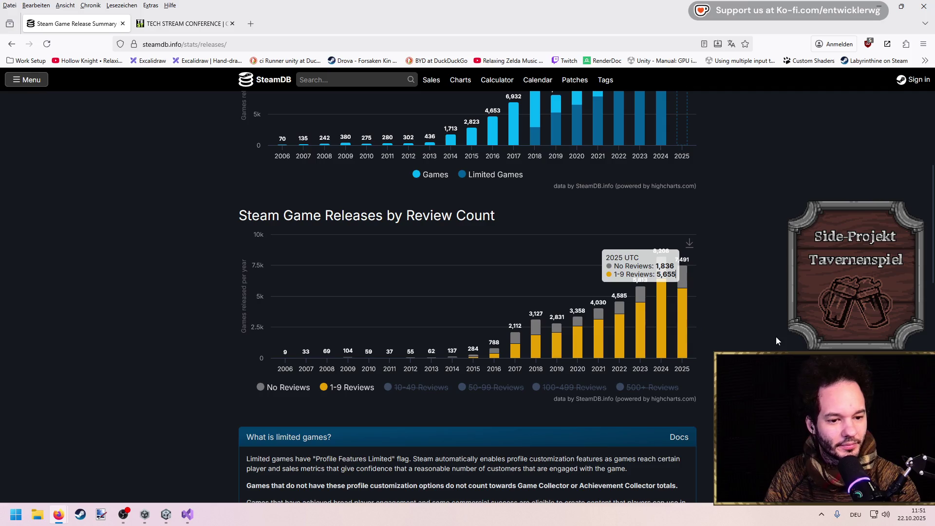
mouse_move(656, 341)
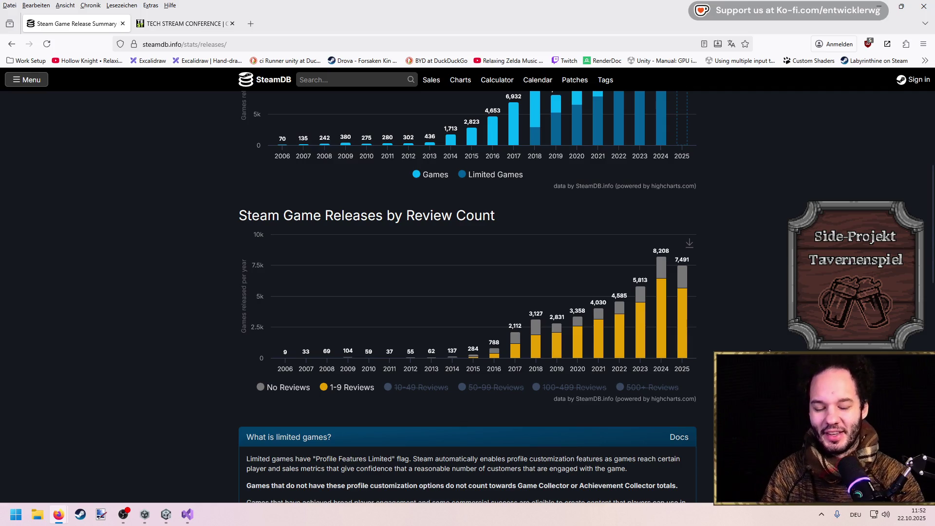
middle_click(723, 320)
scroll(723, 320, up, 2)
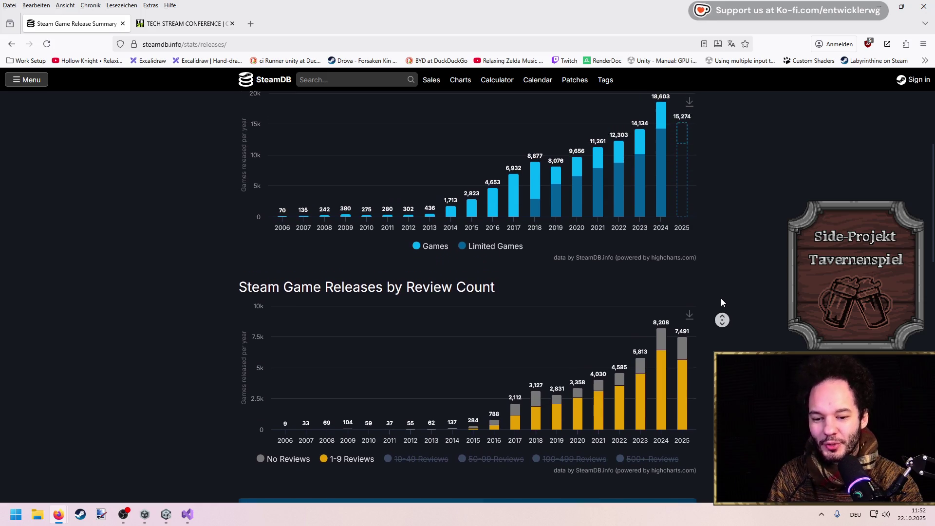
scroll(723, 332, down, 3)
scroll(723, 332, down, 1)
scroll(720, 305, up, 4)
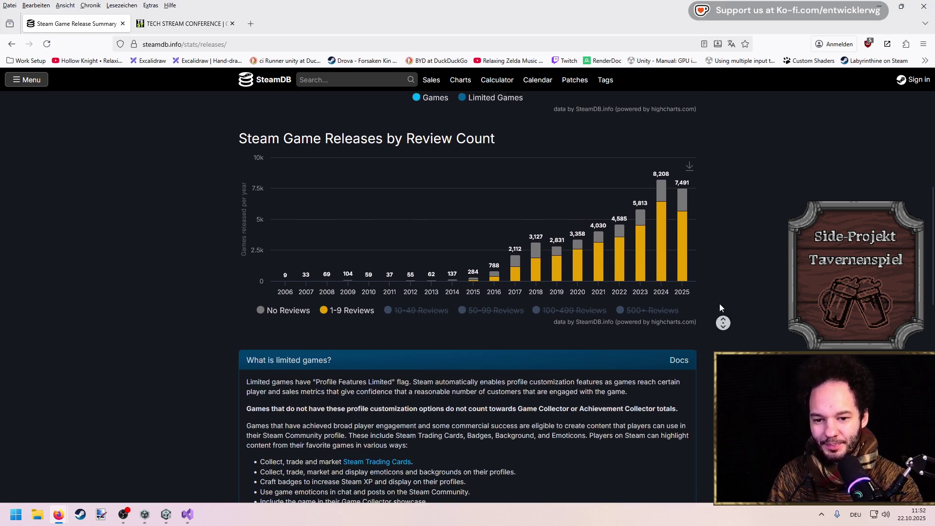
Scroll back through the release charts and open a new blank Firefox tab.
middle_click(718, 294)
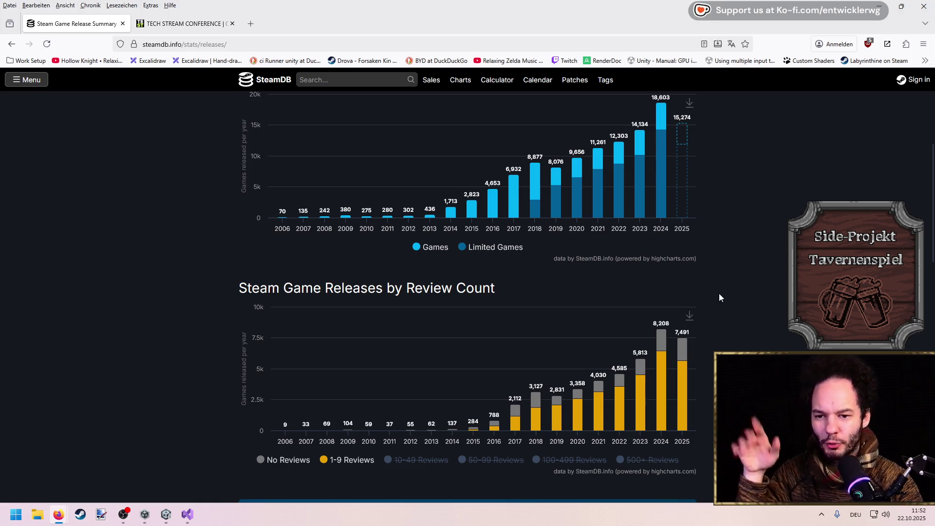
scroll(726, 311, up, 5)
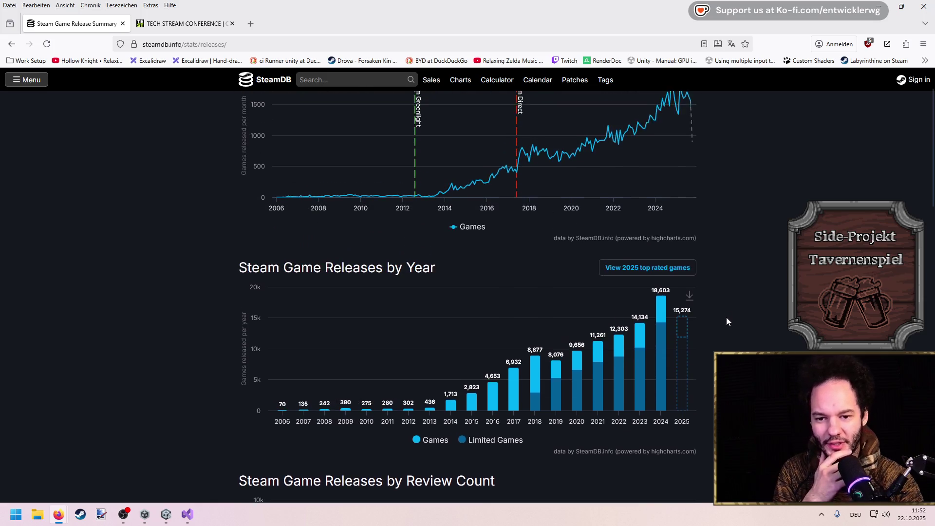
scroll(726, 311, down, 4)
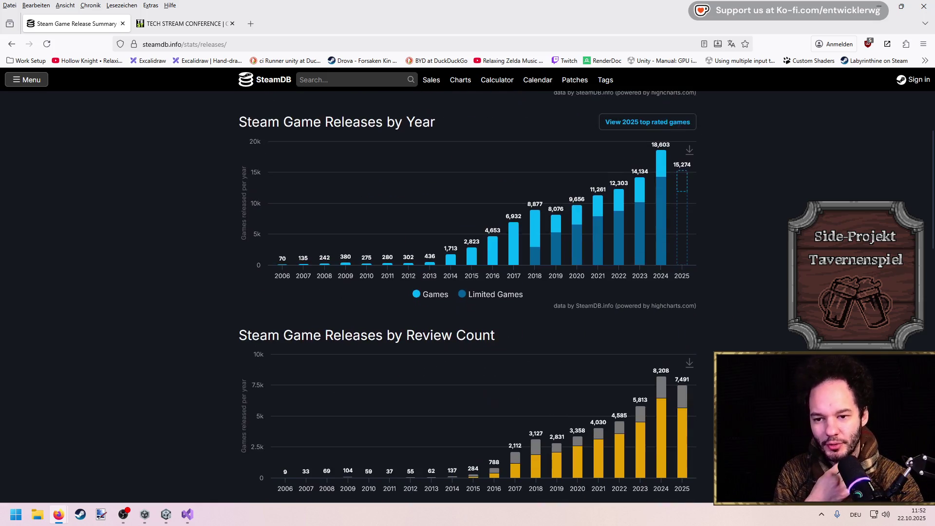
scroll(468, 292, down, 1)
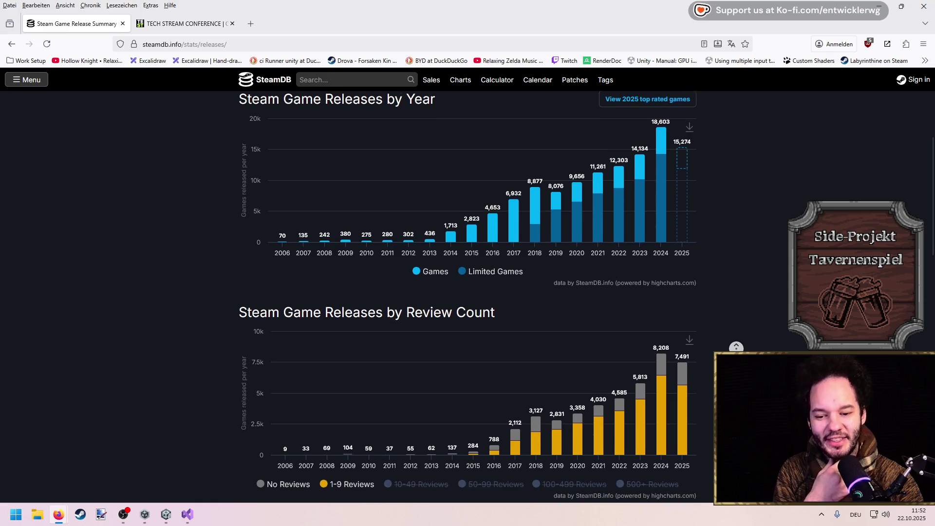
scroll(468, 292, up, 1)
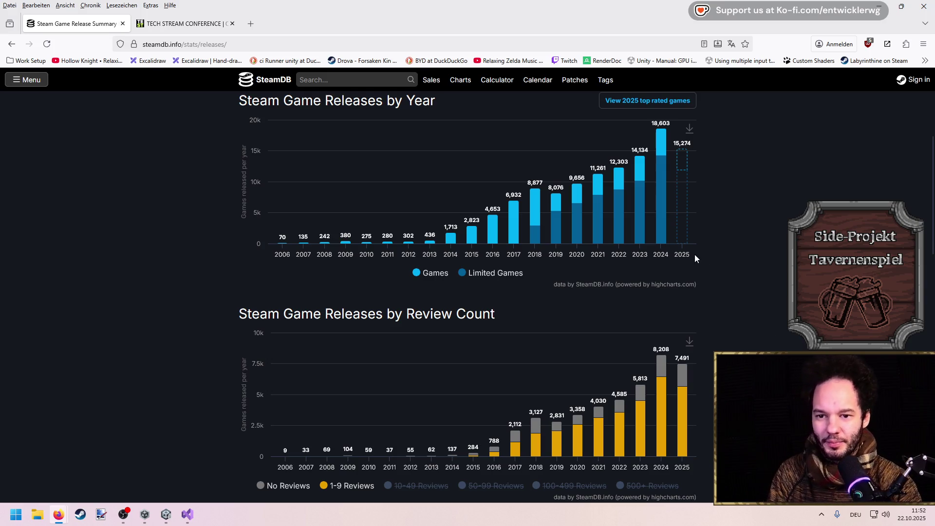
scroll(762, 248, up, 5)
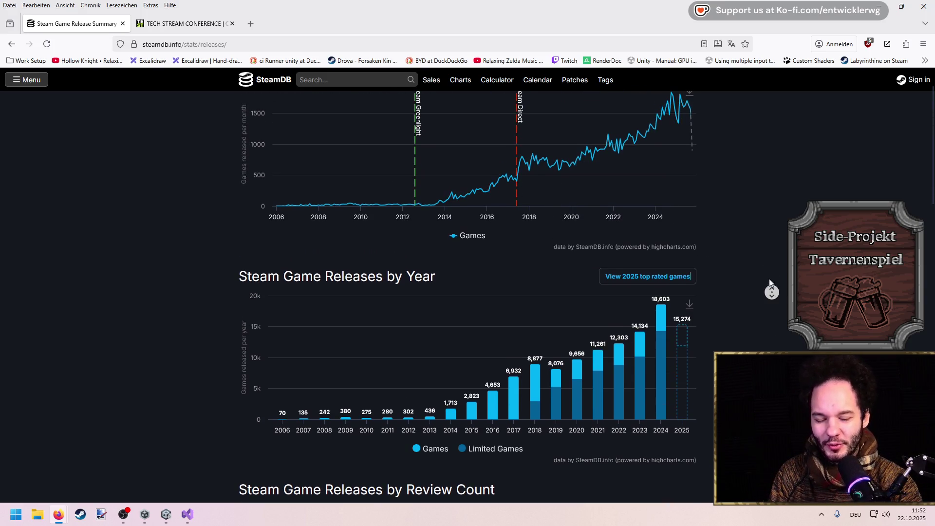
scroll(767, 258, down, 8)
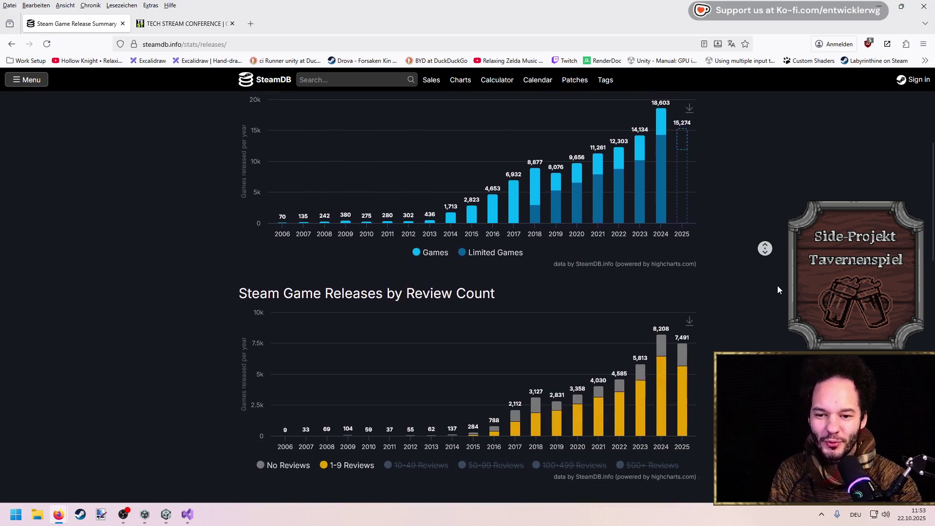
scroll(772, 265, up, 3)
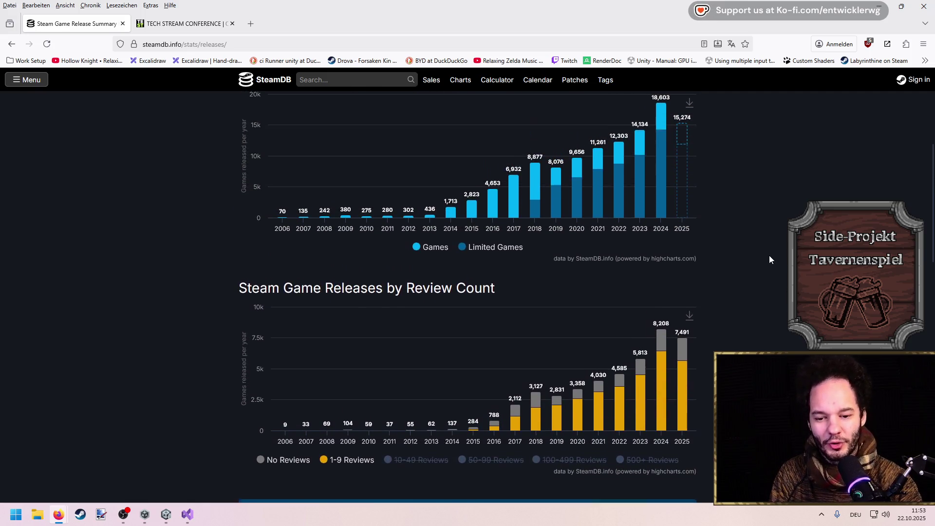
scroll(764, 253, up, 1)
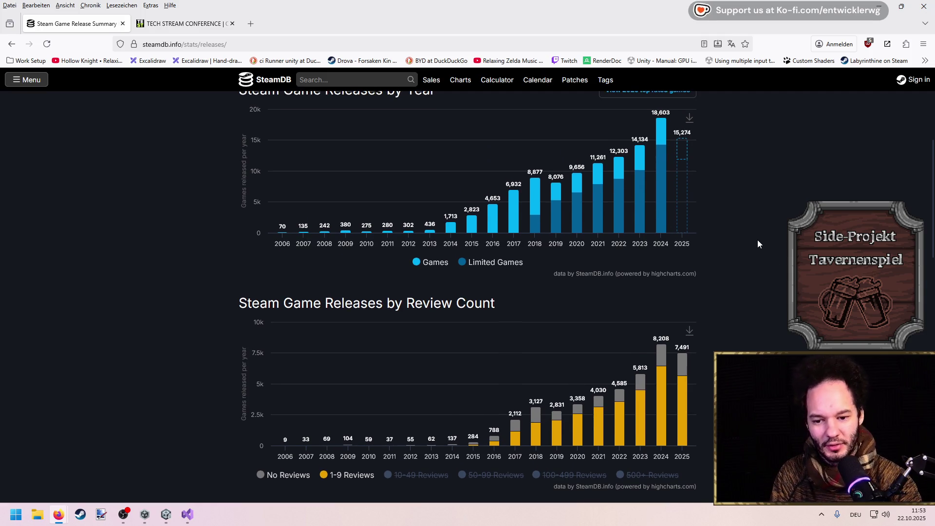
click(250, 23)
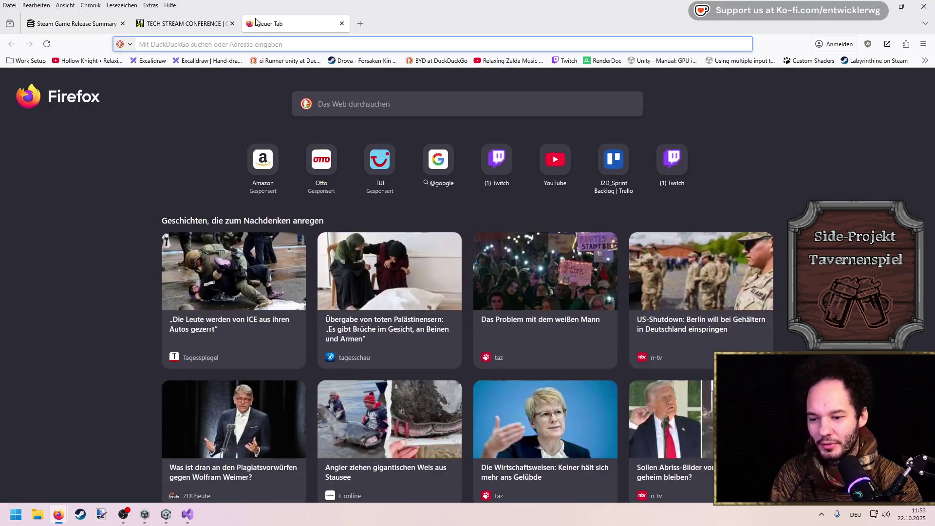
Search 'steam page' and open the Welcome to Steam store page.
text(steam )
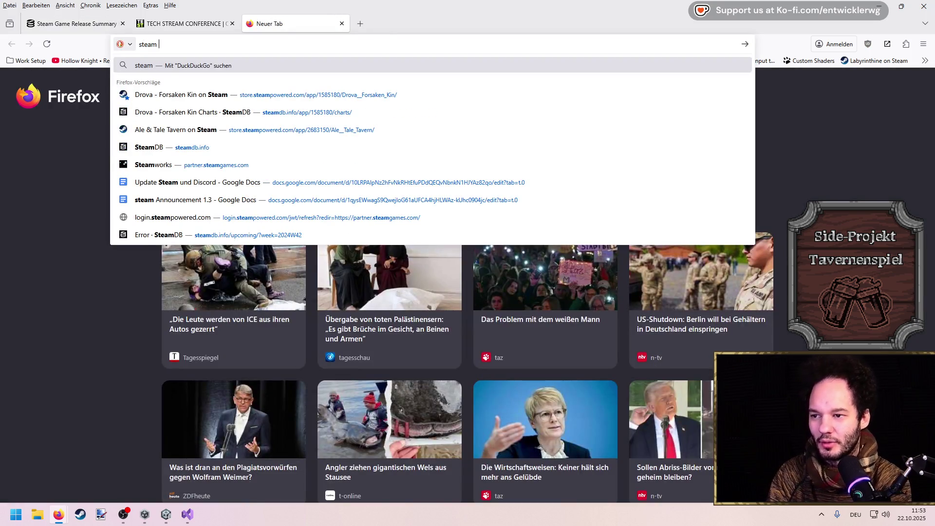
text(page)
key(Return)
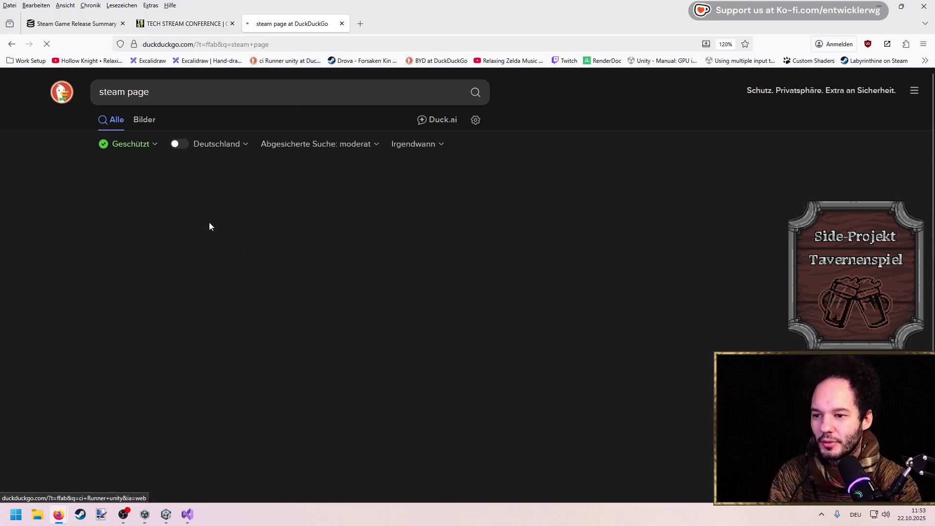
click(171, 195)
scroll(161, 244, down, 9)
scroll(488, 289, down, 15)
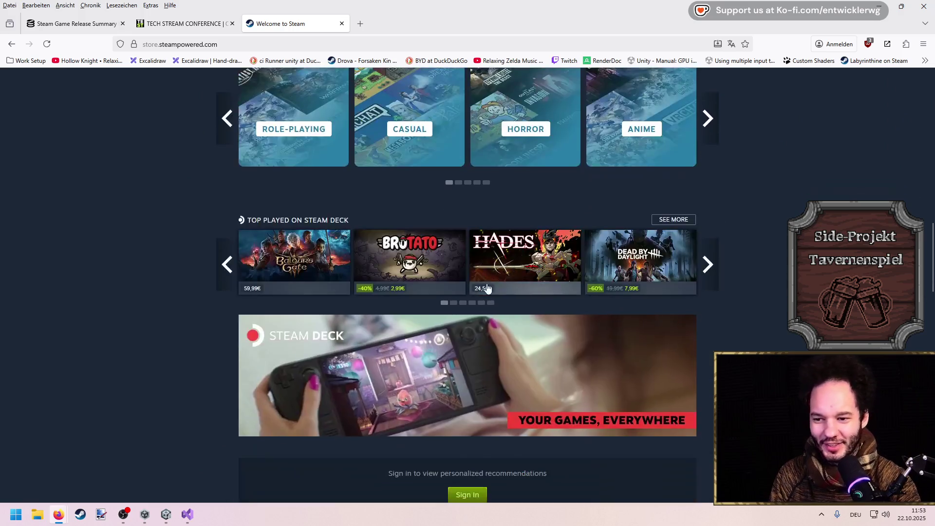
scroll(160, 258, down, 13)
scroll(160, 253, up, 1)
Browse the Popular Upcoming games list, then close the Steam store tab.
click(371, 159)
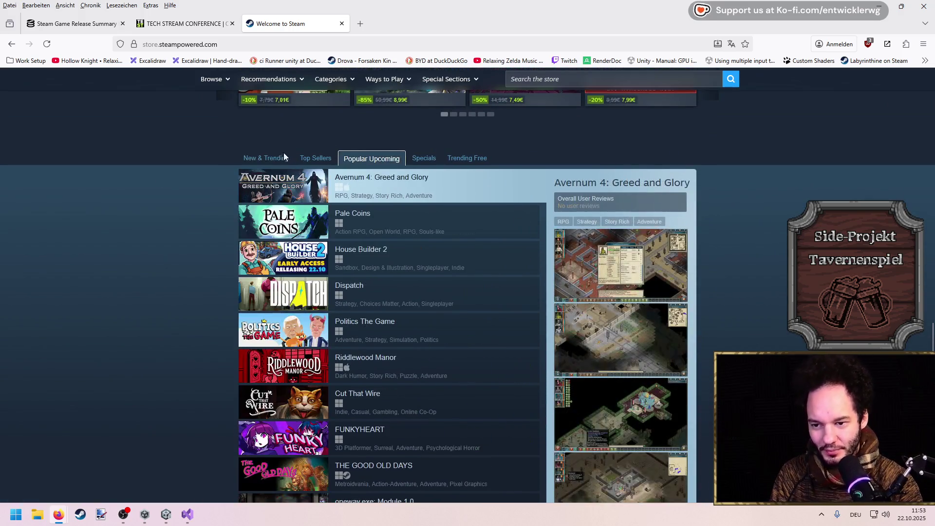
scroll(154, 176, down, 1)
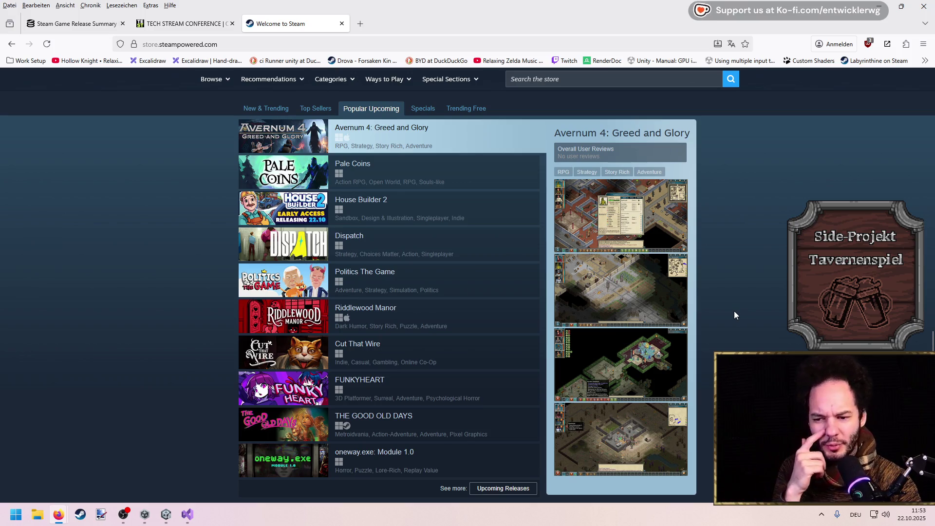
scroll(725, 307, up, 1)
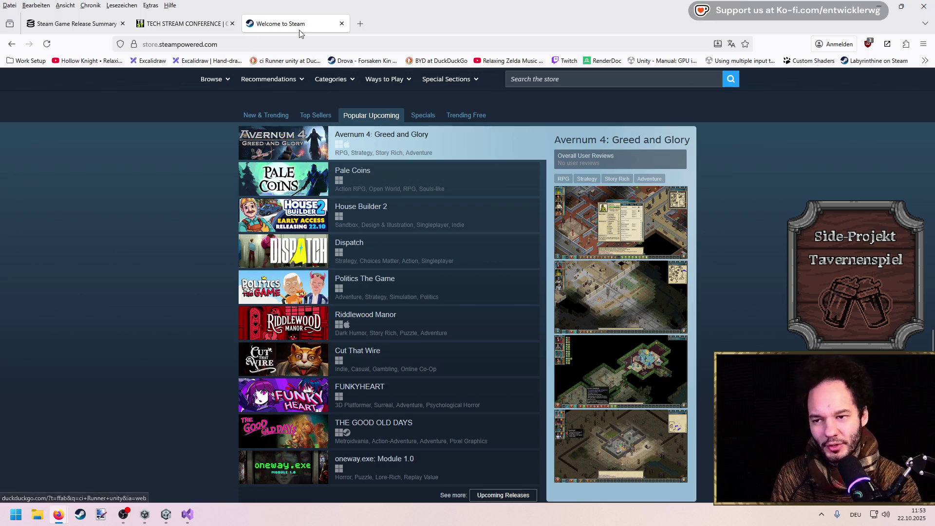
click(342, 24)
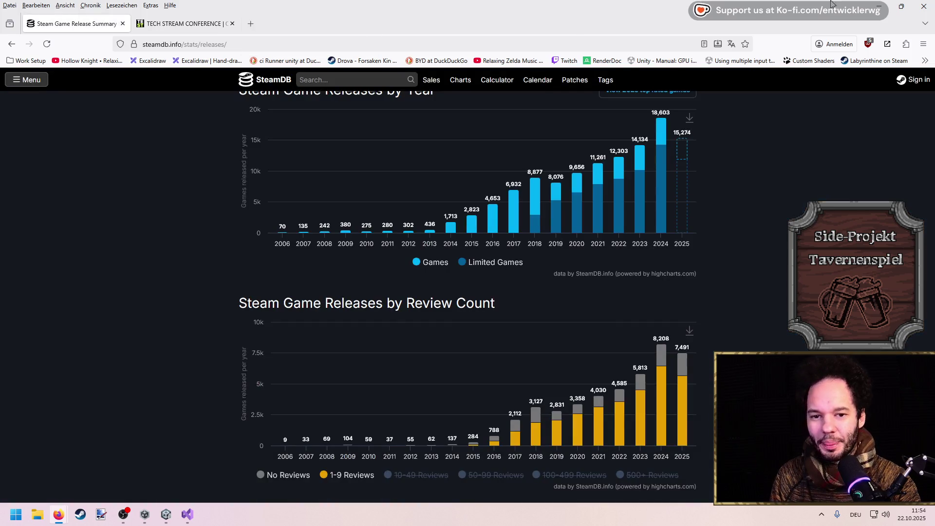
Return to Unity, select the Serving object, resize panels, and apply the HanHan layout.
click(880, 7)
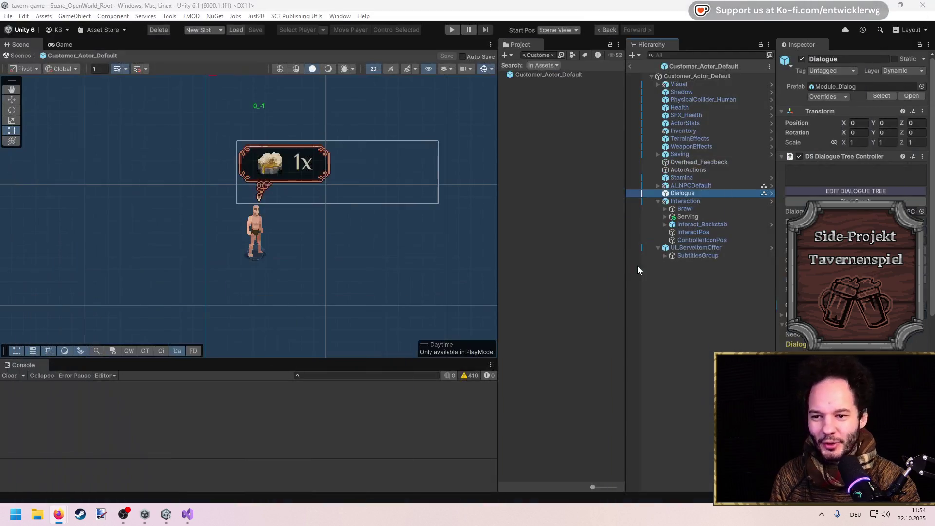
click(606, 319)
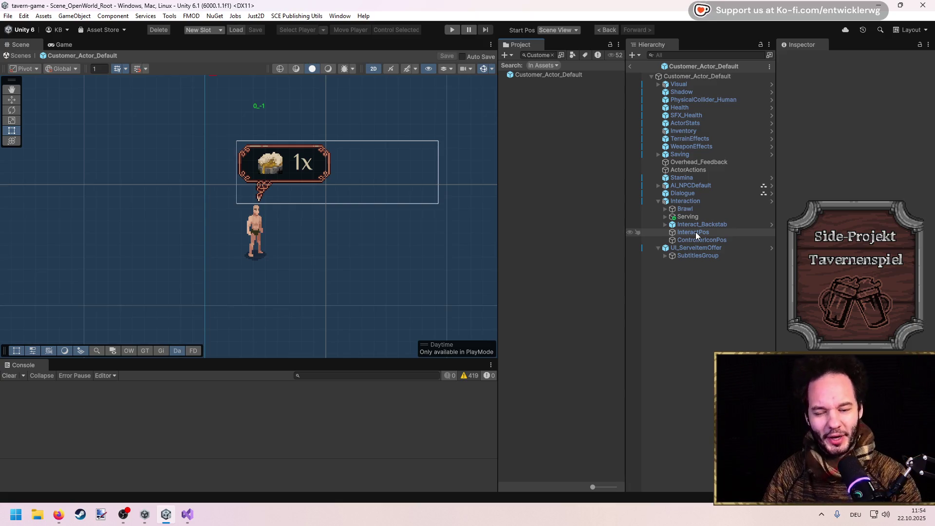
click(704, 217)
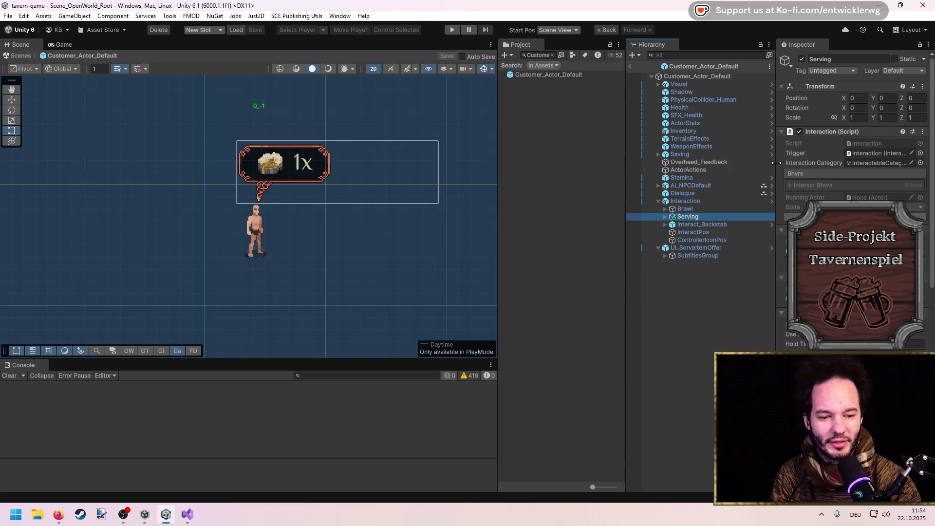
mouse_move(776, 162)
mouse_down()
mouse_move(804, 165)
mouse_move(784, 165)
mouse_move(794, 166)
mouse_up()
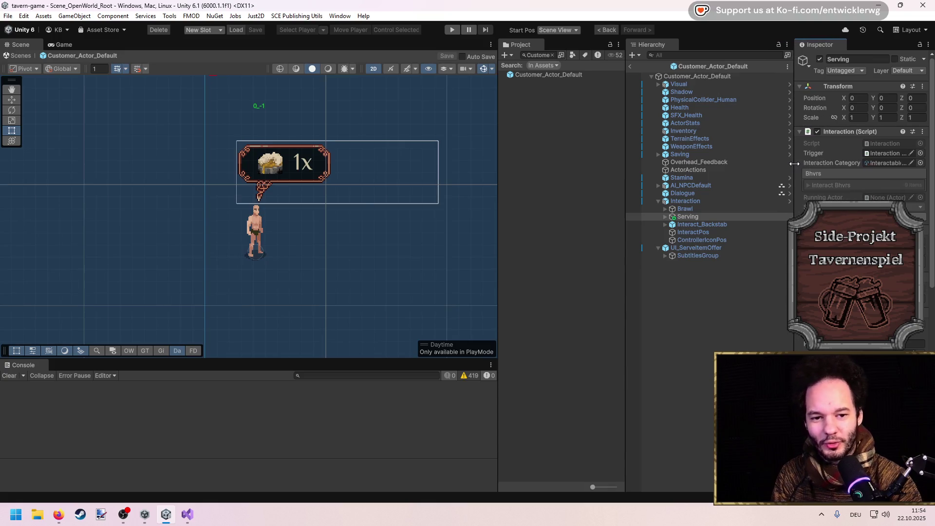
drag(625, 163, 659, 161)
drag(498, 150, 547, 149)
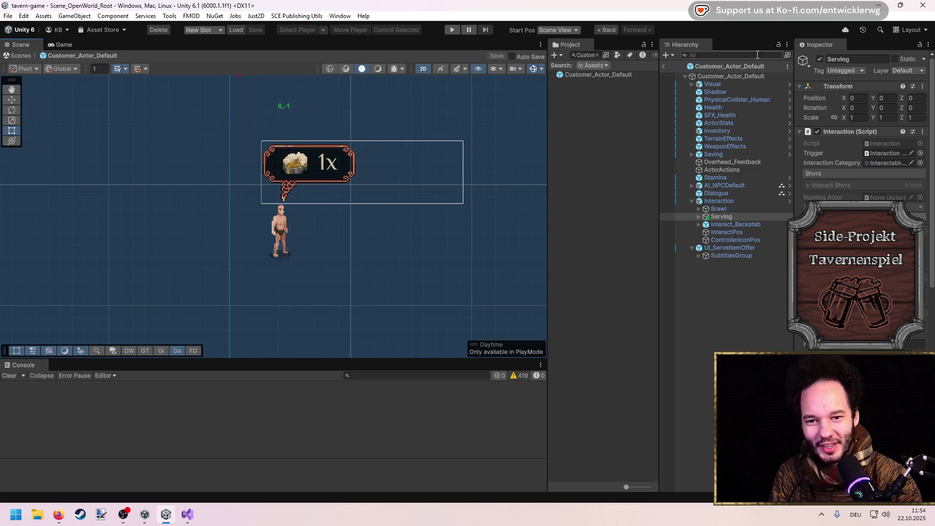
click(910, 29)
click(880, 105)
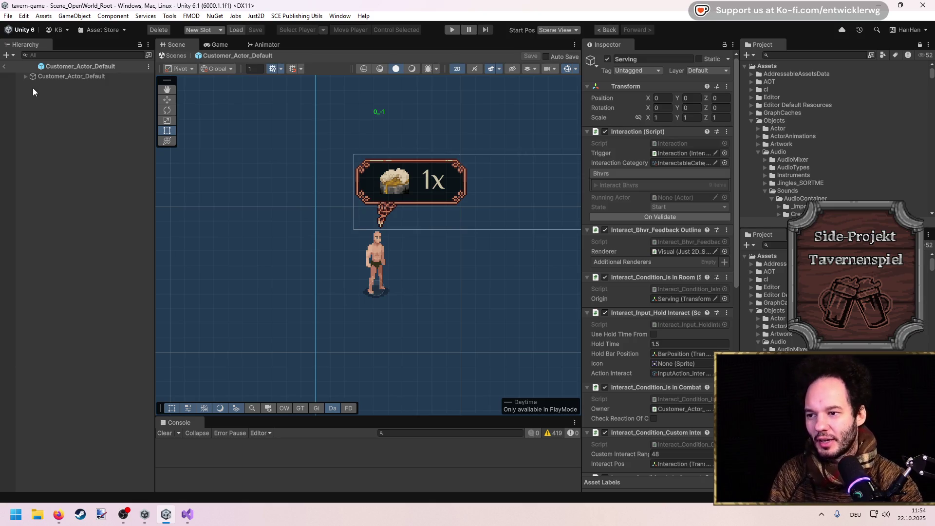
Inspect the Customer_Actor_Default object's Actor component and expand it to list its children.
click(26, 76)
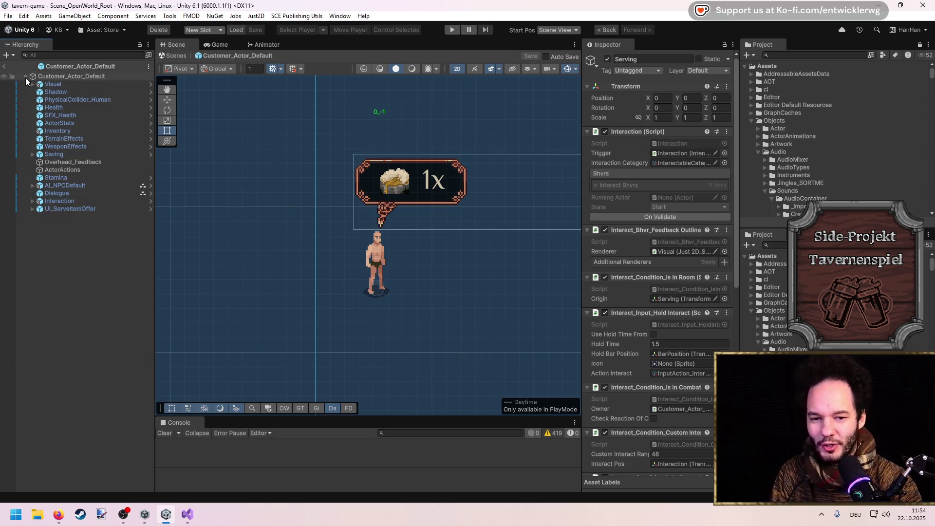
click(26, 77)
click(35, 77)
click(587, 132)
click(587, 132)
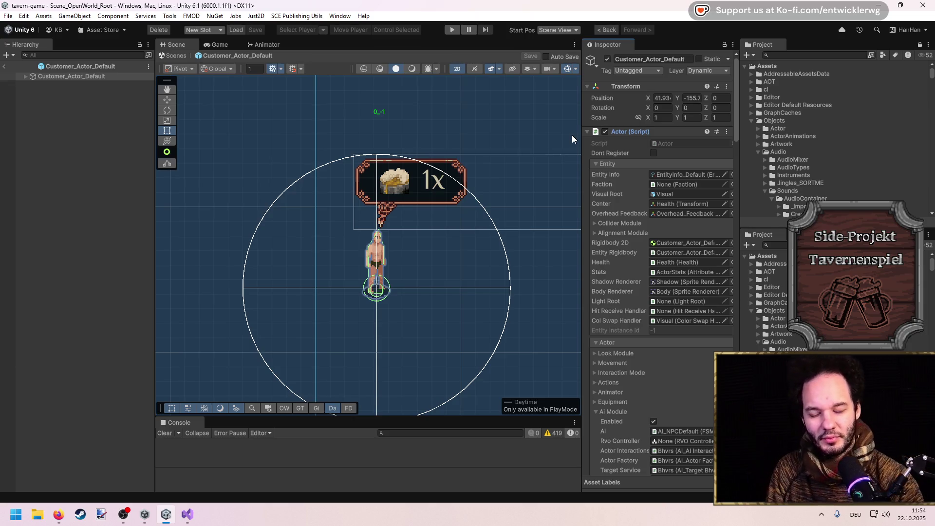
click(110, 64)
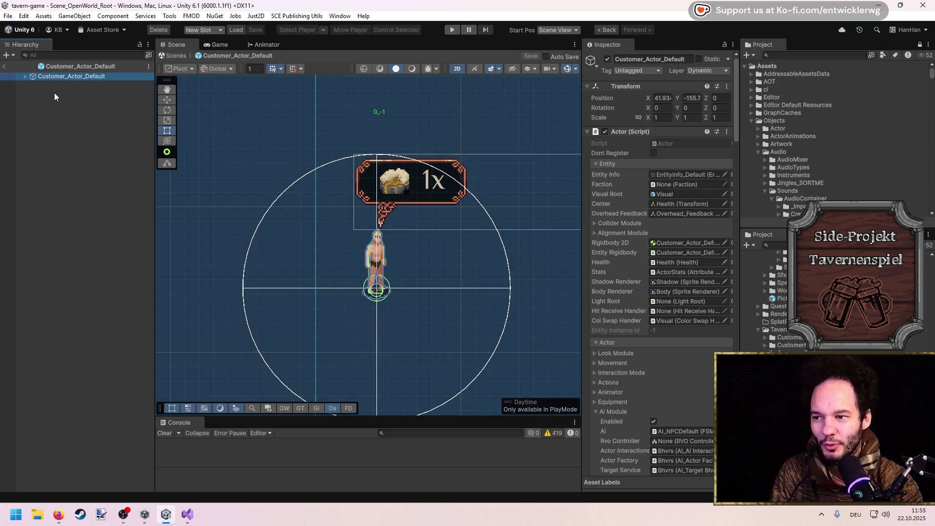
click(25, 76)
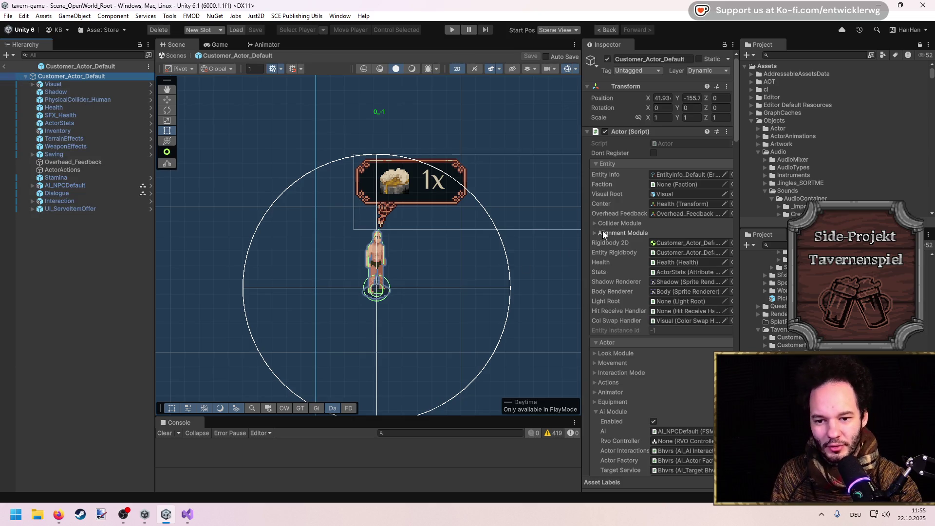
Collapse the Crafting Module section and select Serving under the Interaction object.
scroll(660, 357, down, 5)
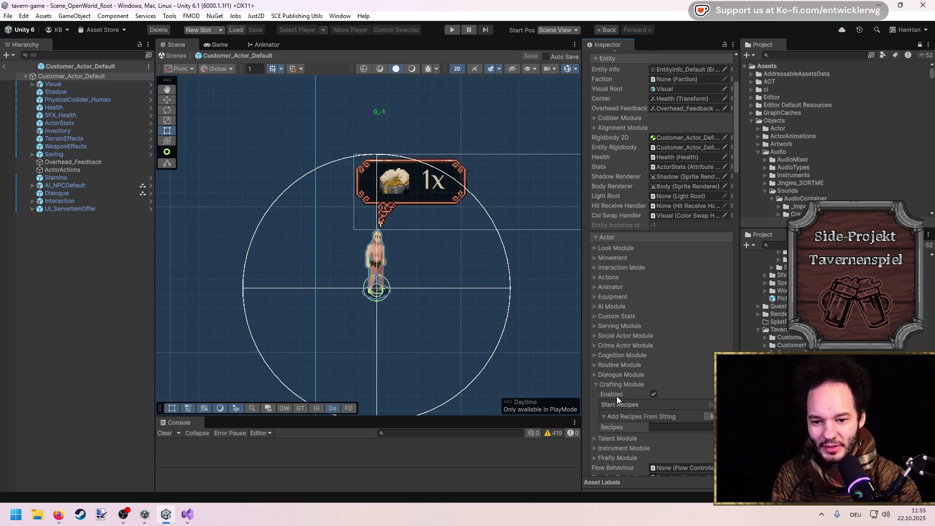
click(617, 384)
scroll(626, 343, down, 3)
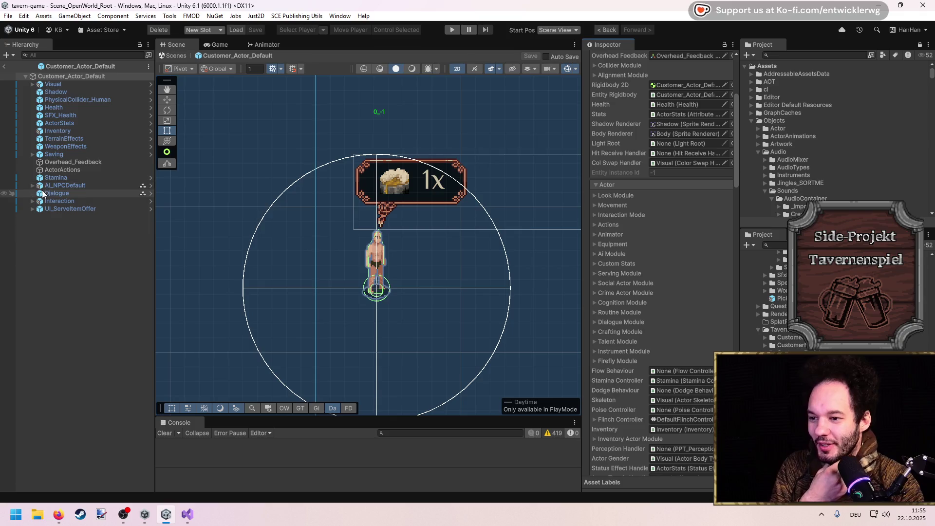
click(32, 201)
click(87, 217)
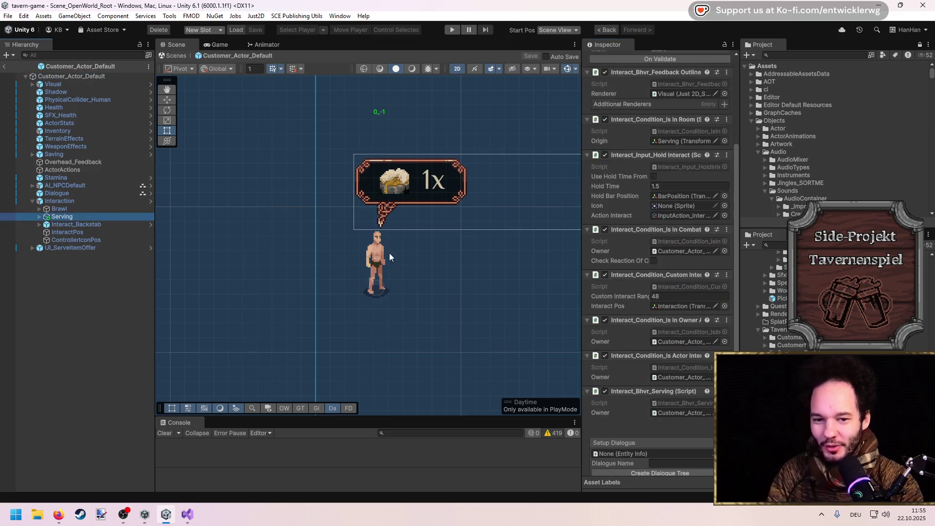
click(39, 217)
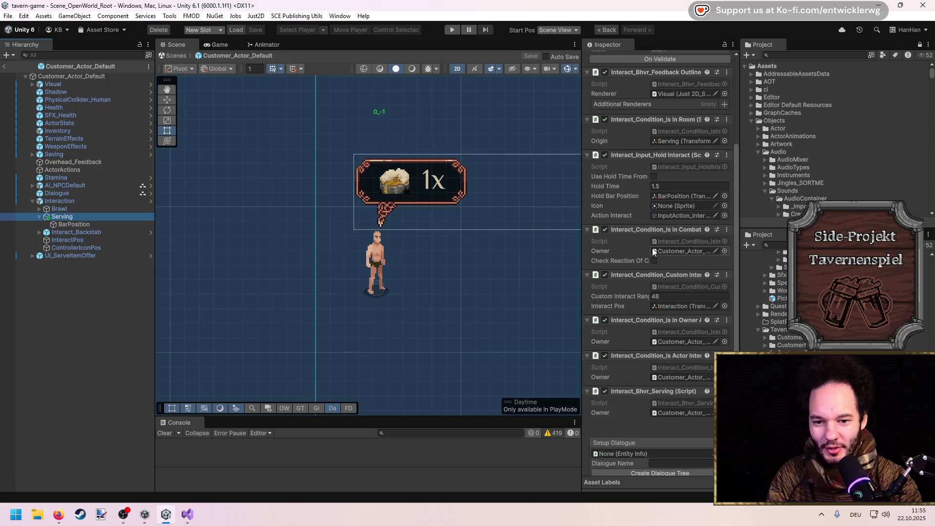
Open the Serving object's Interact_Bhvr_Serving script in the code editor.
scroll(656, 122, down, 3)
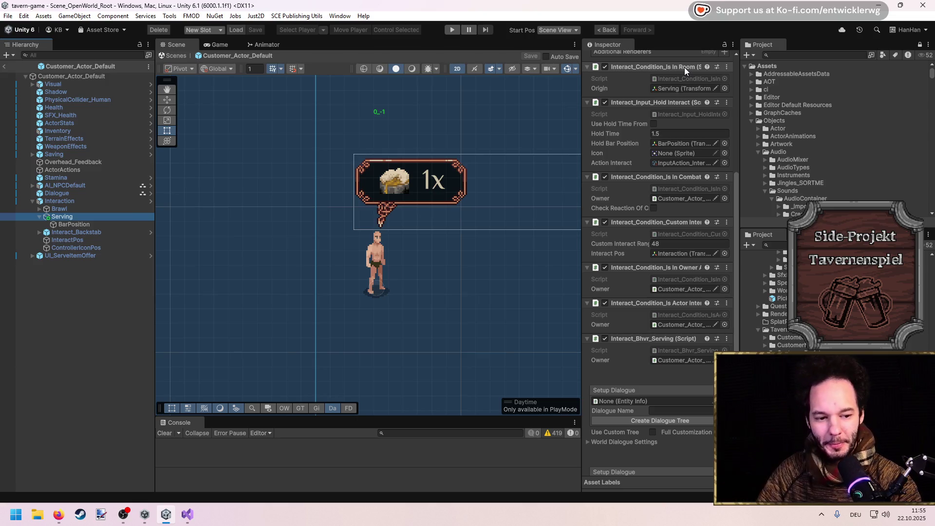
scroll(624, 308, down, 6)
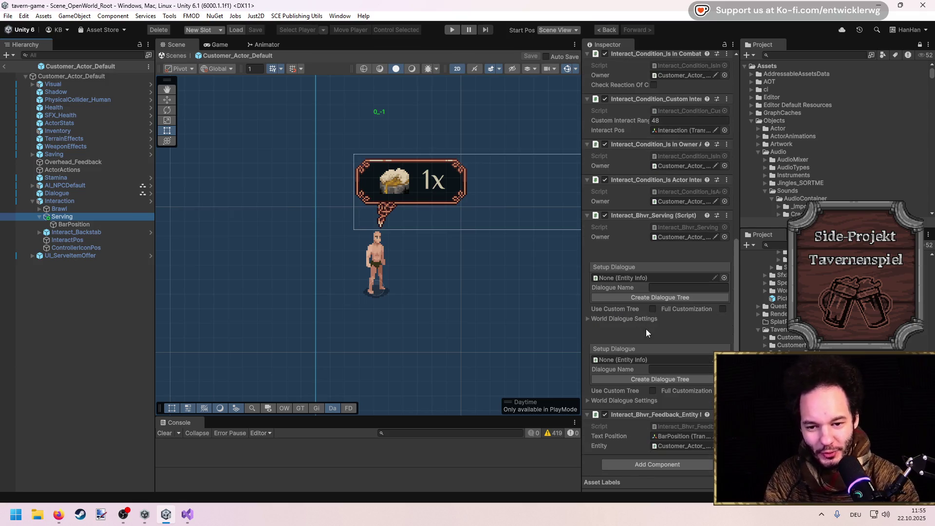
scroll(646, 328, up, 6)
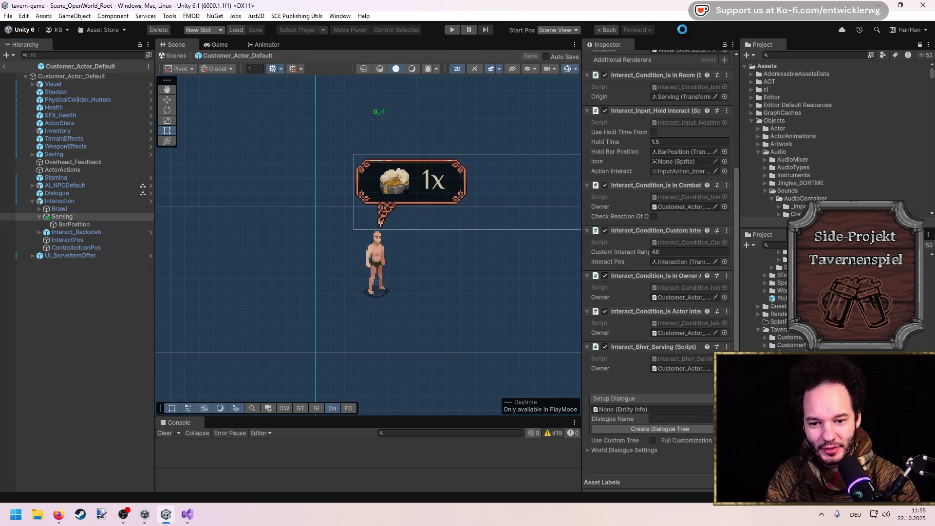
scroll(624, 340, down, 3)
click(691, 305)
double_click(691, 304)
click(366, 199)
Read through BeginInteraction and OnValidate in Interact_Bhvr_Serving.cs without changes.
click(360, 183)
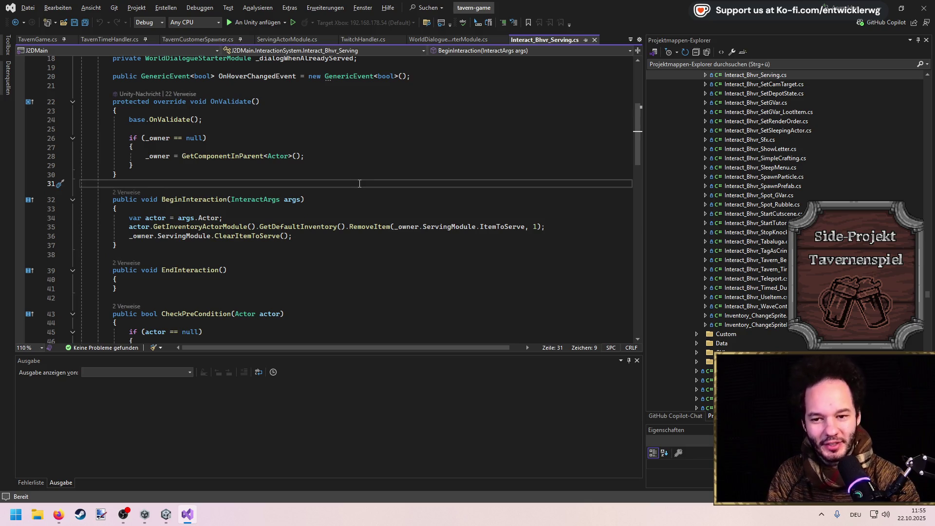
scroll(329, 216, up, 3)
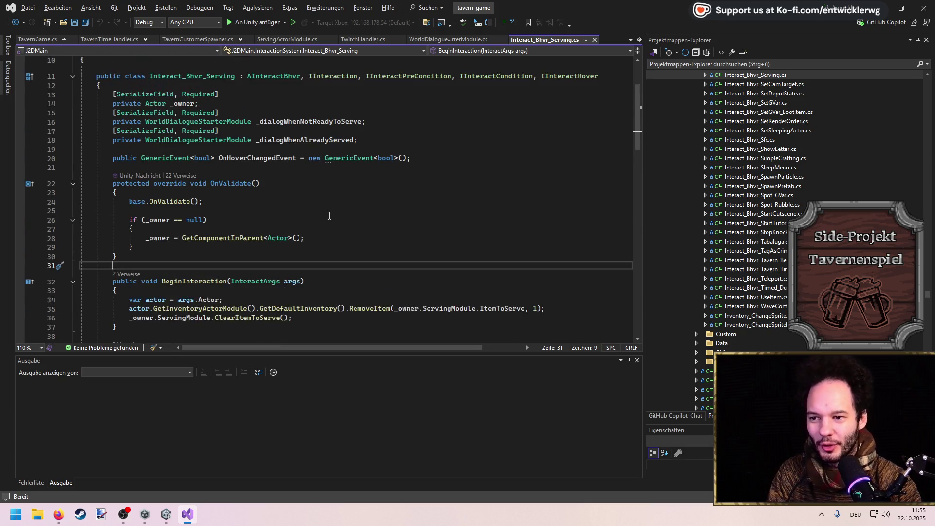
scroll(329, 215, down, 1)
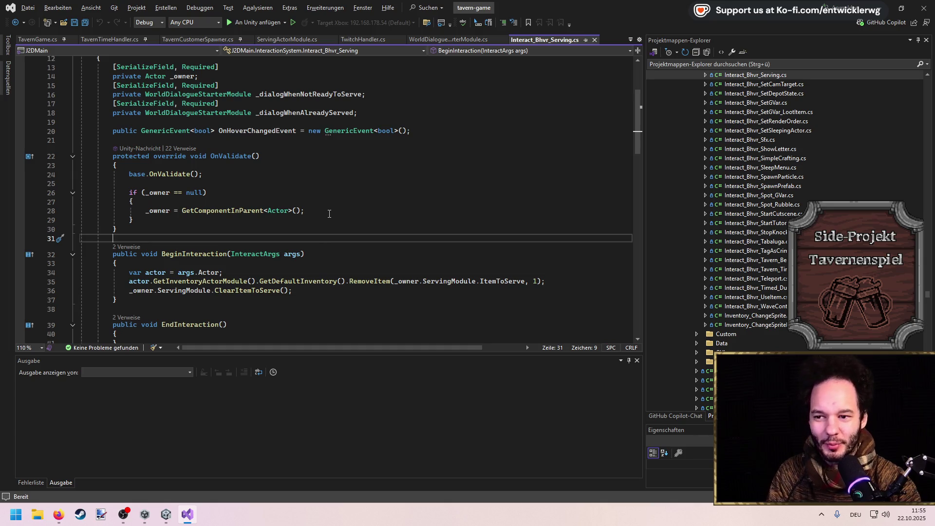
mouse_move(635, 117)
mouse_down()
mouse_move(633, 98)
mouse_move(630, 116)
mouse_up()
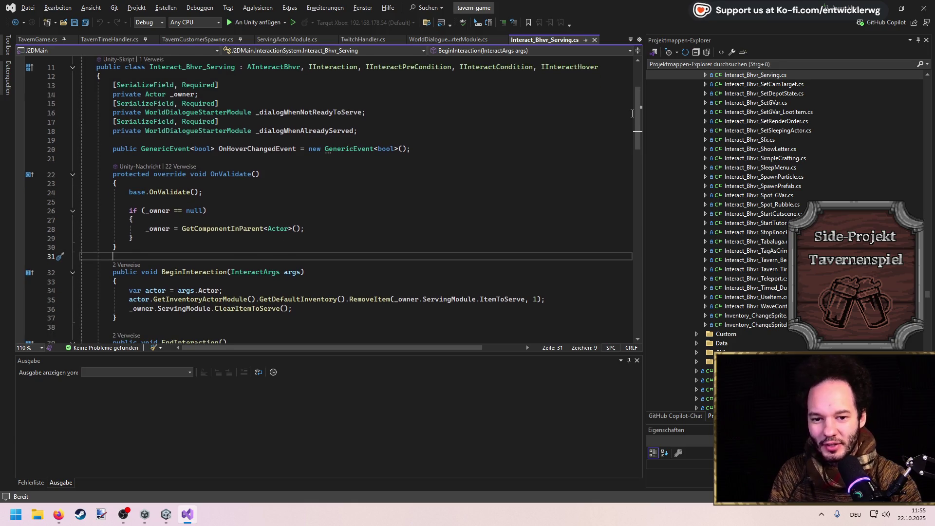
click(333, 246)
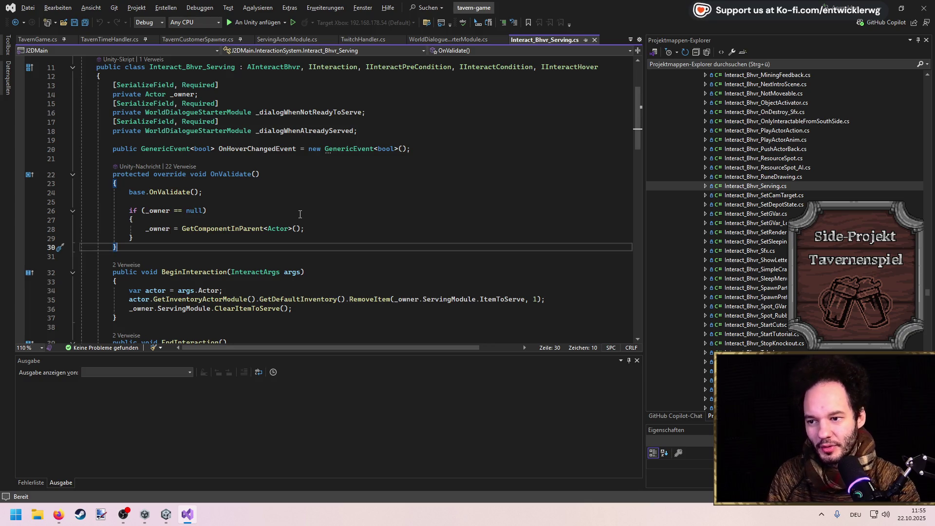
scroll(310, 196, down, 5)
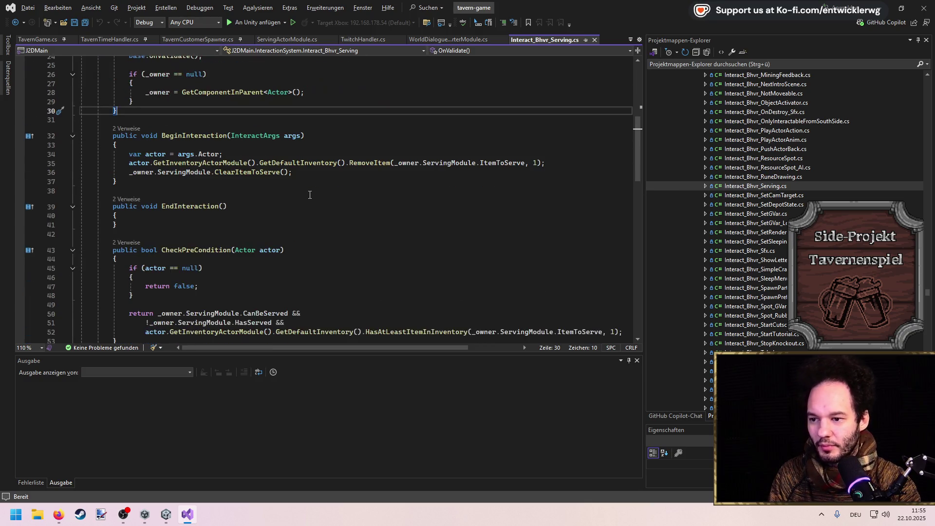
click(224, 120)
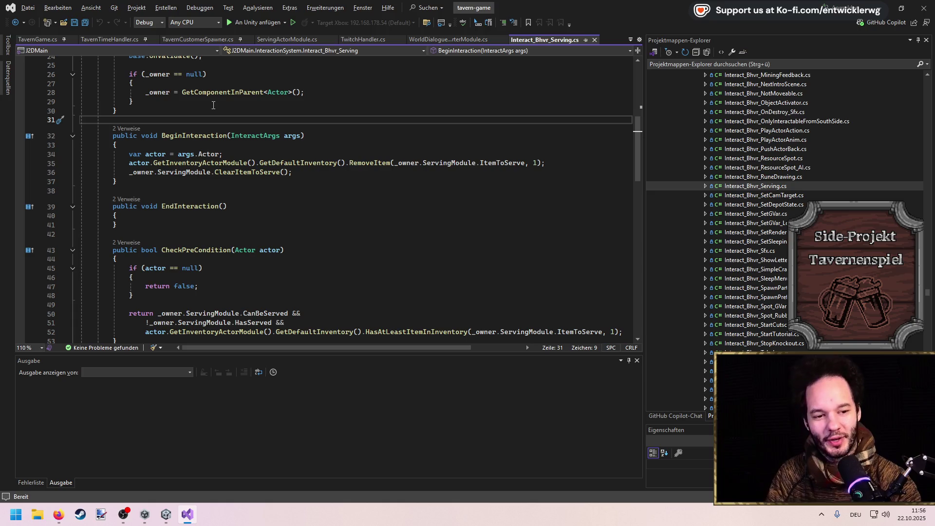
Save Interact_Bhvr_Serving.cs unchanged and switch back to Unity.
scroll(211, 104, up, 2)
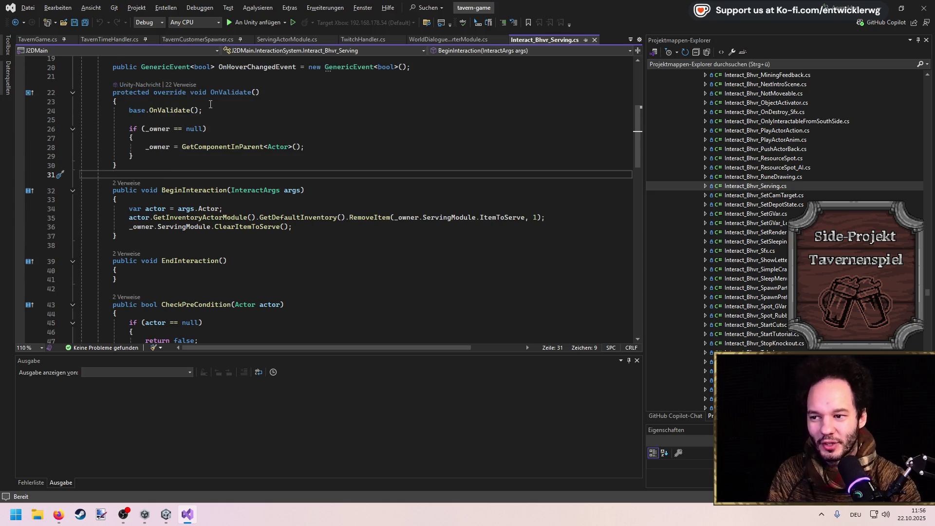
scroll(280, 156, up, 3)
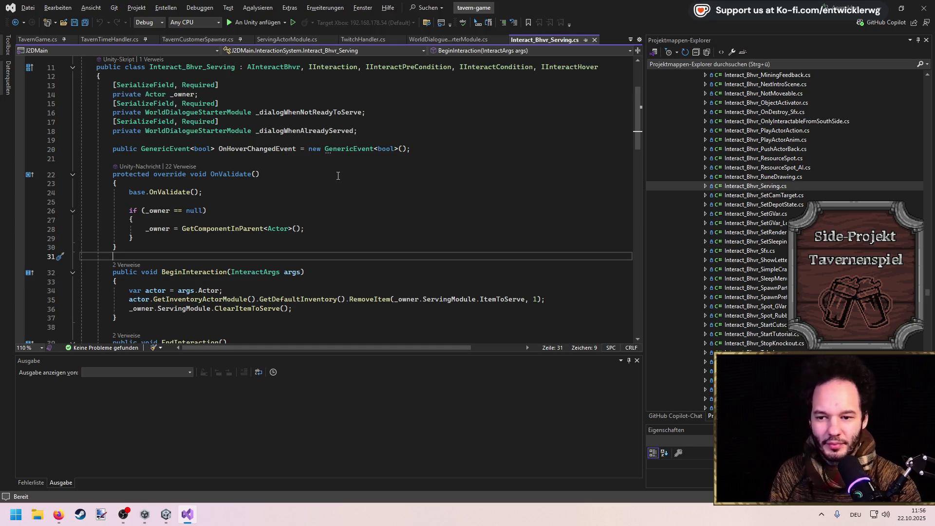
scroll(340, 176, down, 4)
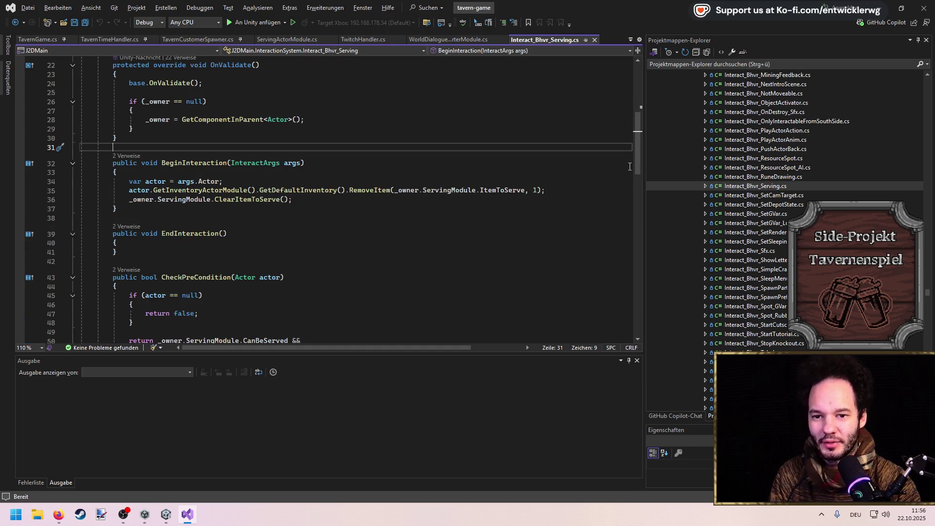
scroll(633, 159, up, 1)
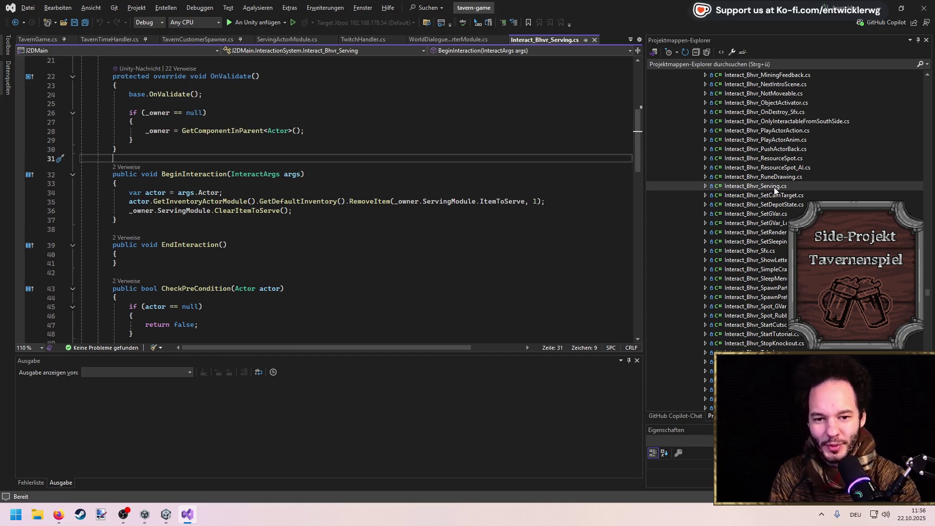
key(ctrl+s)
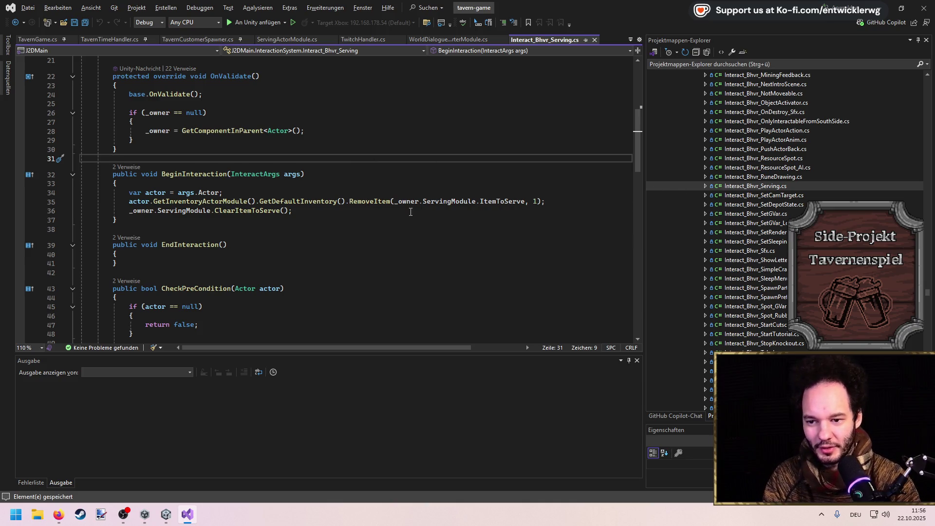
key(alt+Tab)
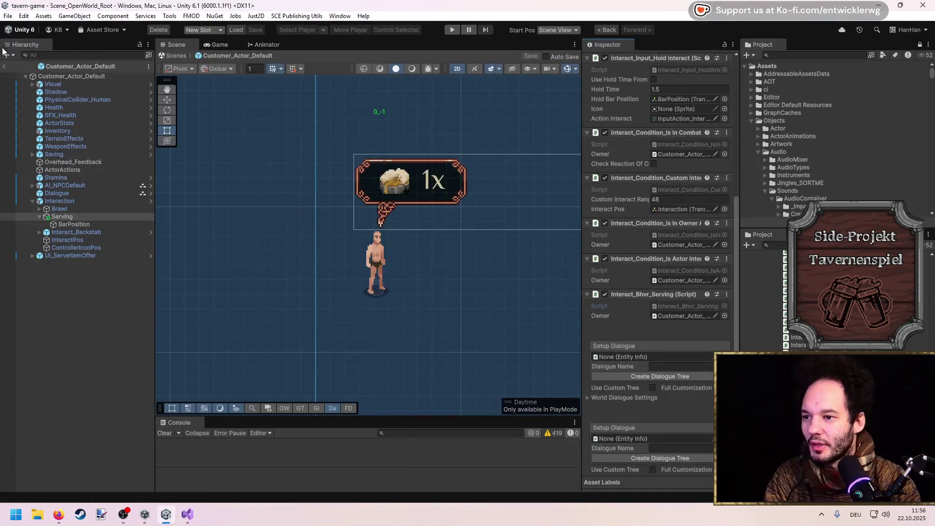
Leave the customer prefab and start the tavern game in Play Mode.
click(4, 66)
scroll(361, 133, down, 10)
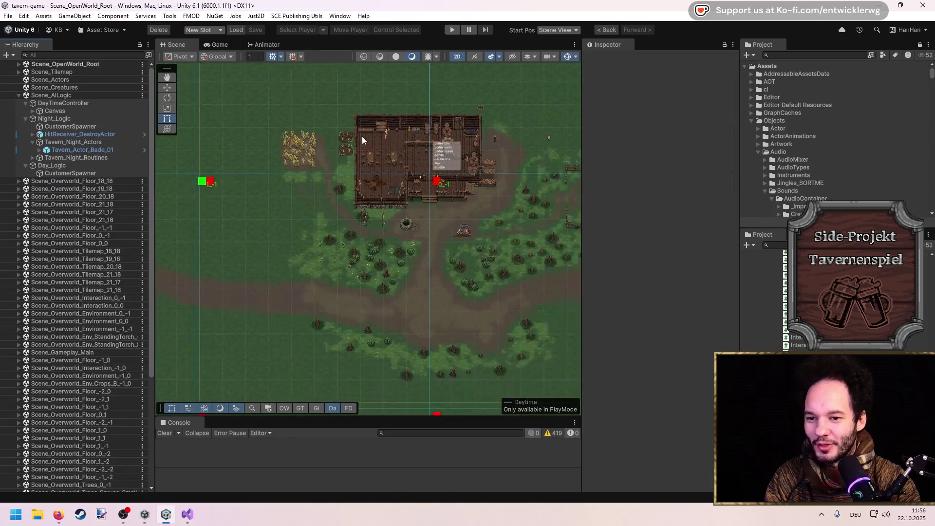
scroll(397, 204, up, 10)
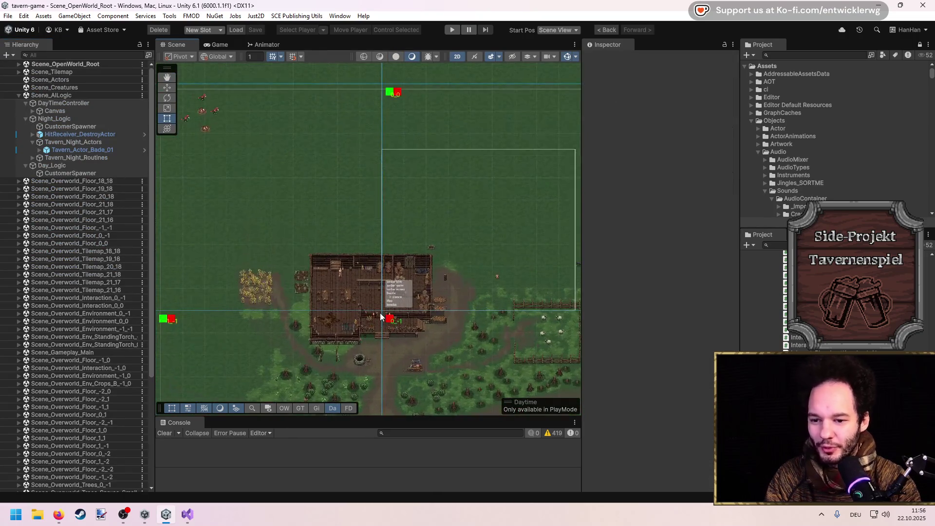
click(63, 113)
key(f)
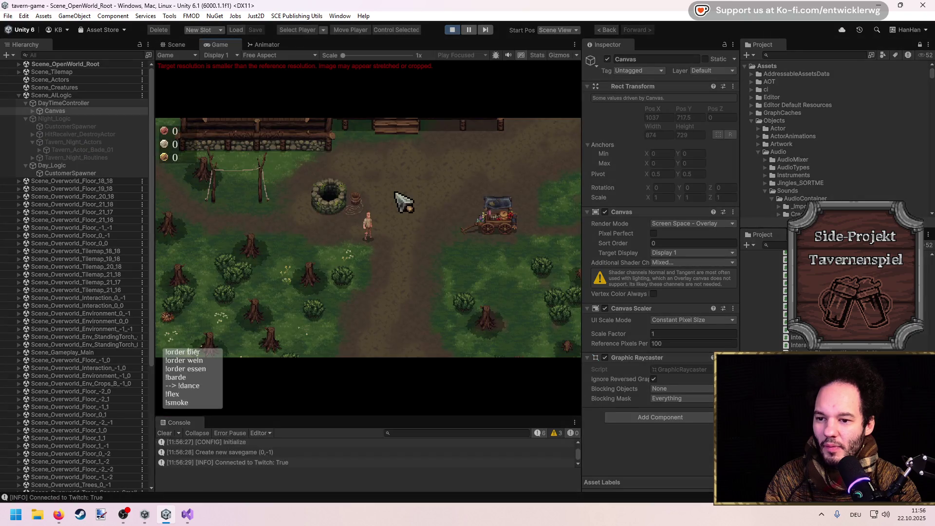
In the Scene view, select GUI_TavernGame > Currency and ping its GUI_Tavern_Overview script.
click(170, 45)
scroll(283, 156, up, 5)
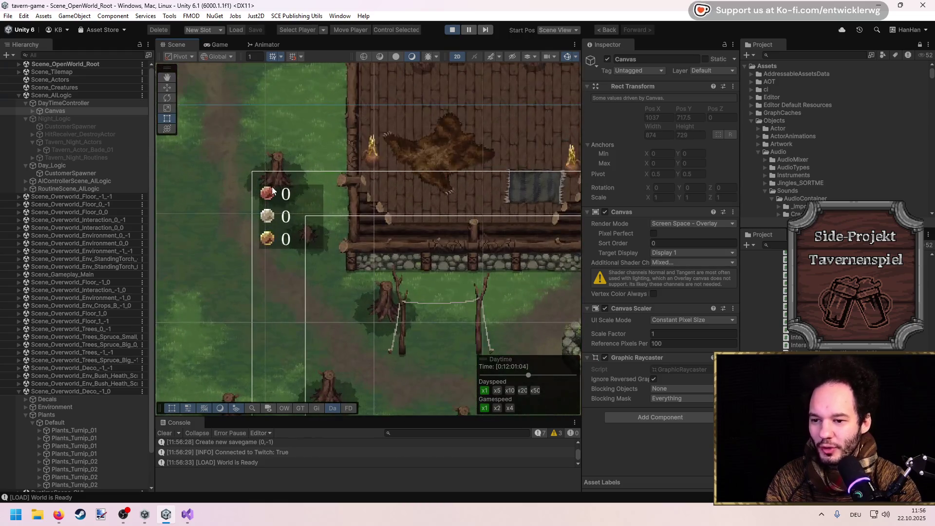
click(269, 192)
click(271, 193)
click(271, 193)
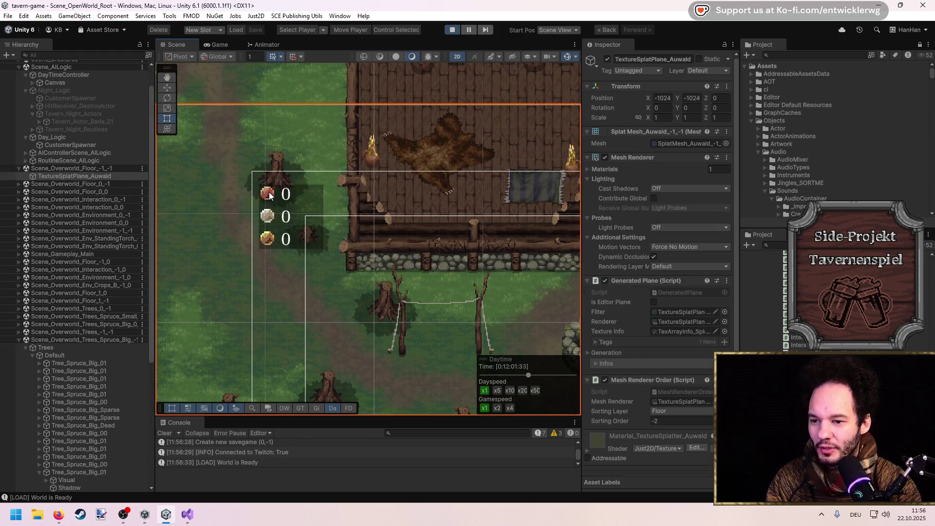
click(271, 194)
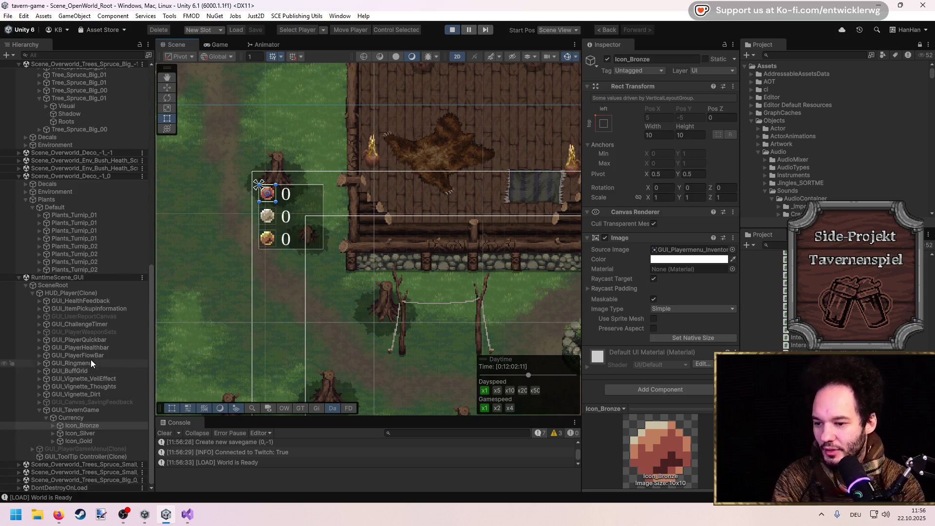
click(89, 418)
scroll(658, 312, down, 2)
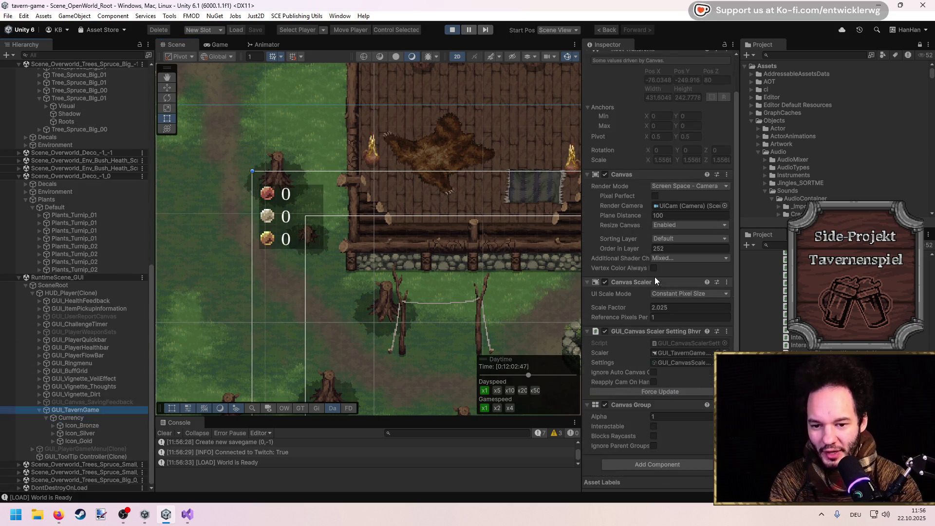
scroll(648, 361, down, 2)
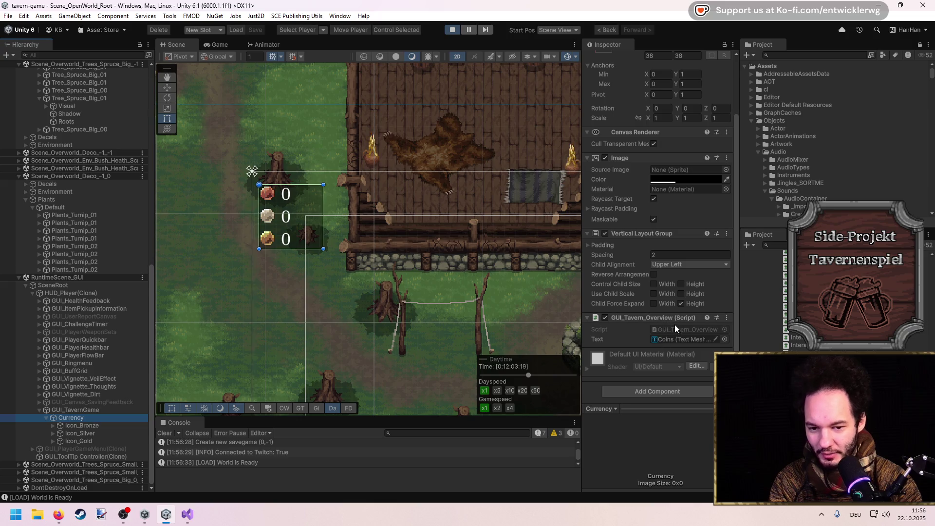
click(676, 330)
Open GUI_Tavern_Overview.cs, review the listener's currency GUID check, then minimize Visual Studio.
double_click(676, 330)
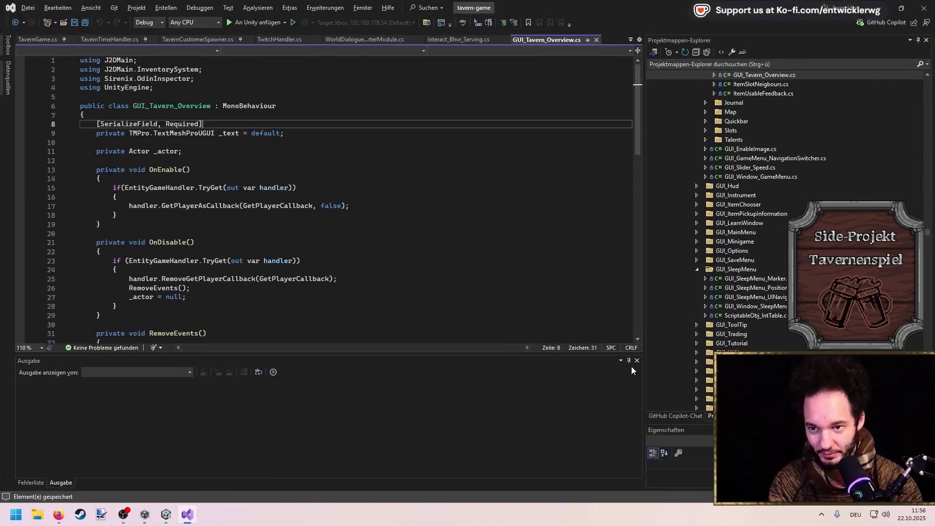
scroll(240, 228, down, 7)
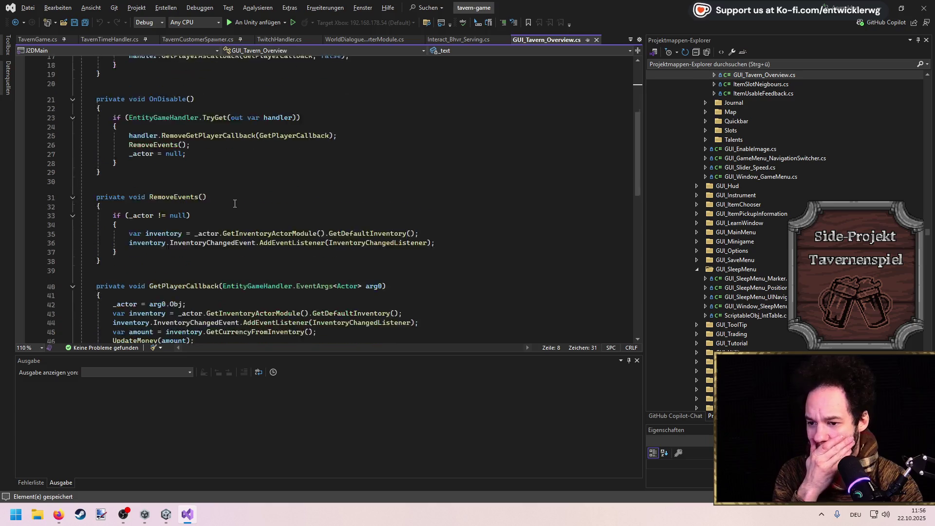
scroll(235, 203, down, 2)
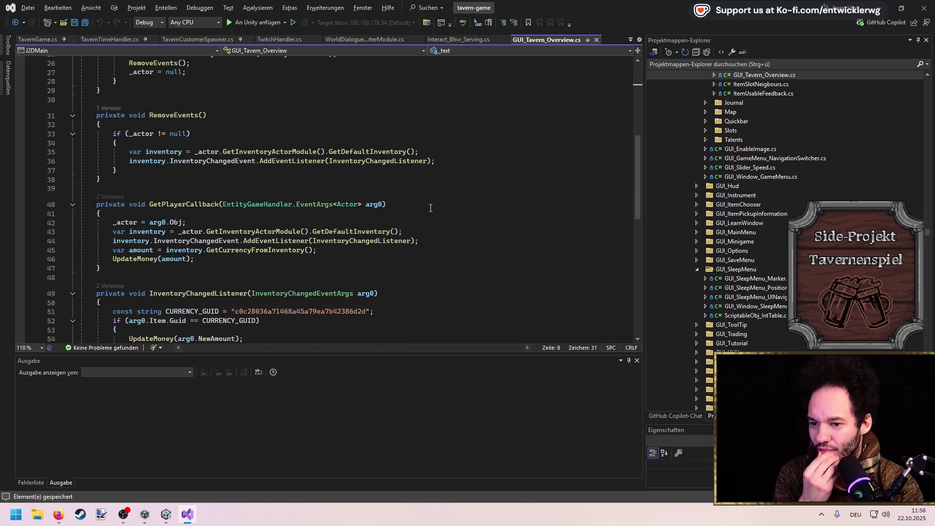
scroll(429, 209, down, 3)
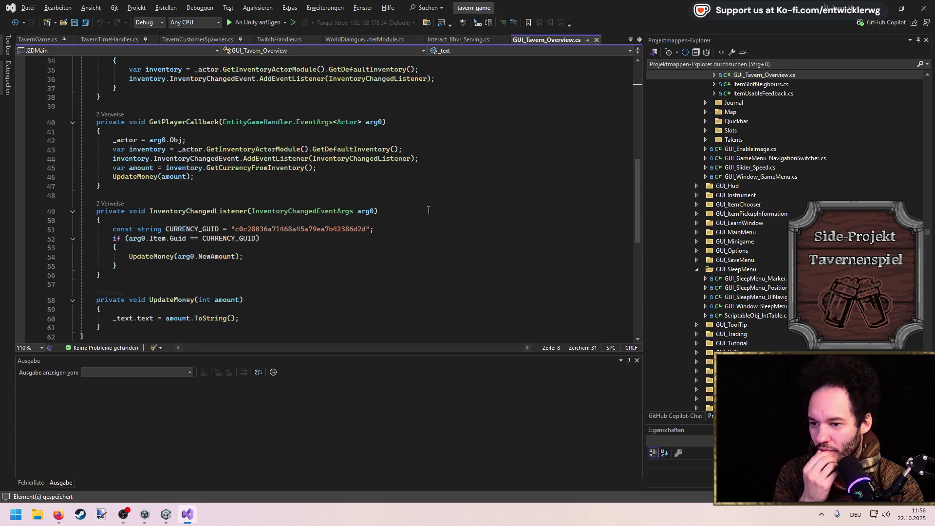
mouse_move(117, 267)
mouse_down()
mouse_move(82, 243)
mouse_move(81, 229)
mouse_up()
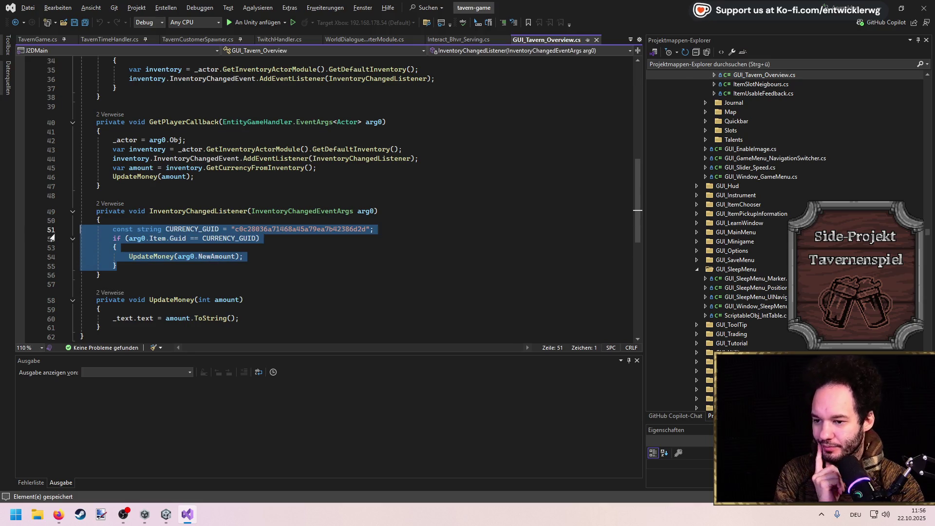
click(264, 221)
scroll(262, 219, down, 2)
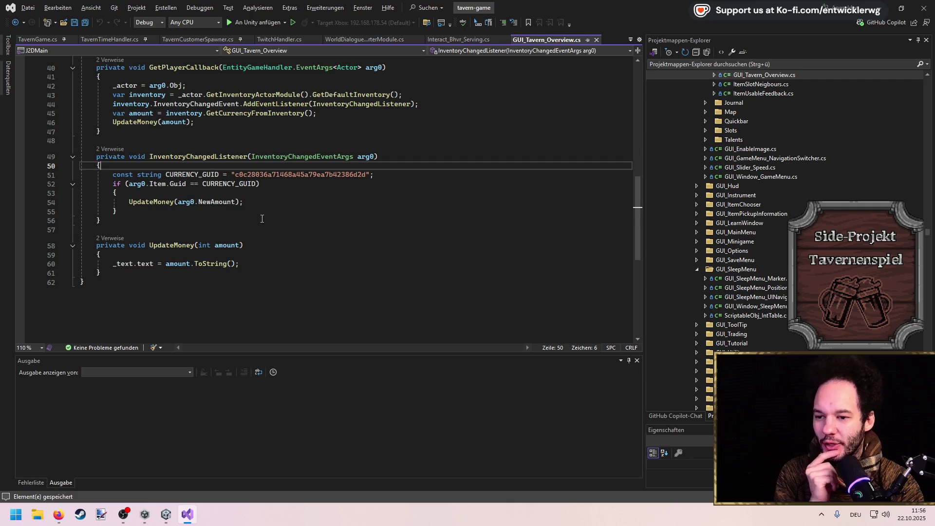
click(885, 6)
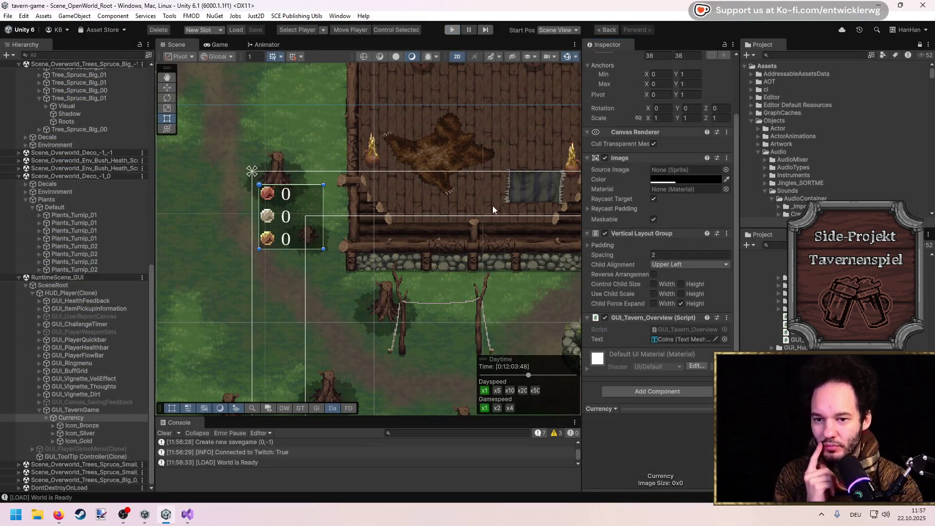
Restore Visual Studio and open Interact_Bhvr_Serving.cs via a code search for 'interact serving'.
click(188, 514)
click(429, 197)
key(ctrl+t)
text(interact serving)
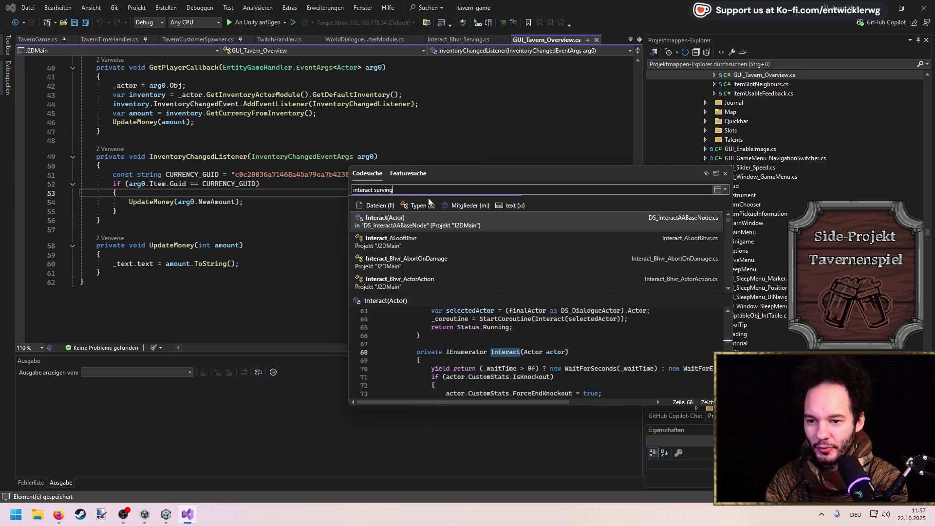
key(Return)
Insert empty lines after the ClearItemToServe call in BeginInteraction.
scroll(321, 215, down, 8)
click(321, 218)
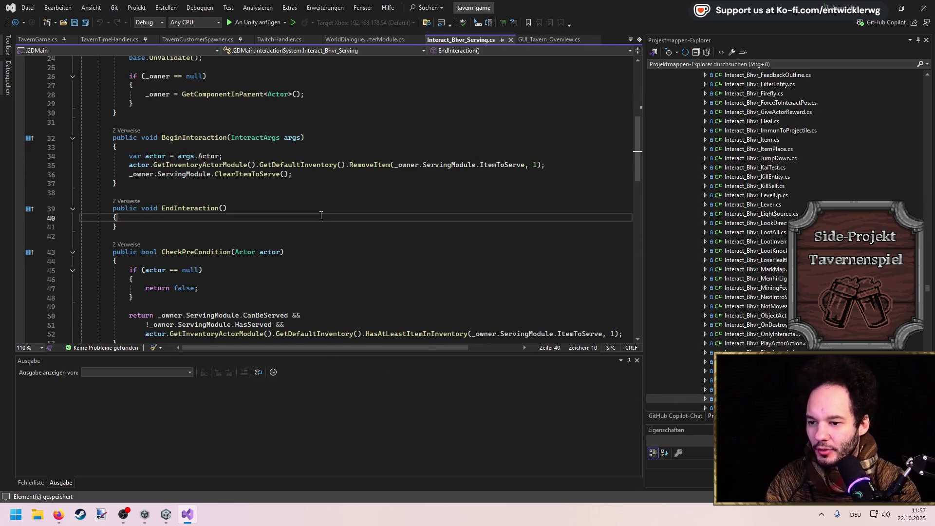
scroll(201, 178, down, 1)
click(192, 145)
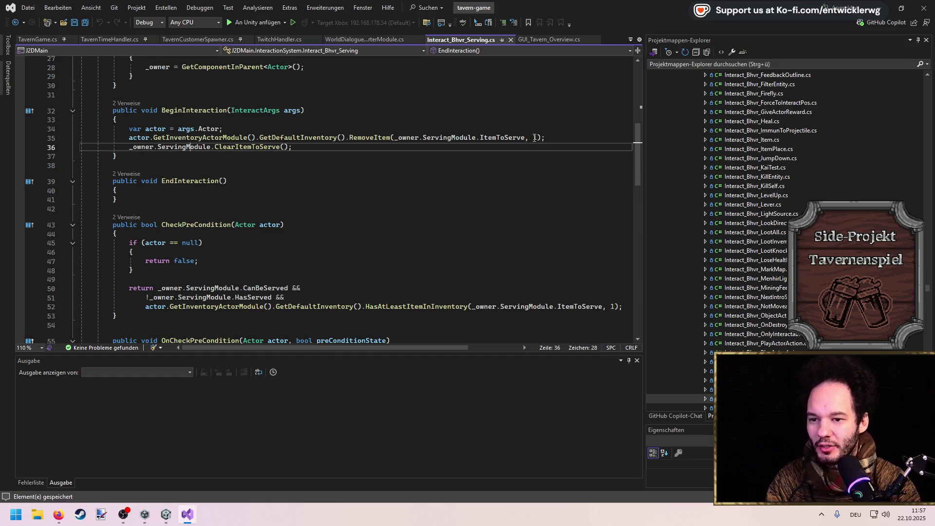
key(Home)
key(Home)
key(shift+Up)
key(shift+Up)
key(shift+Down)
click(335, 145)
key(Return)
key(Return)
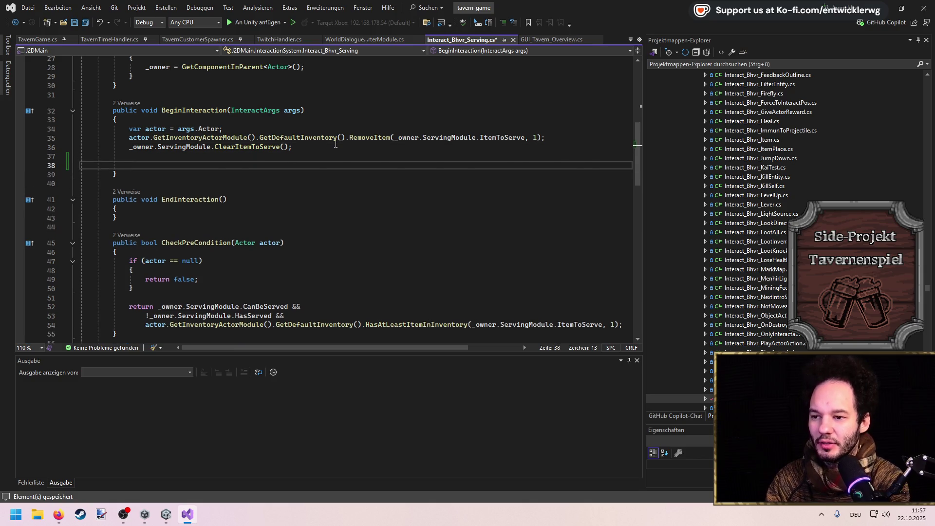
Add actor.GetInventoryActorModule().GetDefaultInventory().AddItem(ItemUtil.GetMoneyItem()) and save.
text(args)
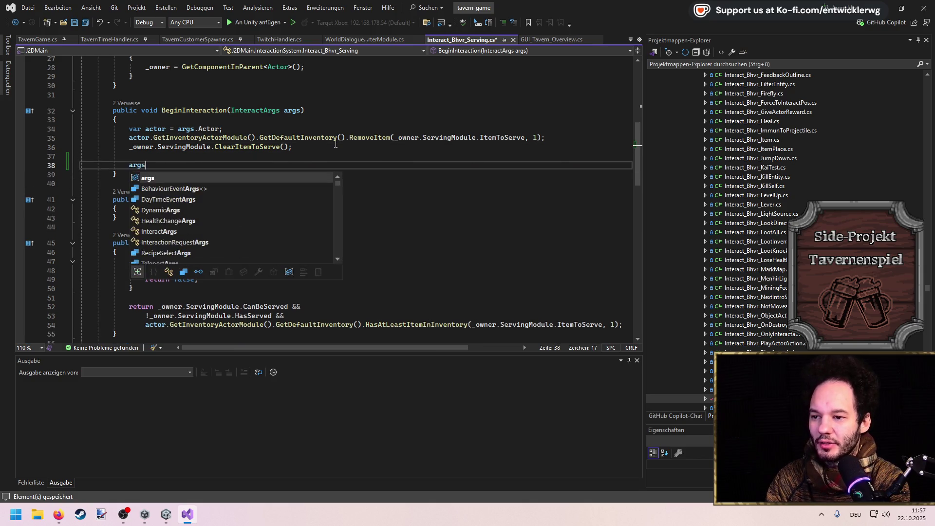
key(BackSpace)
text(actor.inven)
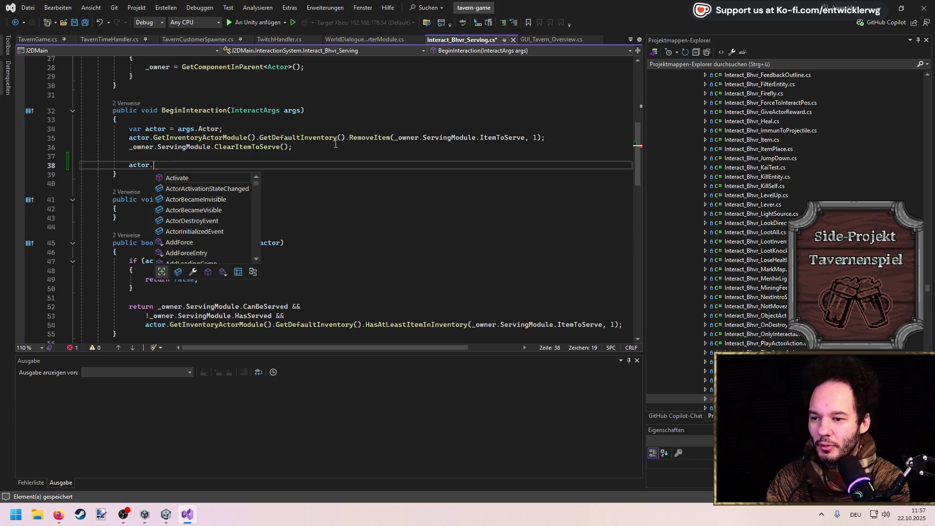
key(Down)
text(())
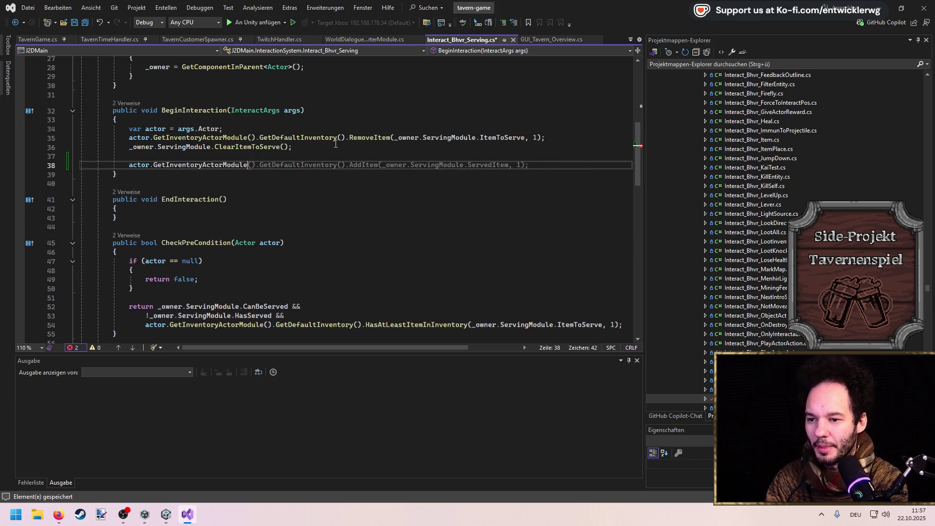
text(.de)
key(Down)
text(())
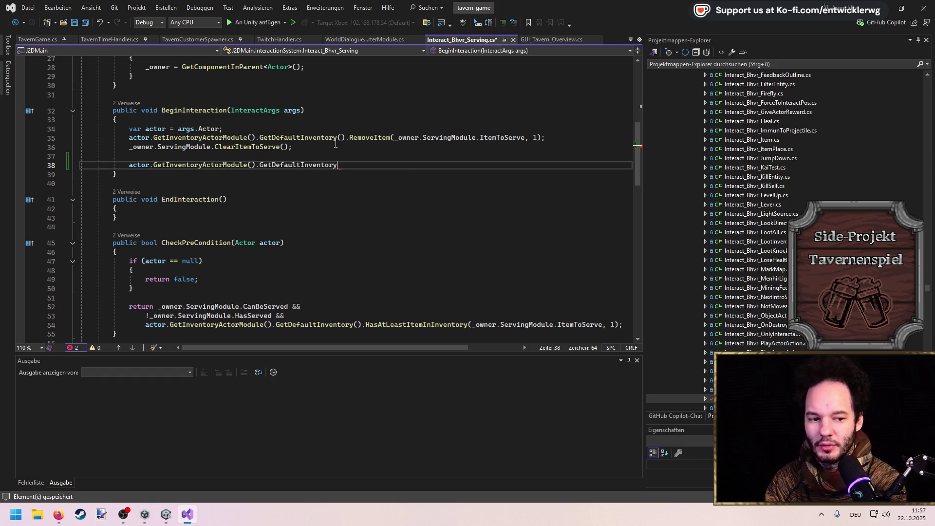
text(.Ad)
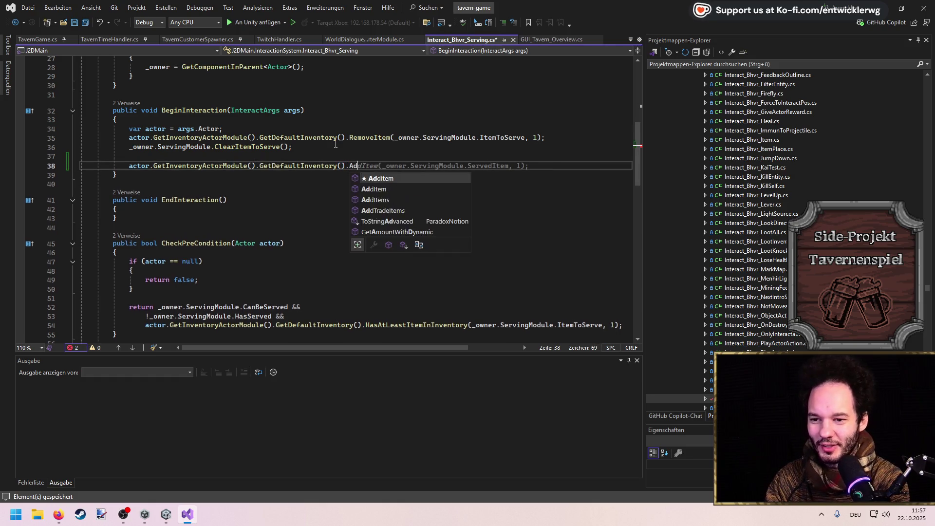
text(dItem(ItemUtil.)
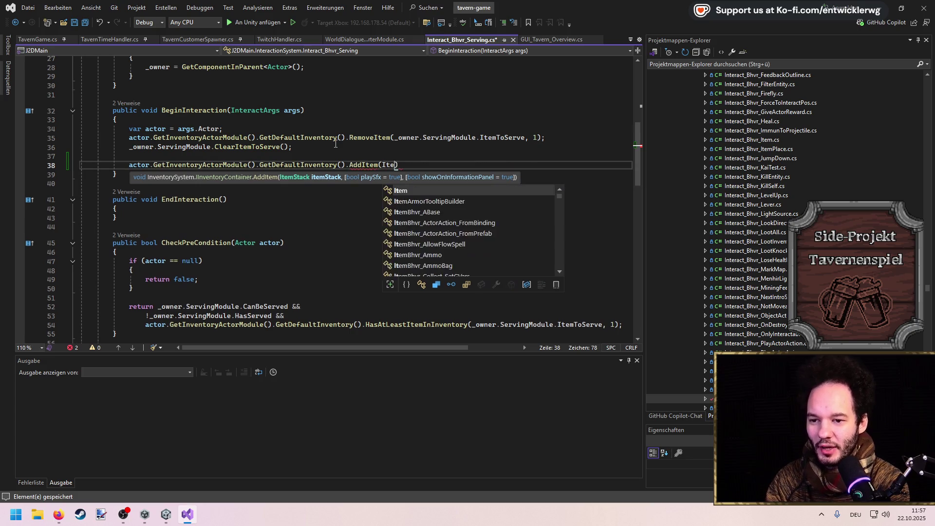
text(GetMon)
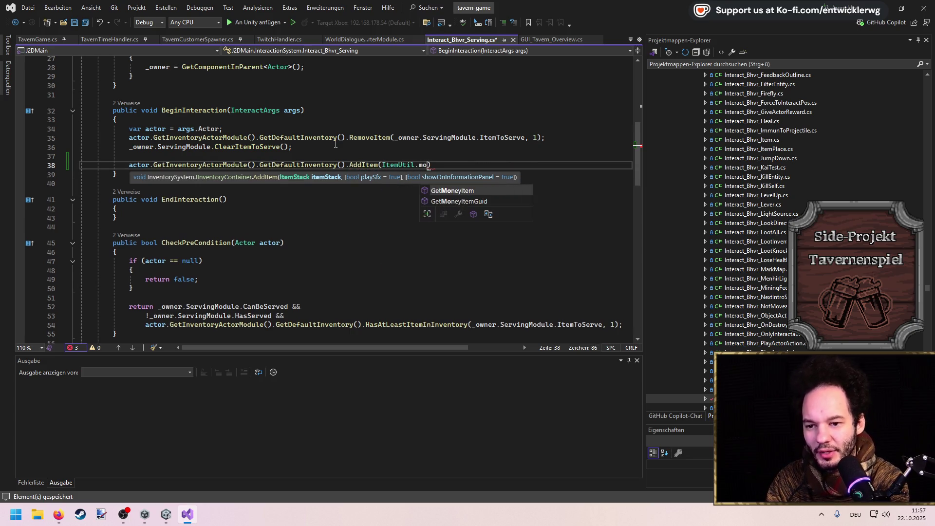
key(Tab)
text((),)
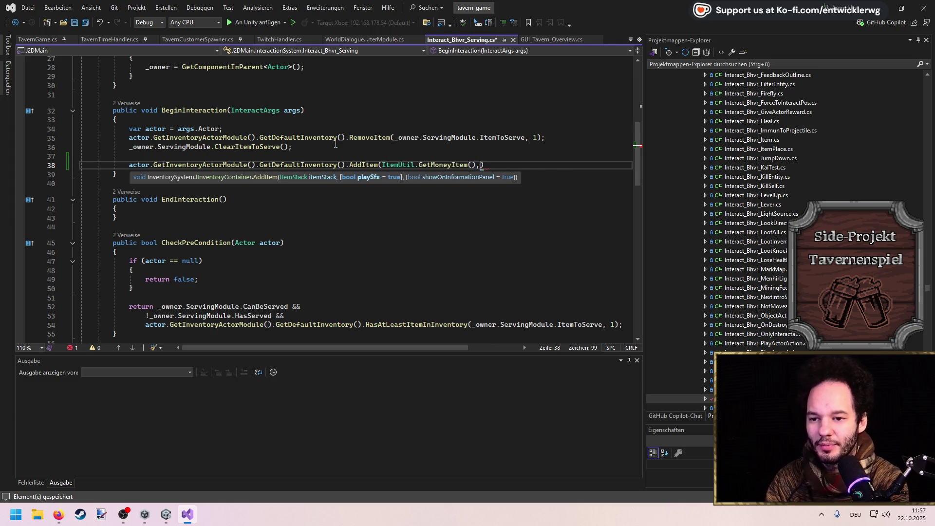
key(BackSpace)
text(,)
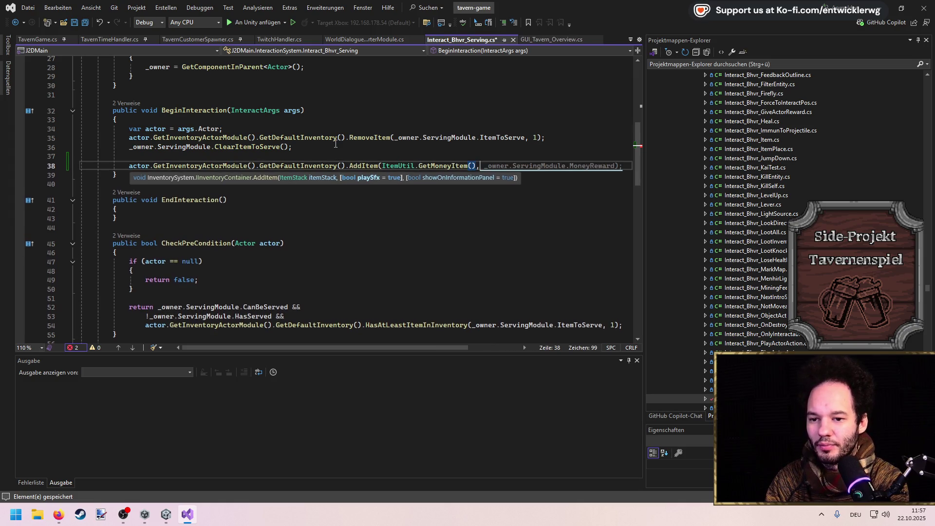
key(BackSpace)
key(ctrl+s)
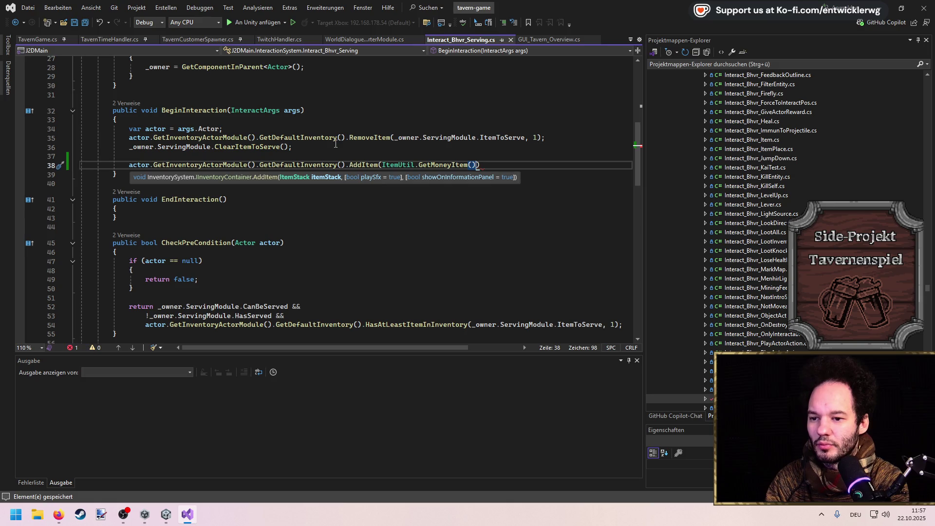
Wrap the argument in a new ItemStack with Item = ItemUtil.GetMoneyItem() and an empty Amount.
key(ctrl+shift+Left)
key(ctrl+shift+Left)
key(ctrl+shift+Left)
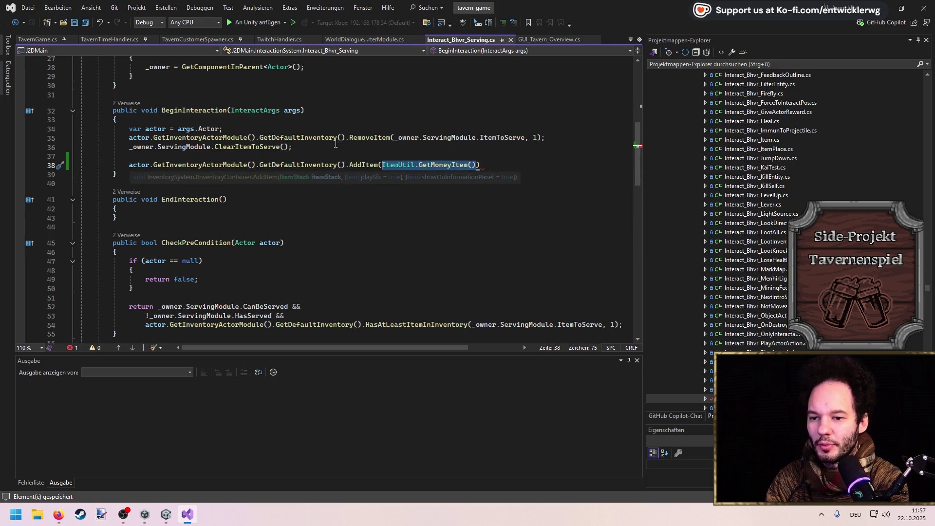
text(new ItemStack)
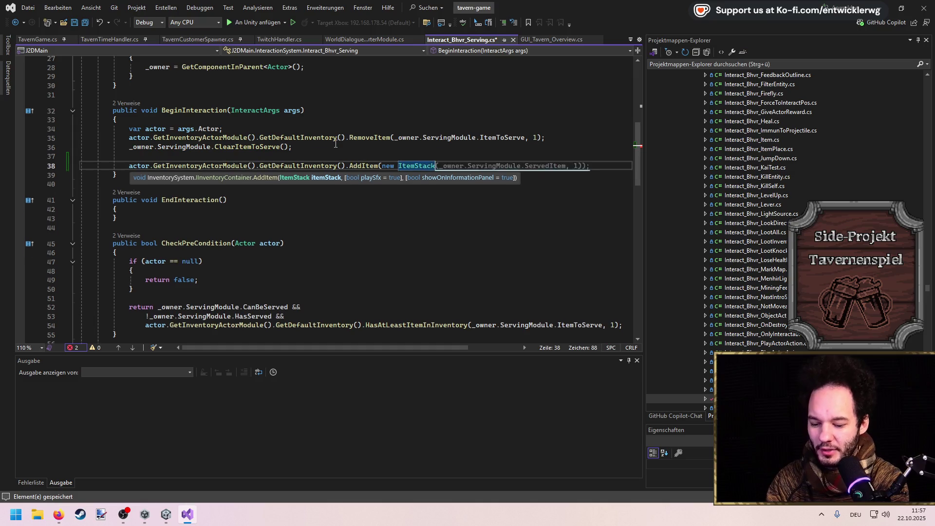
key(Return)
text({)
key(Return)
text(Item )
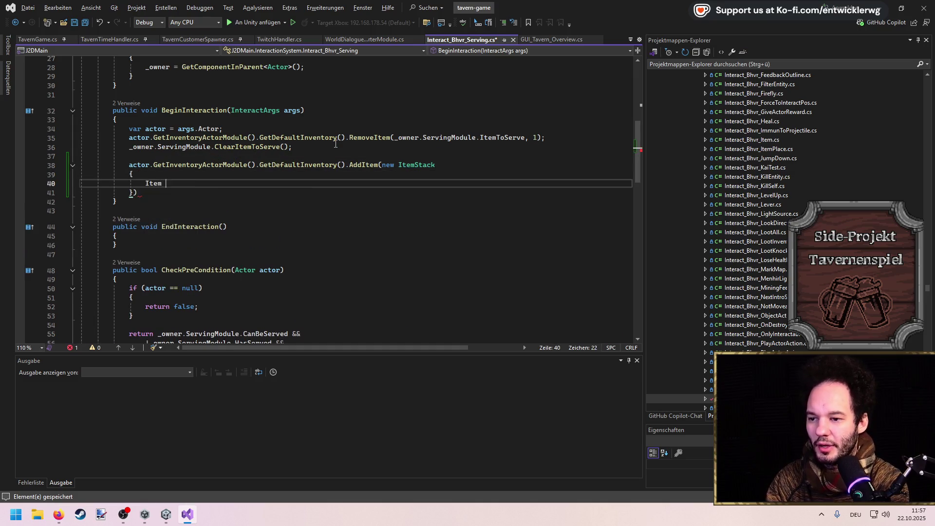
text(= ItemUtil.GetMoneyItem(),)
key(ctrl+s)
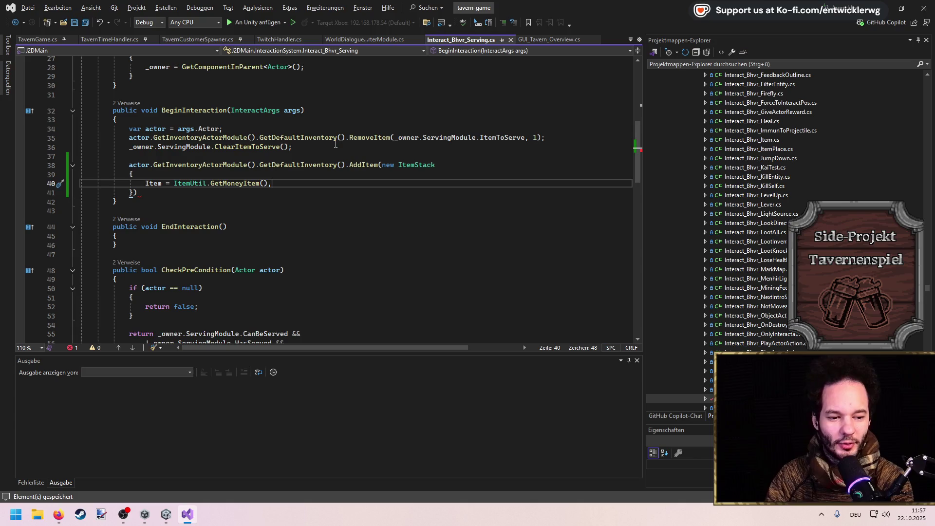
key(Return)
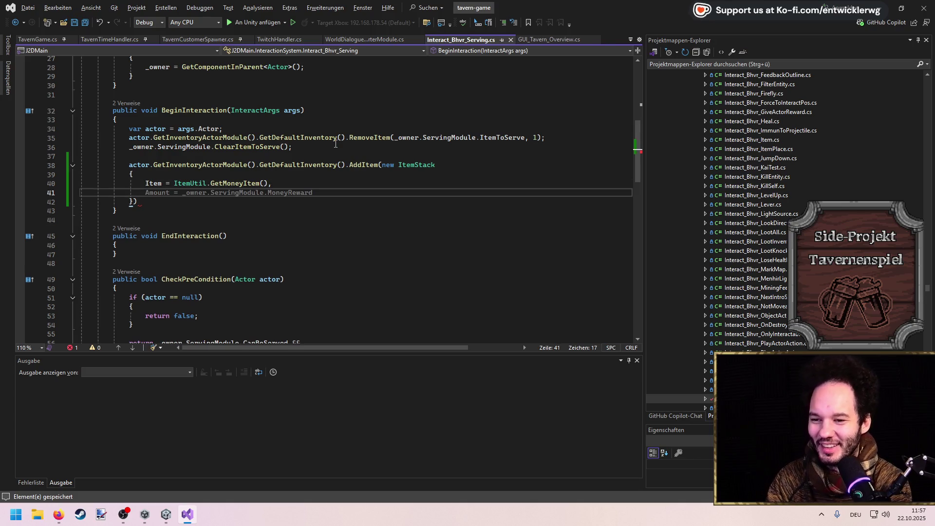
text(Amount =)
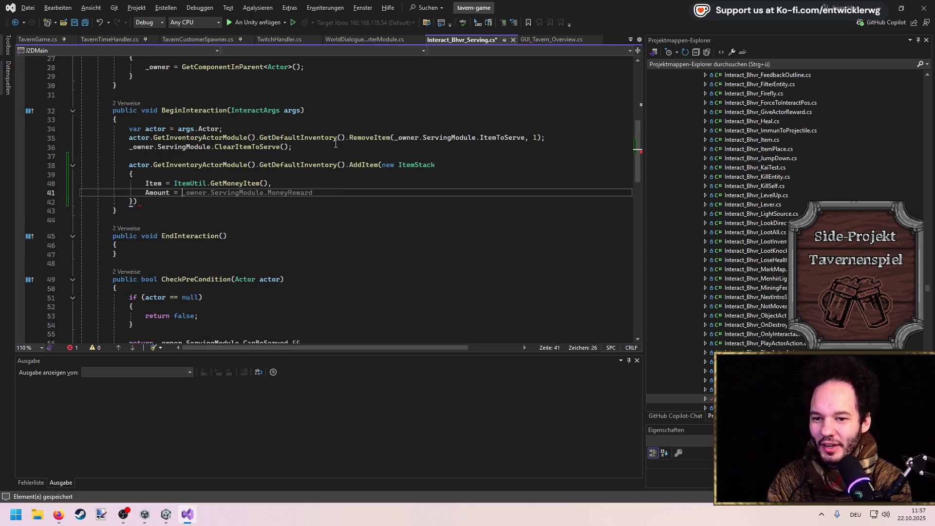
key(ctrl+s)
Begin declaring a serveItem variable below the actor declaration.
key(Up)
key(Up)
key(Up)
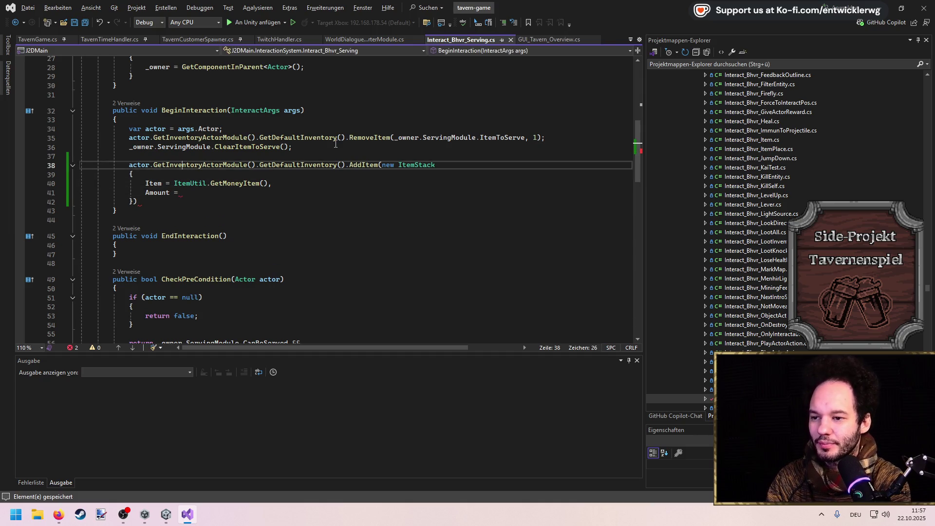
key(Return)
text(var s)
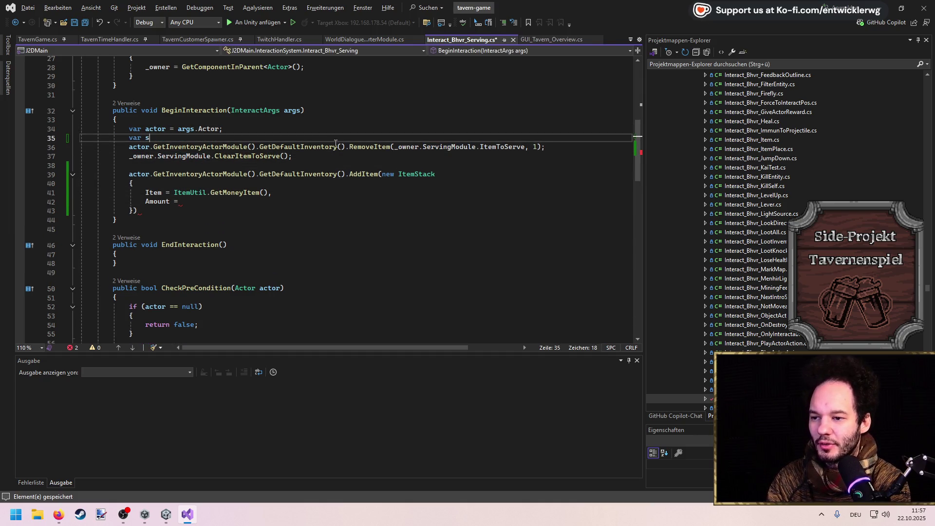
text(ervel args.it)
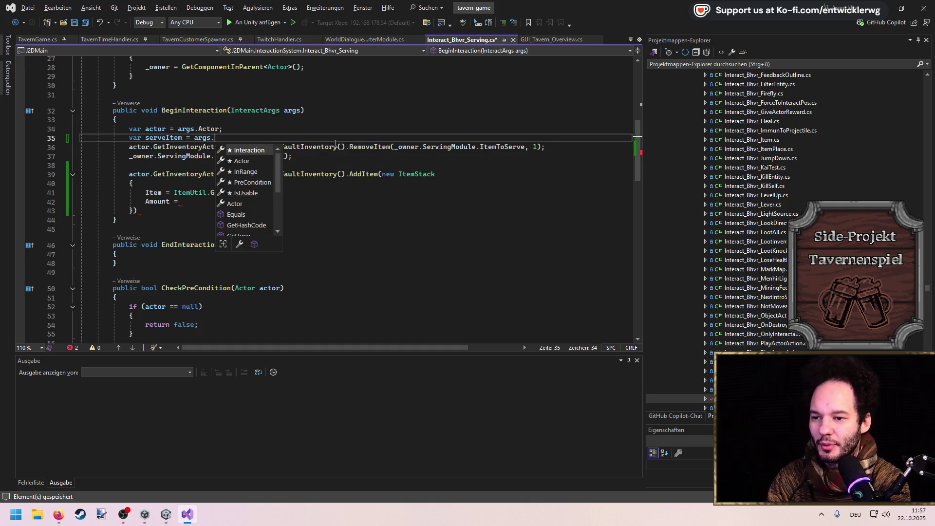
Set serveItem to _owner.ServingModule.ItemToServe and pass serveItem to RemoveItem.
key(BackSpace)
key(BackSpace)
key(BackSpace)
text(i)
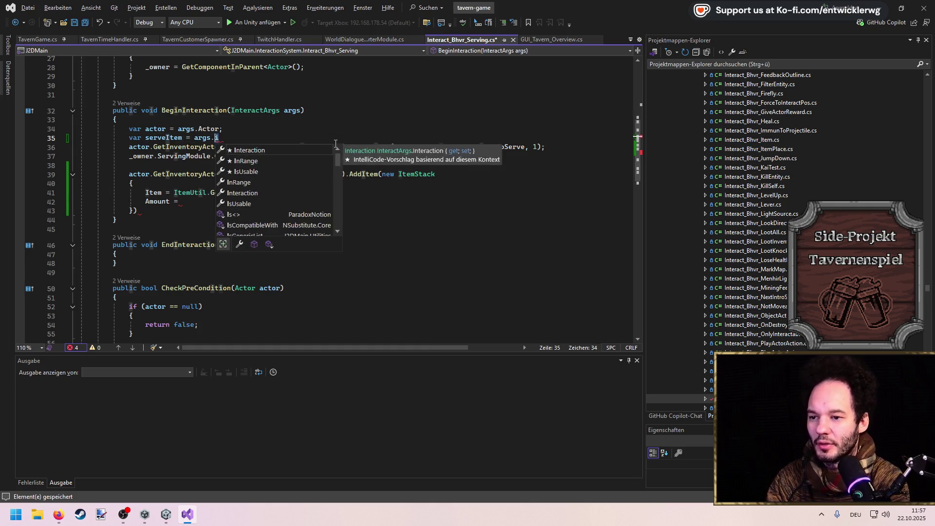
text(_owner.ServingModule.)
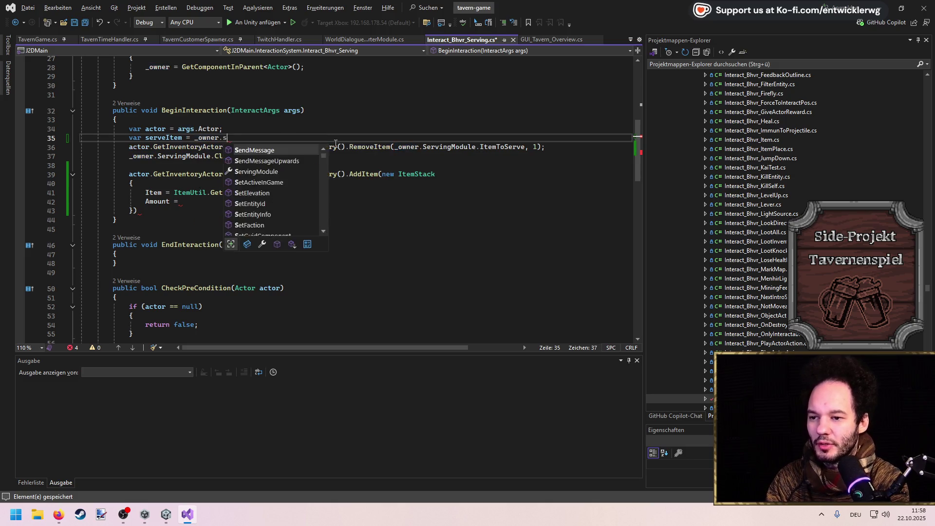
text(ItemToServe;)
key(ctrl+s)
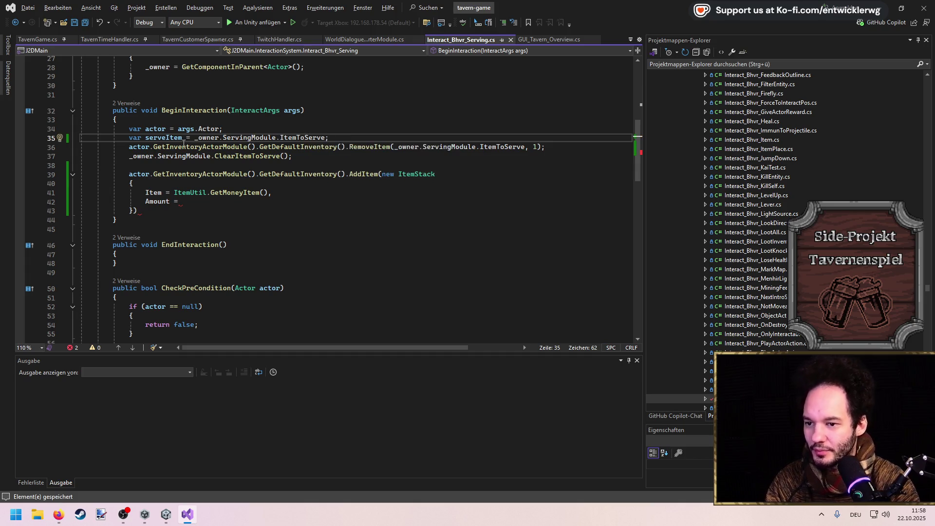
double_click(163, 137)
click(186, 201)
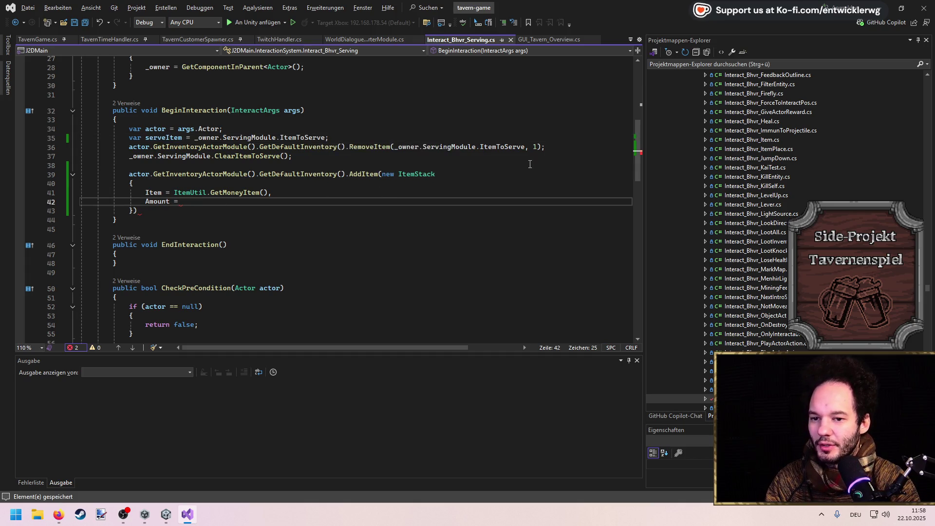
drag(525, 146, 395, 148)
text(serveItem)
Set Amount to serveItem.BuyValue, close the block with a semicolon, drop the stray comma, and save.
click(225, 202)
text(serveItem.sell)
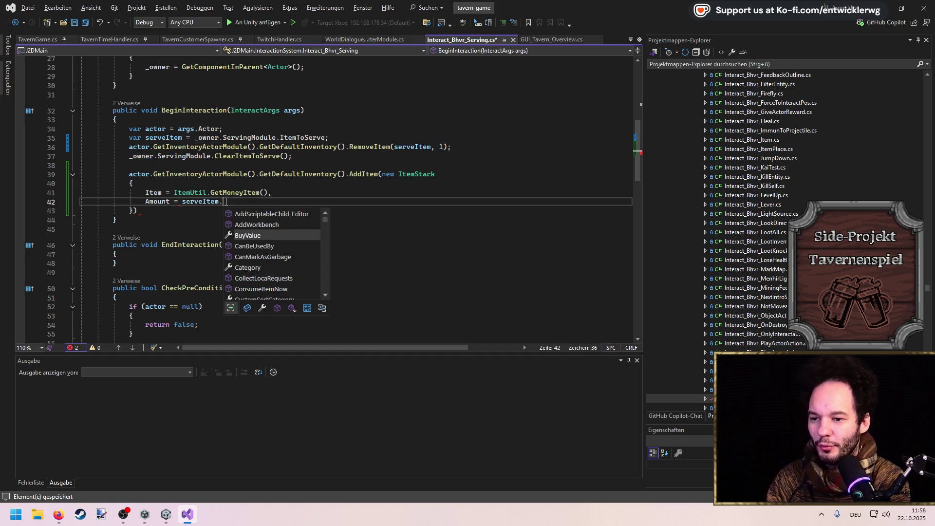
key(Tab)
key(Down)
text(;)
key(ctrl+s)
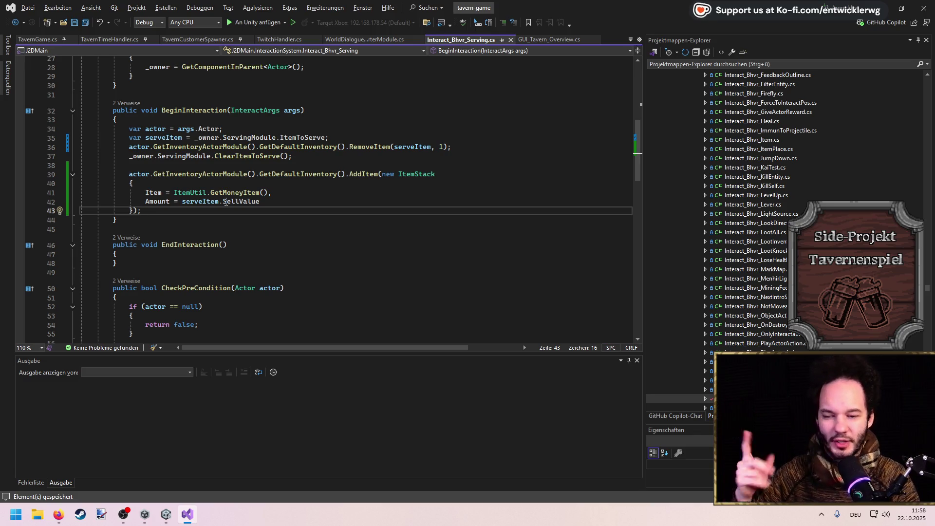
double_click(241, 200)
text(BuyValue,)
key(ctrl+s)
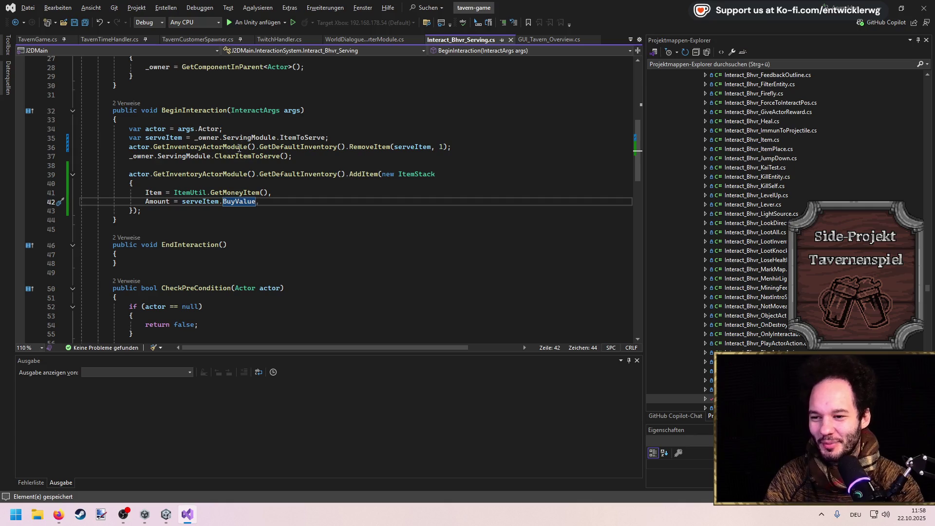
key(BackSpace)
click(260, 118)
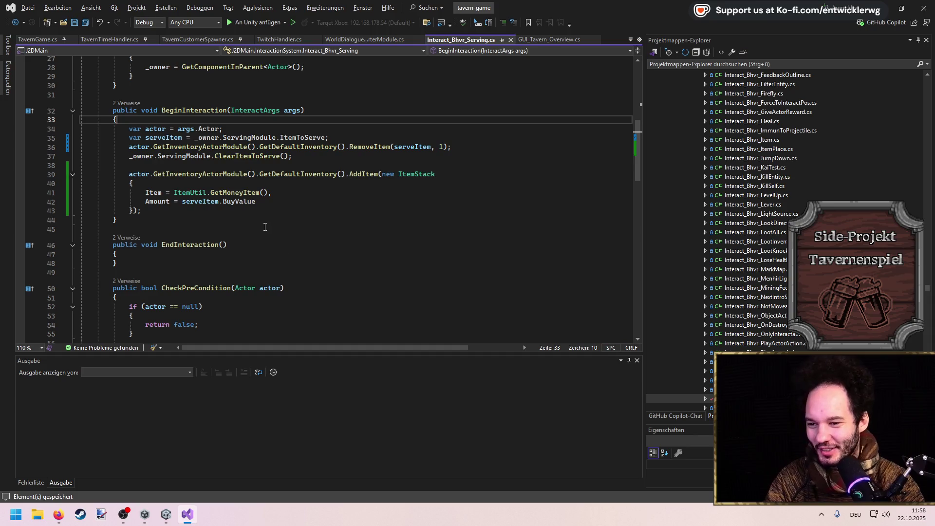
click(227, 160)
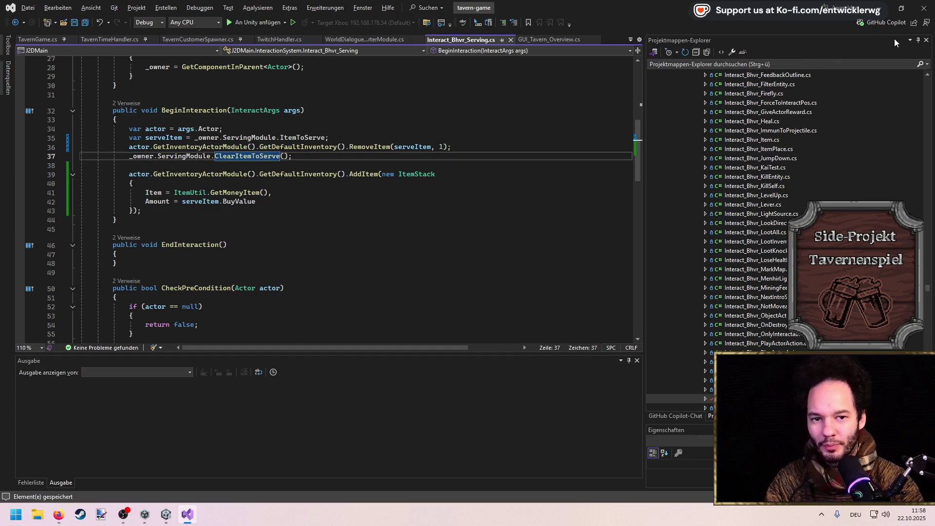
key(alt+Tab)
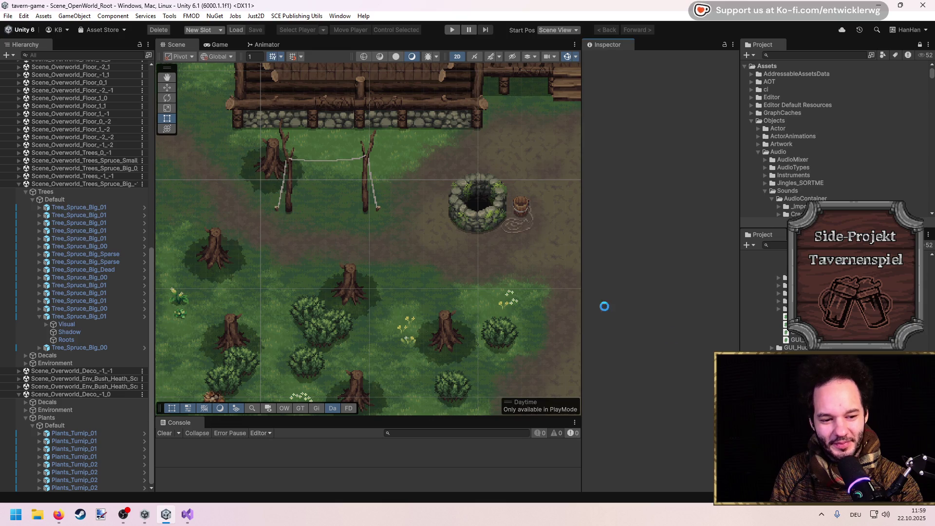
Pan and zoom the Scene view to the forest path south of the tavern.
scroll(481, 299, down, 3)
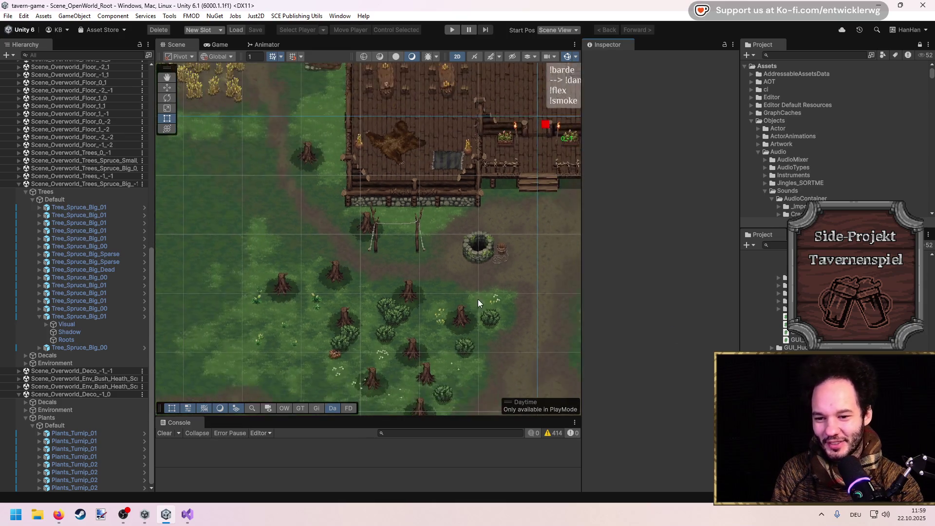
drag(488, 338, 380, 229)
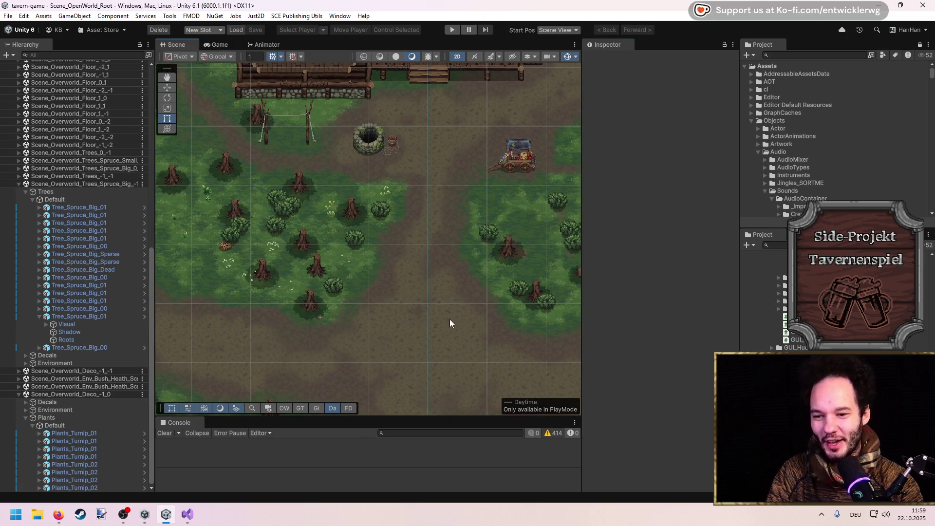
drag(455, 326, 430, 244)
scroll(451, 290, up, 3)
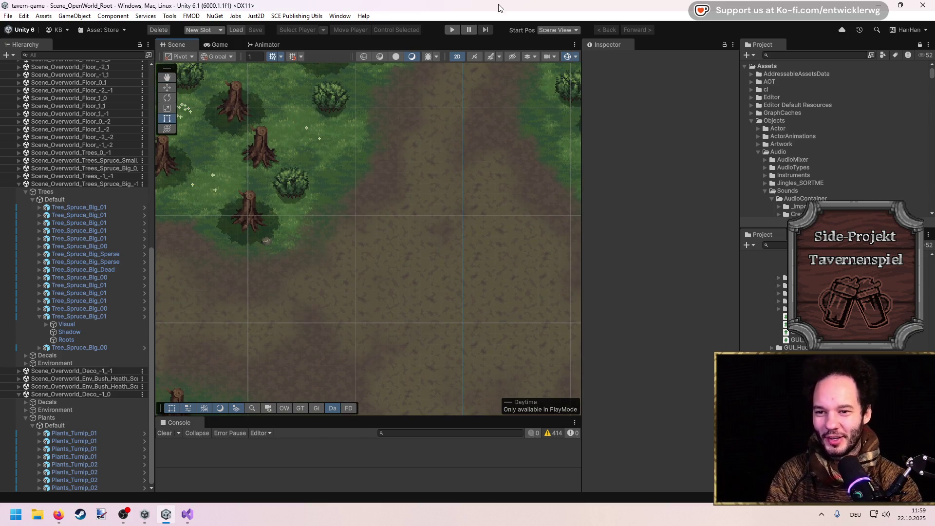
drag(390, 232, 378, 202)
scroll(378, 203, down, 1)
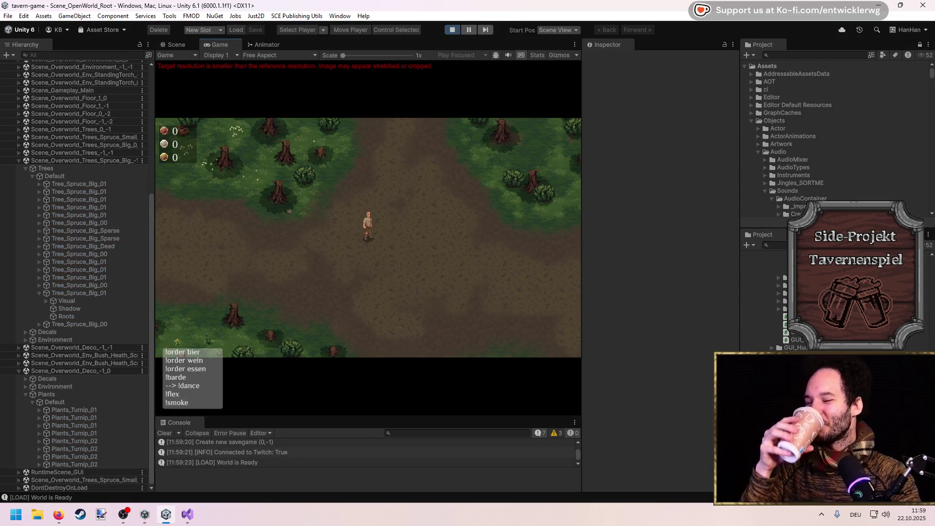
Maximize the Game view, walk into the tavern, and open then close the storage container.
key(shift+space)
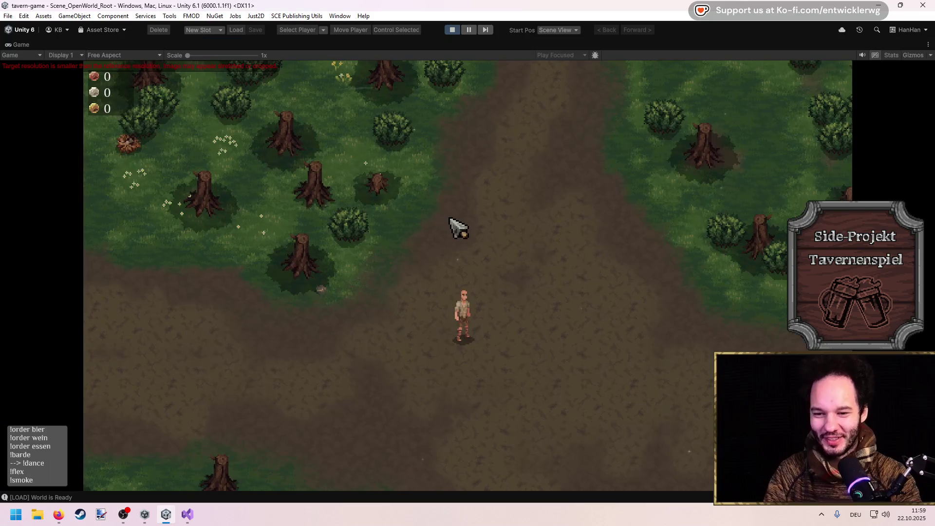
key(w)
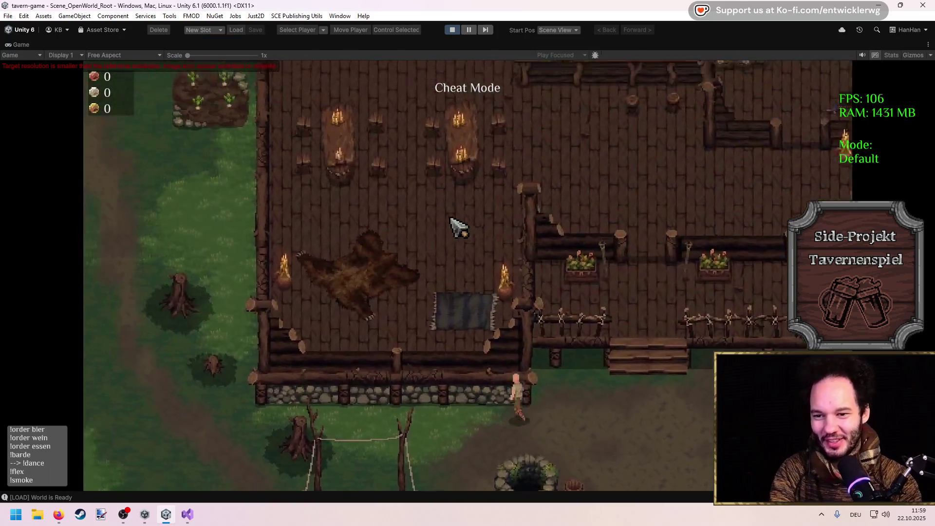
key(w)
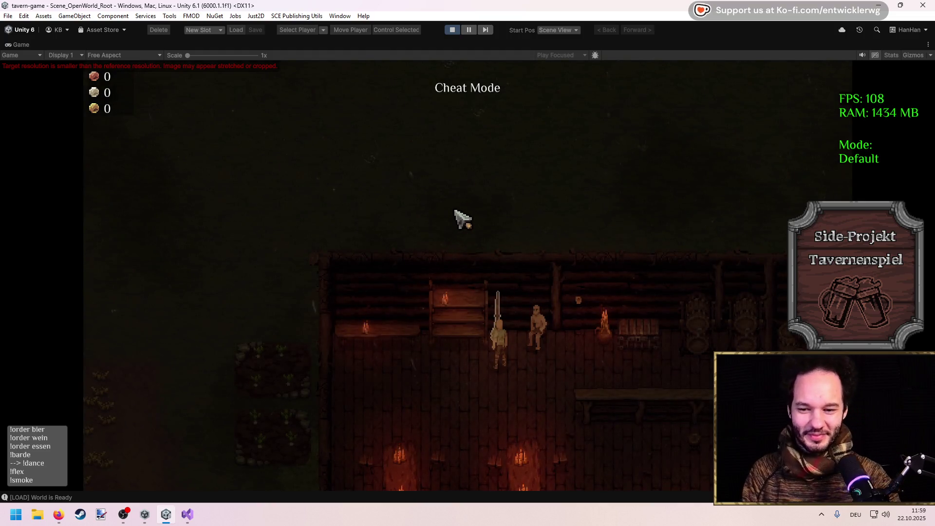
key(s)
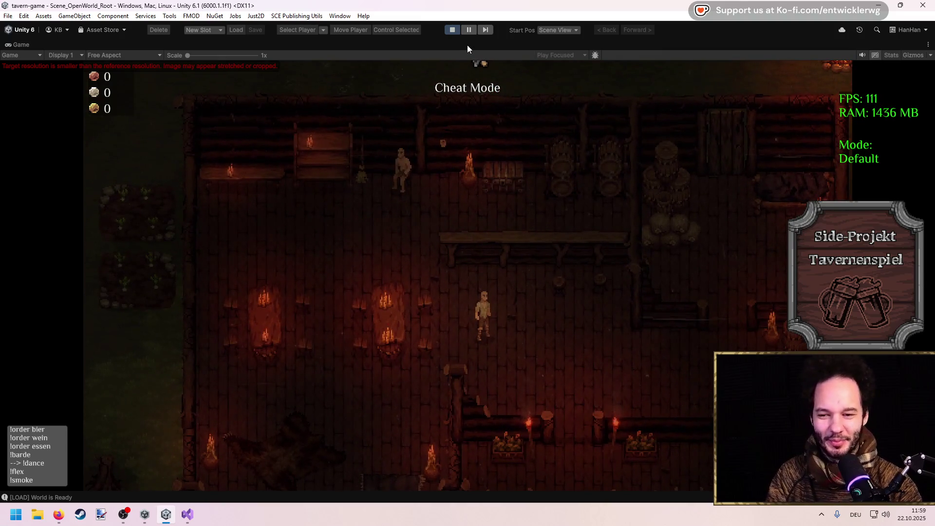
key(d)
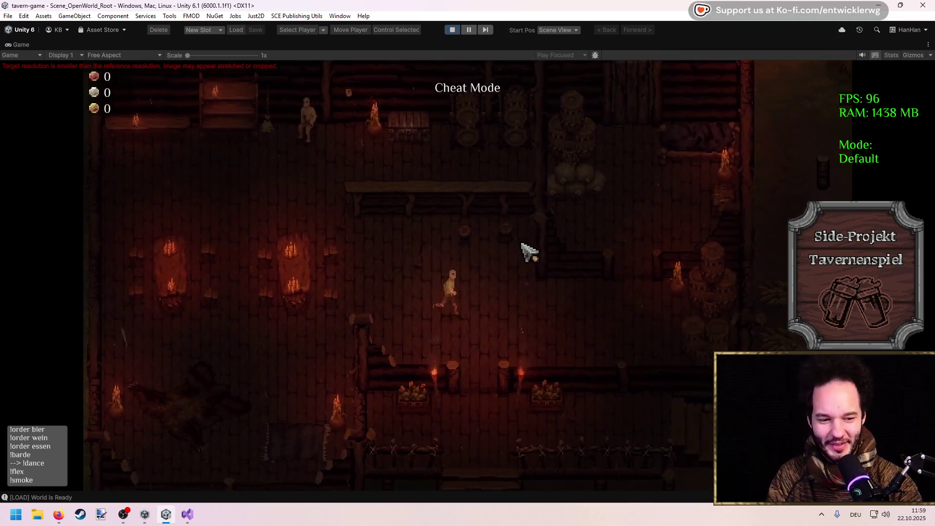
key(w)
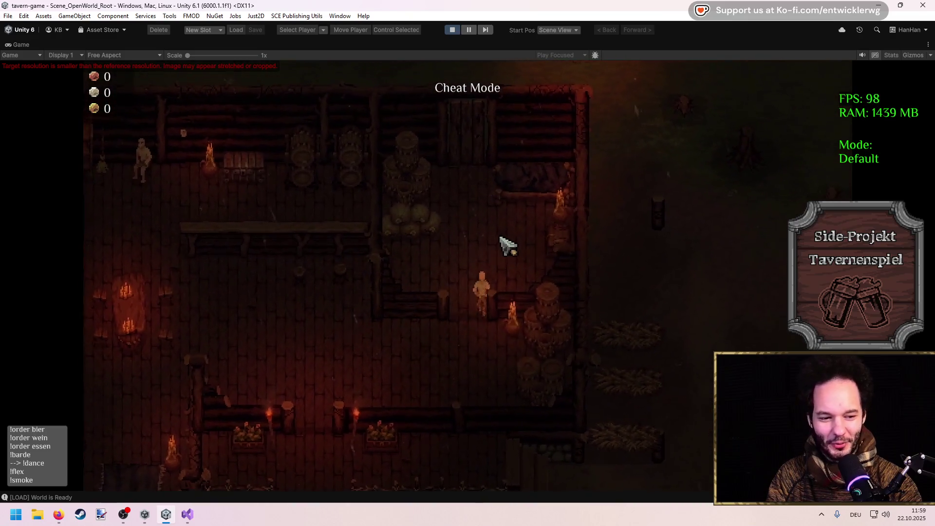
key(e)
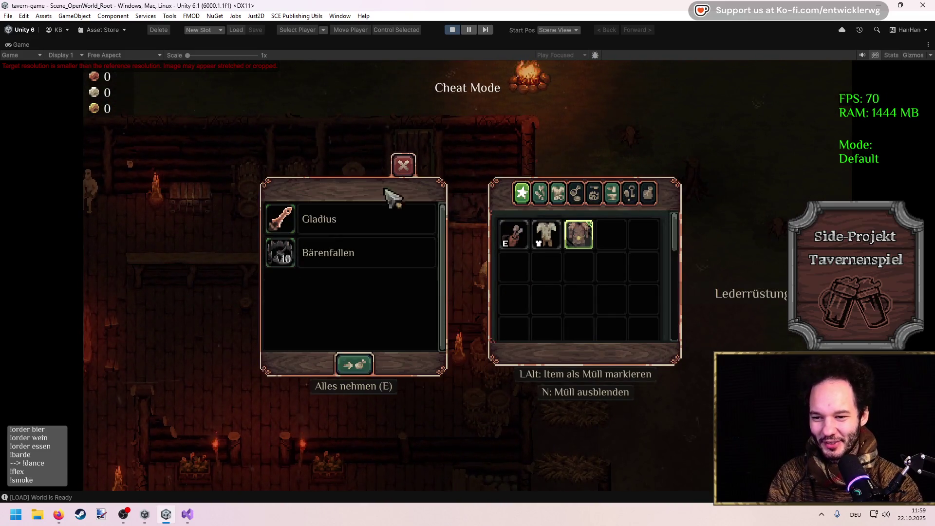
click(400, 171)
Check the character inventory, walk out past the well and back inside, then restore the layout.
key(a)
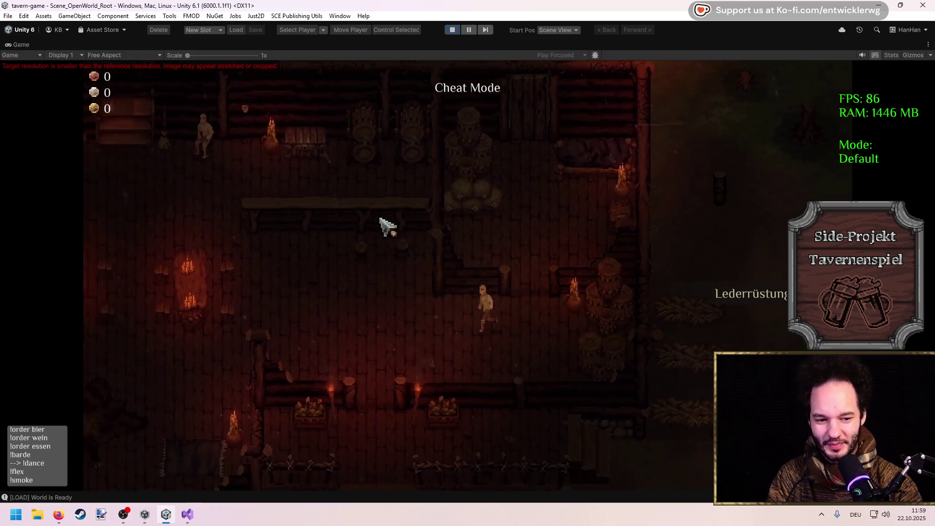
key(i)
click(732, 106)
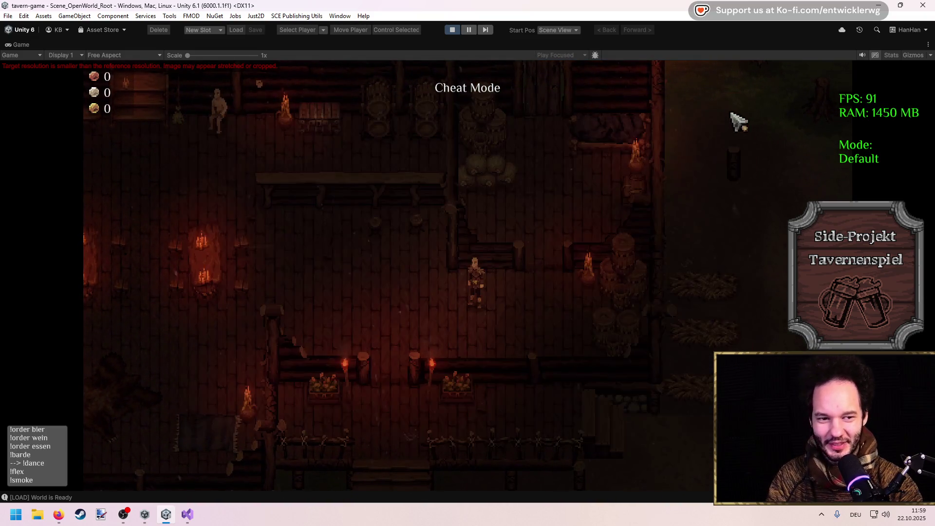
key(a)
key(w)
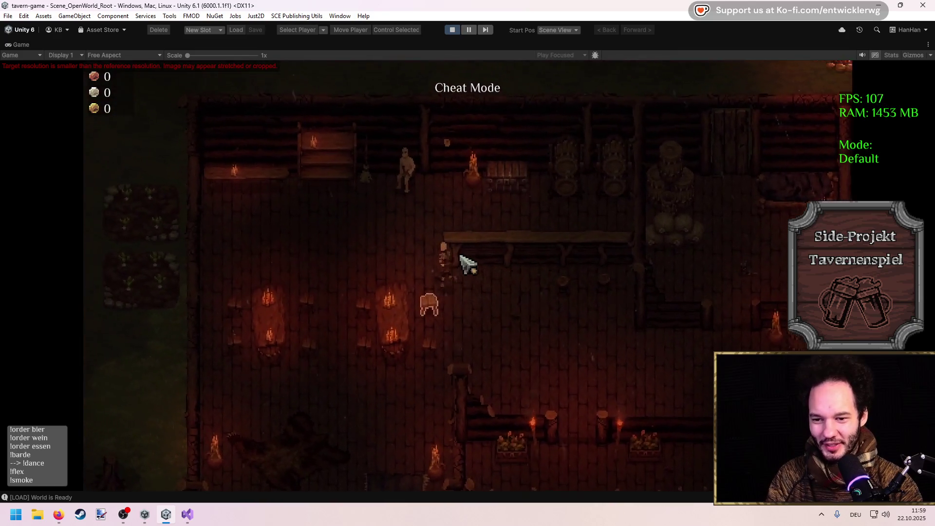
key(d)
key(s)
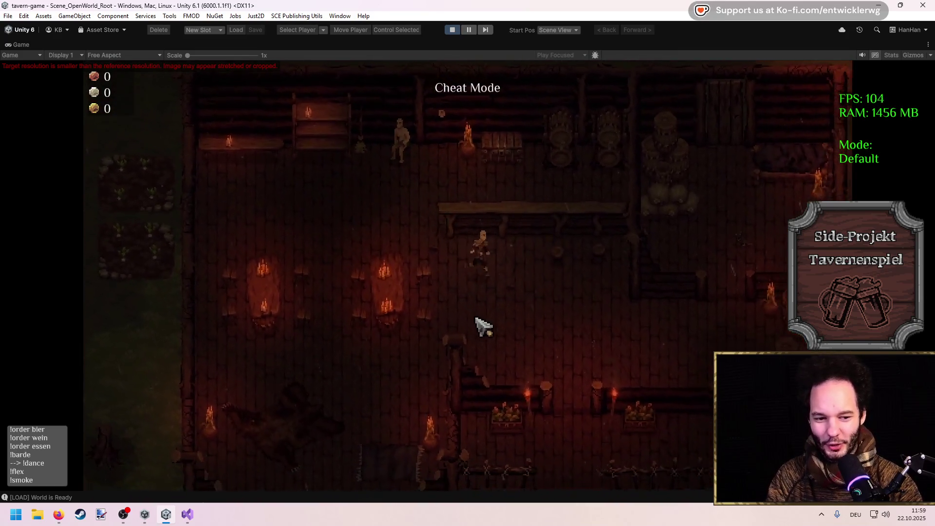
key(s)
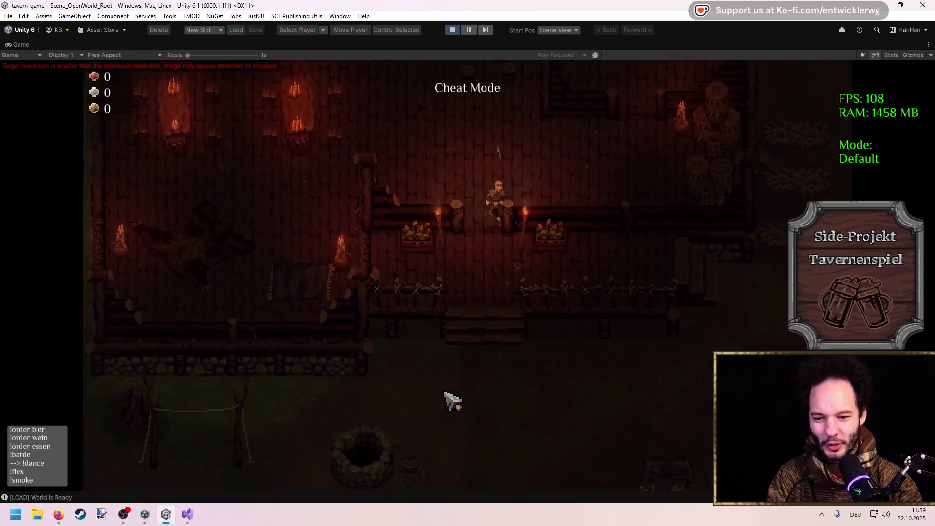
key(s)
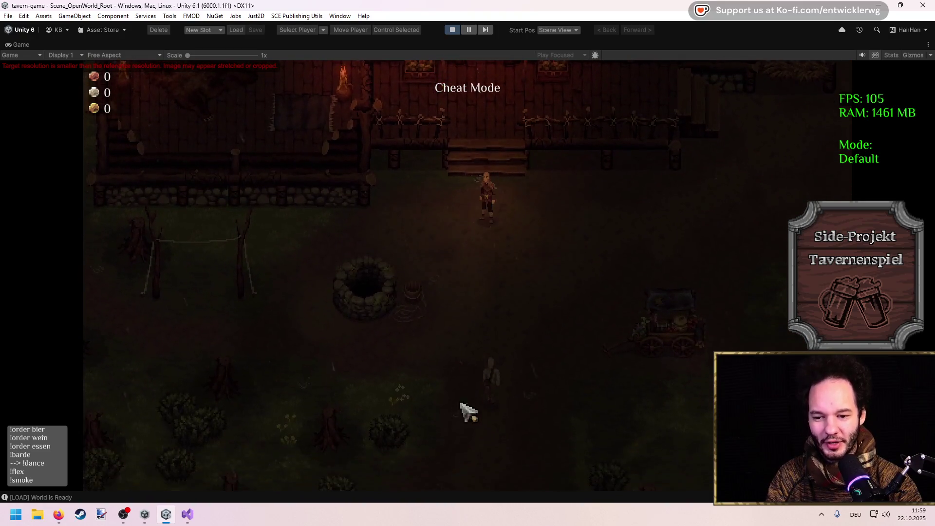
key(s)
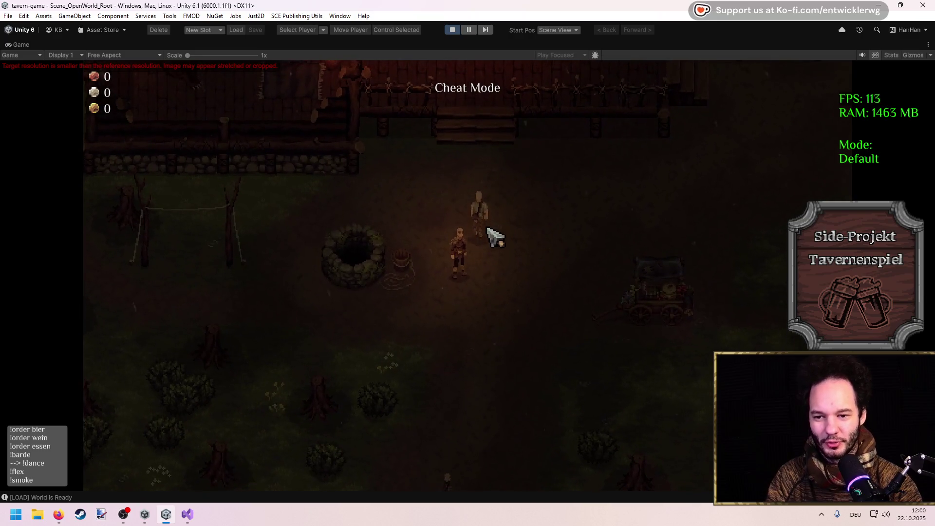
key(w)
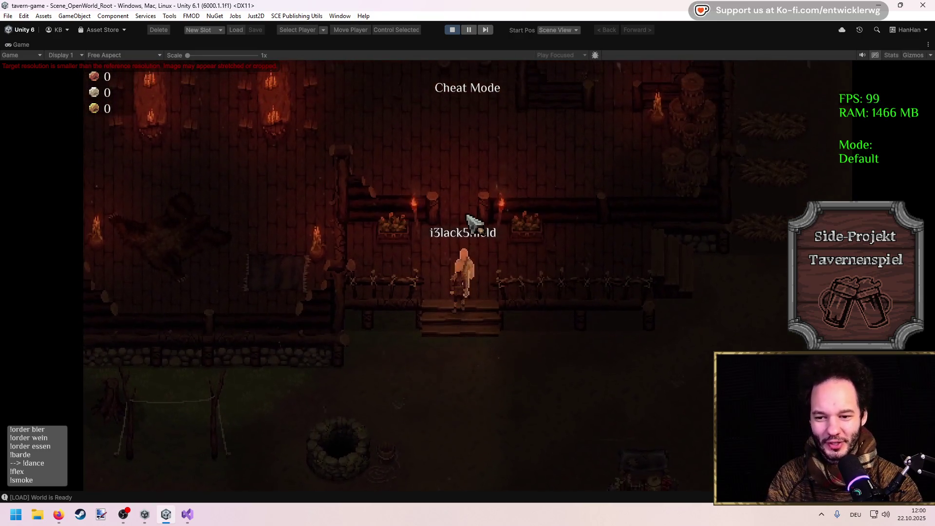
key(w)
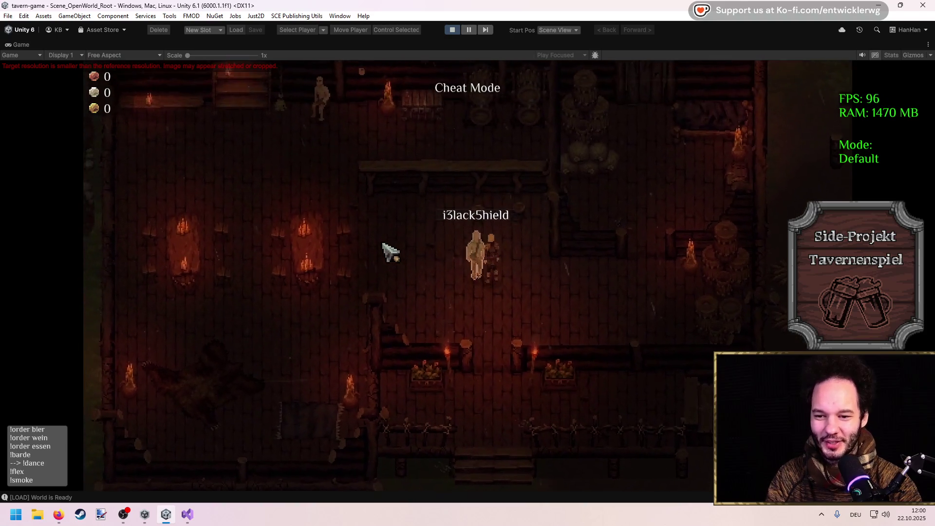
key(a)
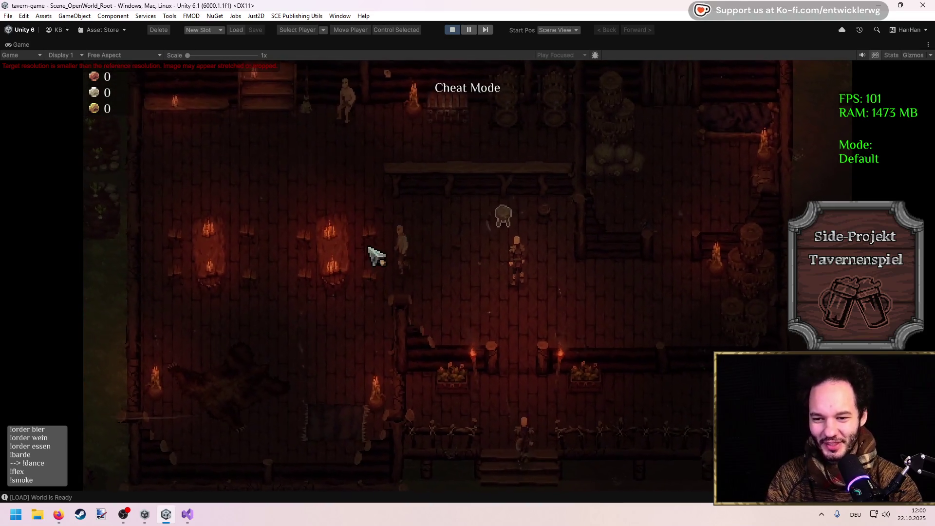
key(a)
key(a)
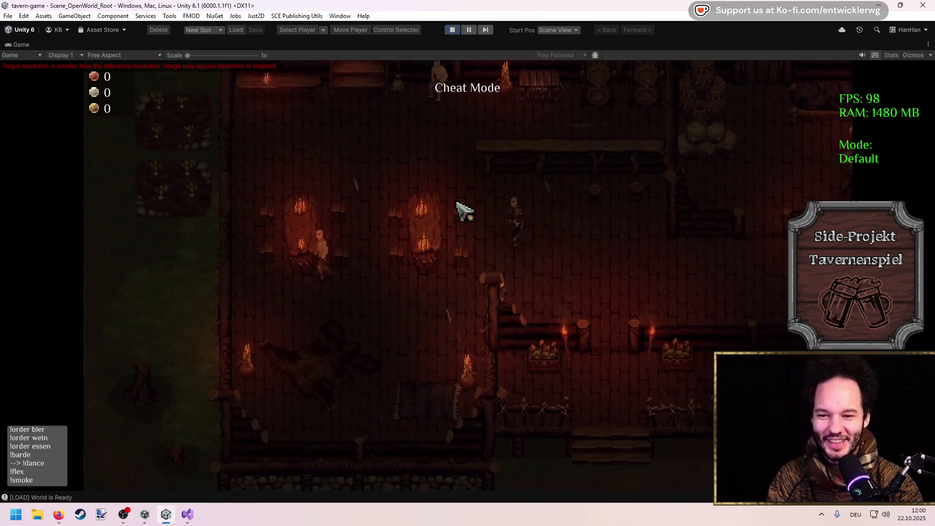
key(shift+space)
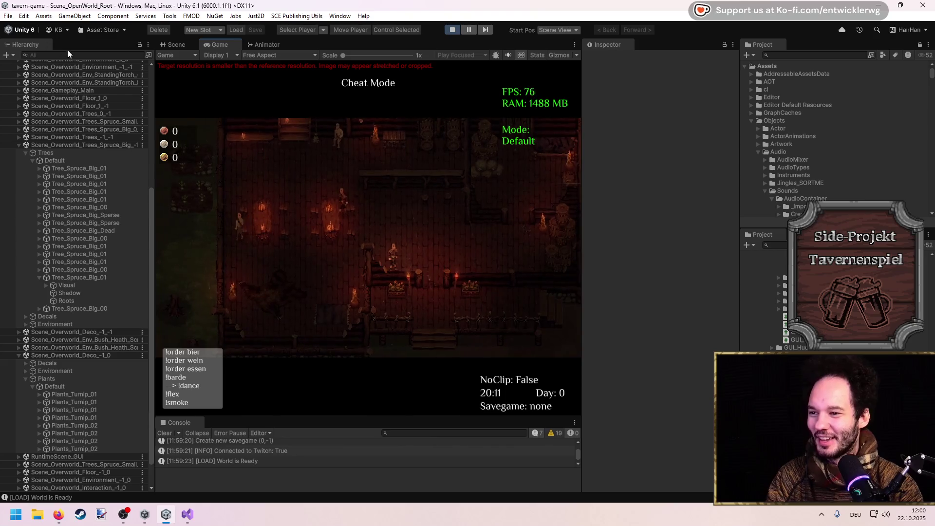
Search the Hierarchy for 'pathfind', select Pathfinding_Recast_OpenWorld, then clear the search.
text(pathfind)
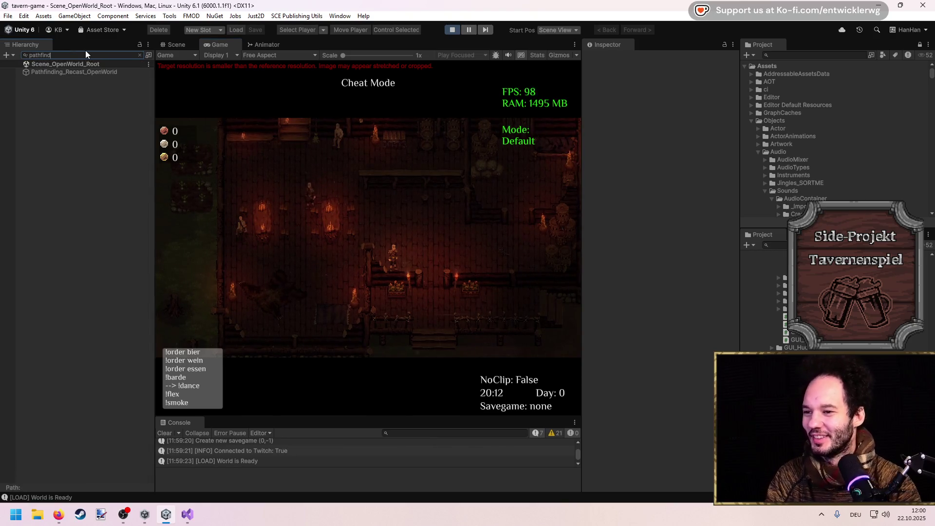
click(126, 72)
click(173, 45)
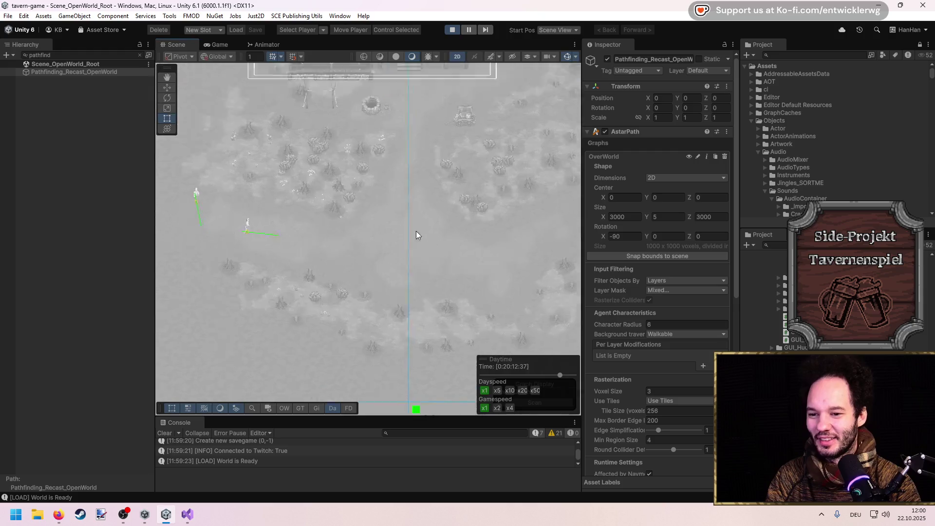
scroll(399, 194, up, 3)
scroll(649, 335, down, 10)
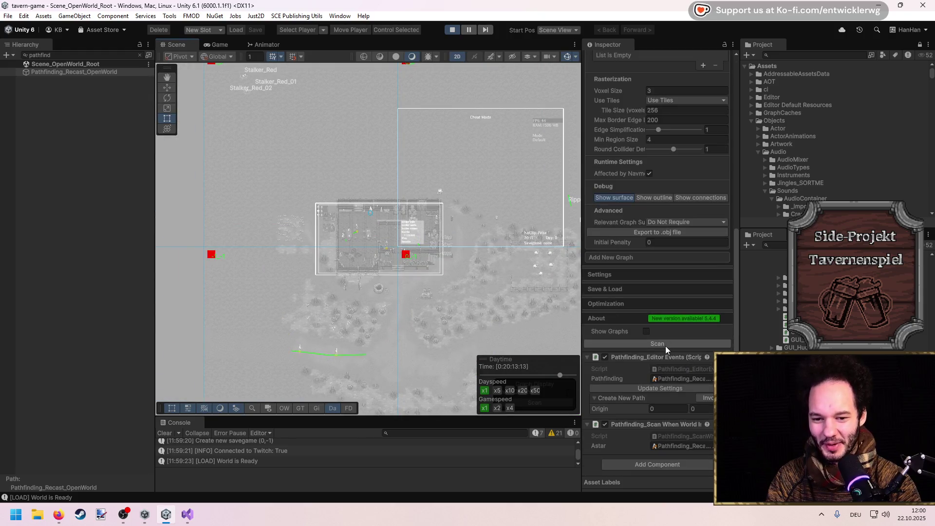
scroll(381, 263, up, 2)
click(95, 72)
click(140, 55)
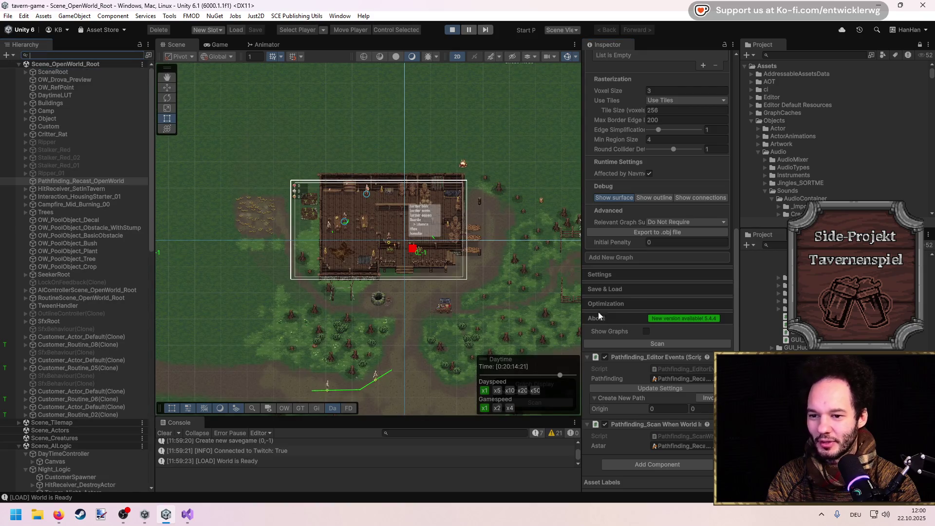
Toggle Show Graphs on and off, then maximize the running Game view.
click(647, 331)
click(647, 331)
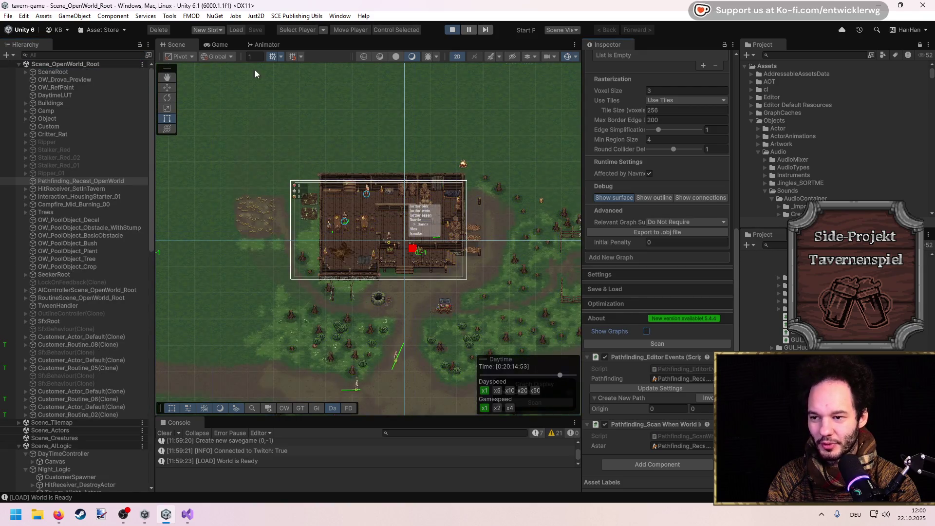
click(220, 49)
key(shift+space)
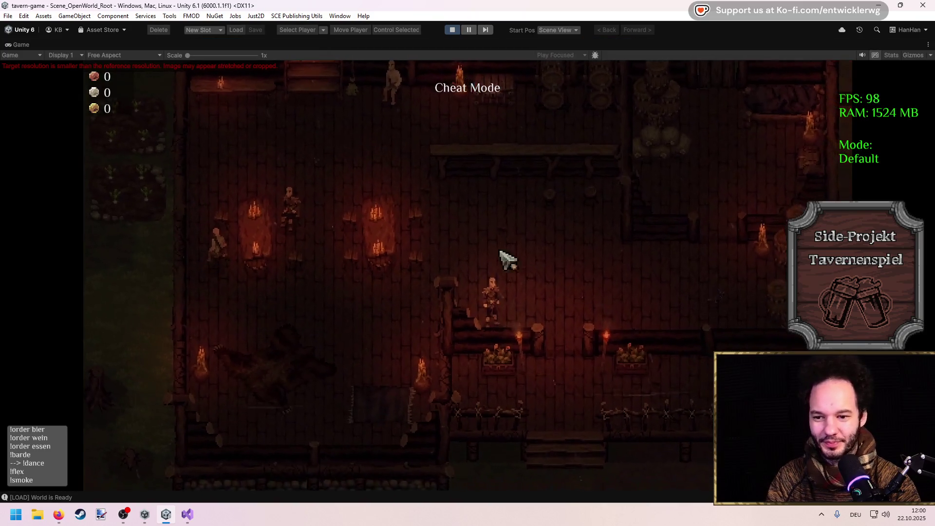
Walk the player through the tavern toward the bar.
click(349, 238)
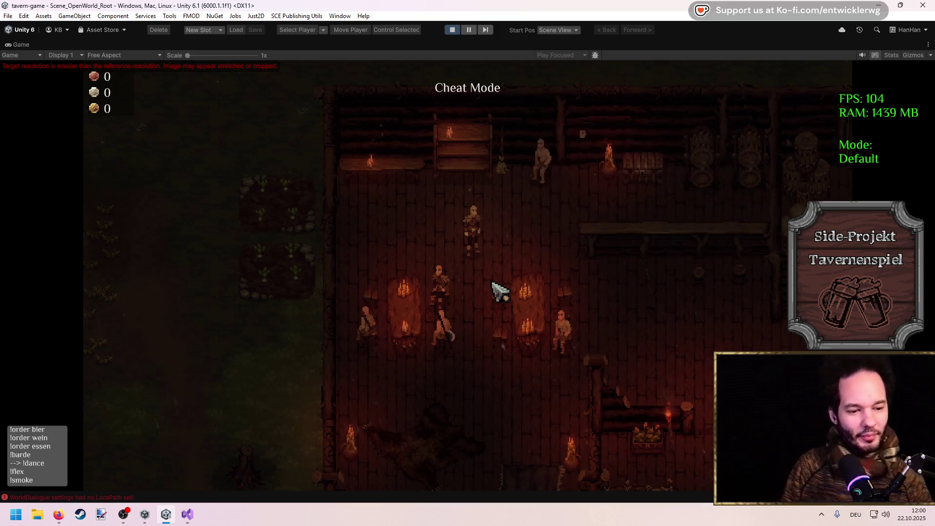
key(s)
key(d)
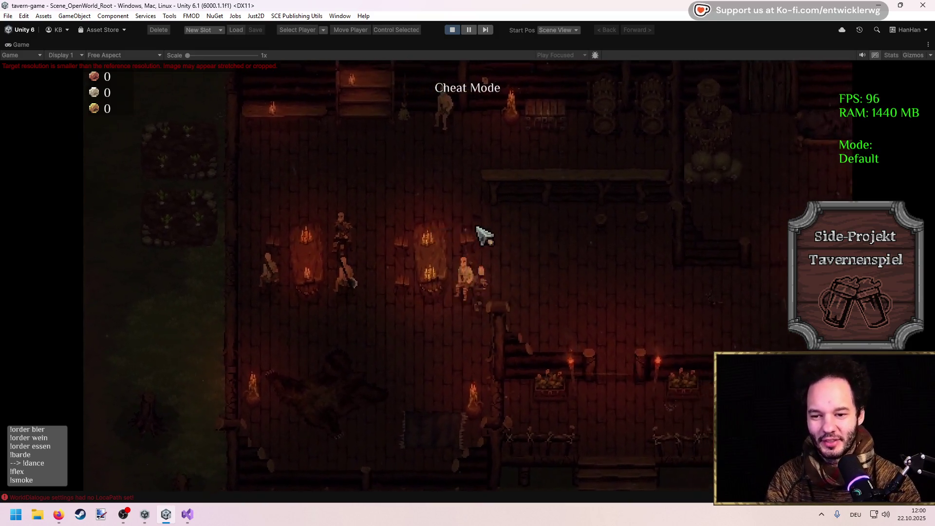
key(w)
key(a)
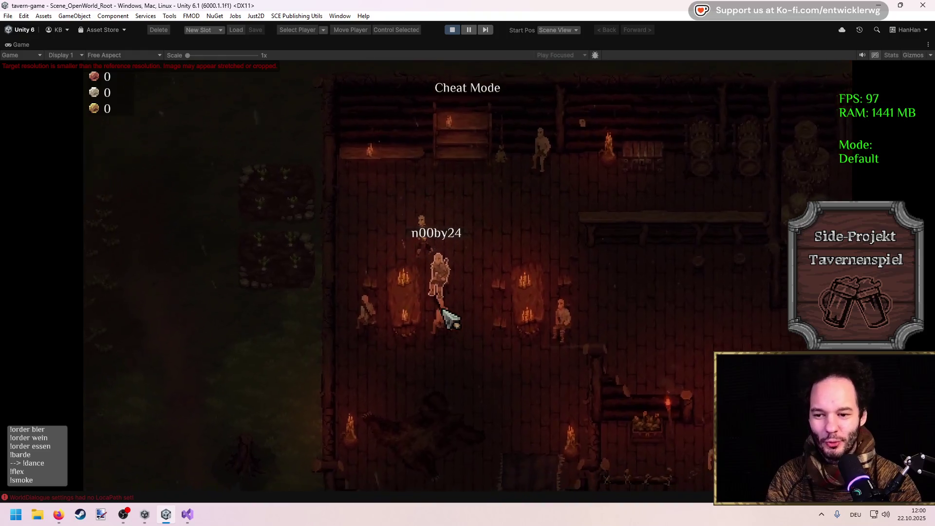
key(s)
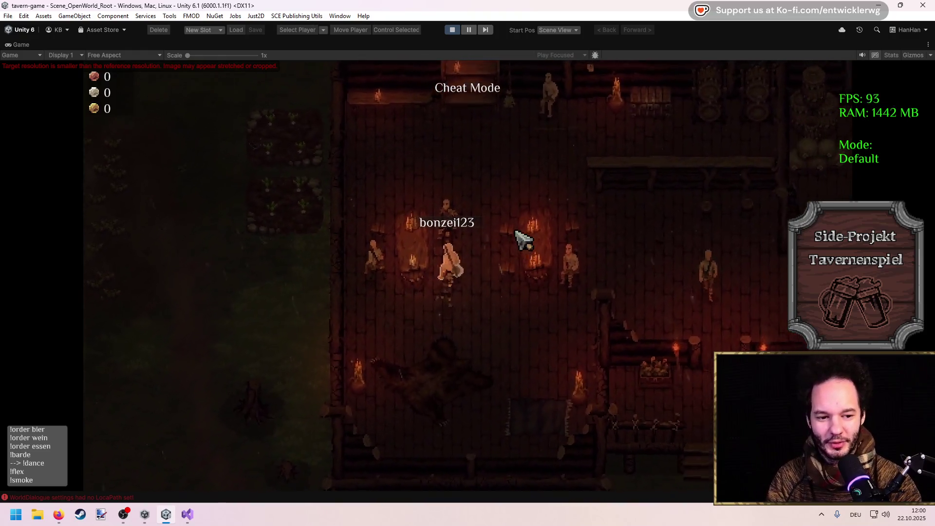
key(w)
key(d)
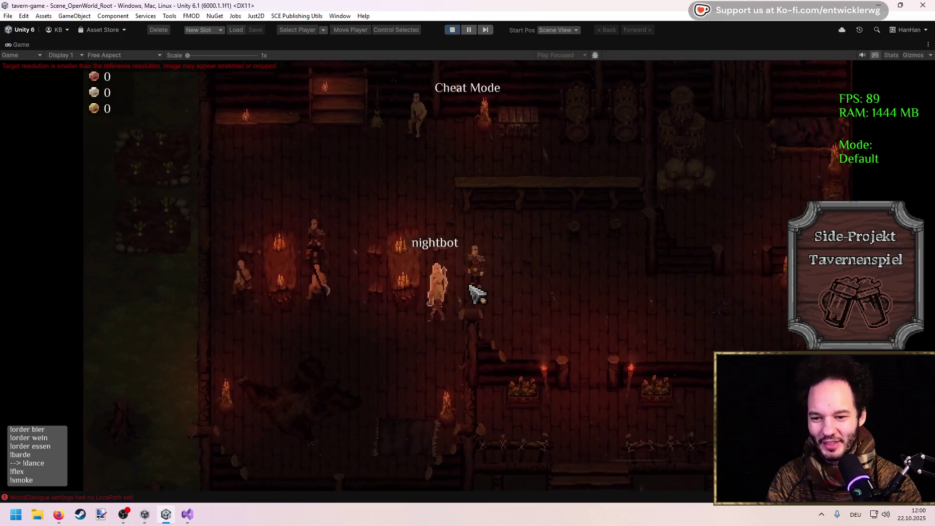
key(w)
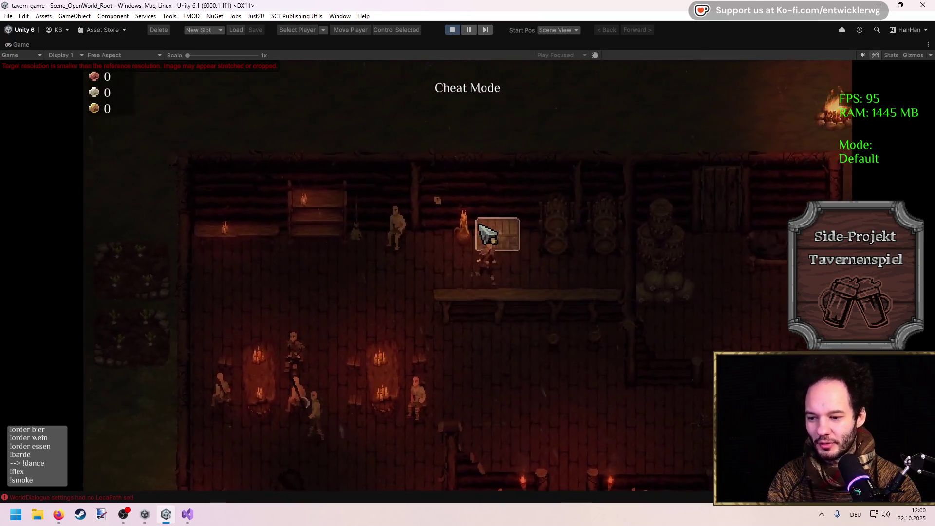
Talk to the guest near the bar, brawl with a guest by the table, and loot them.
click(486, 233)
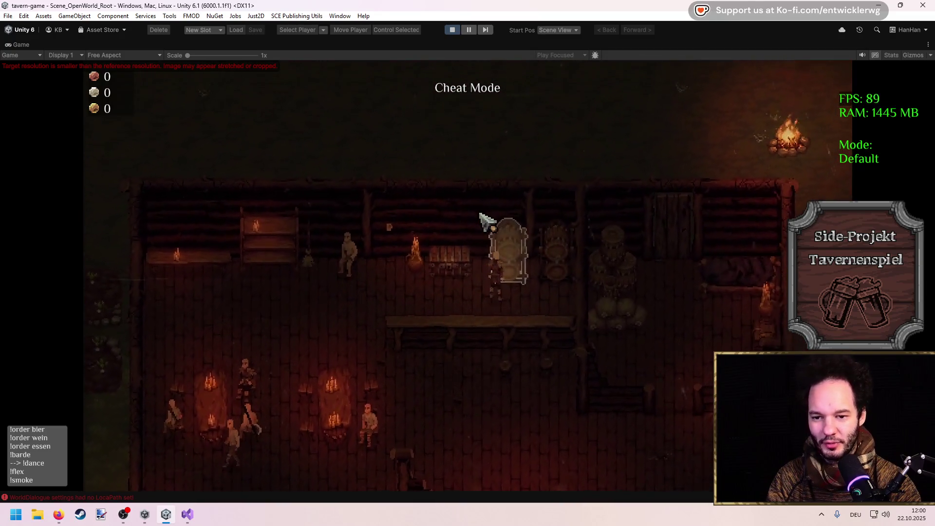
key(a)
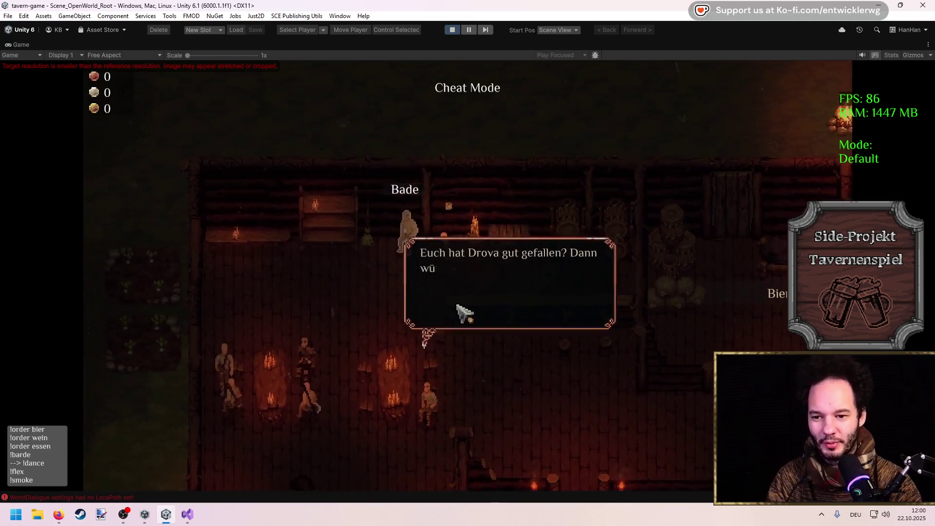
key(s)
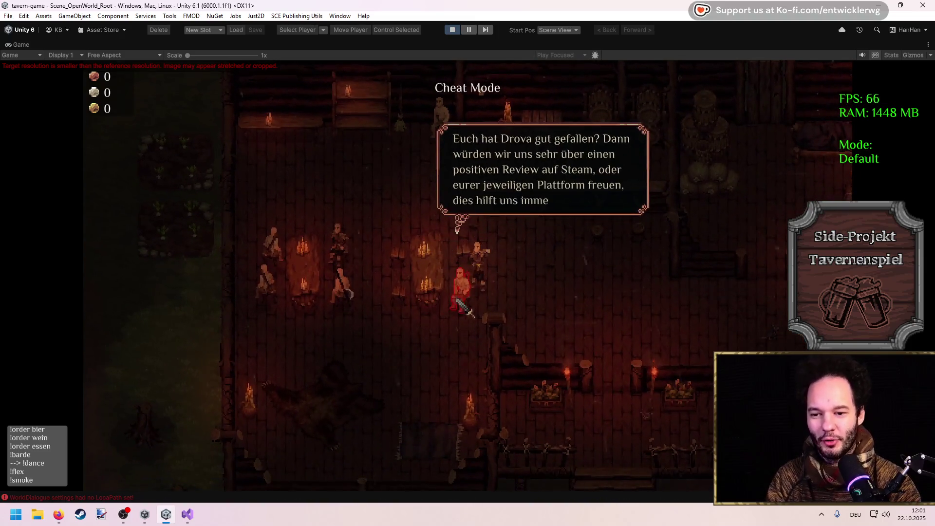
click(468, 295)
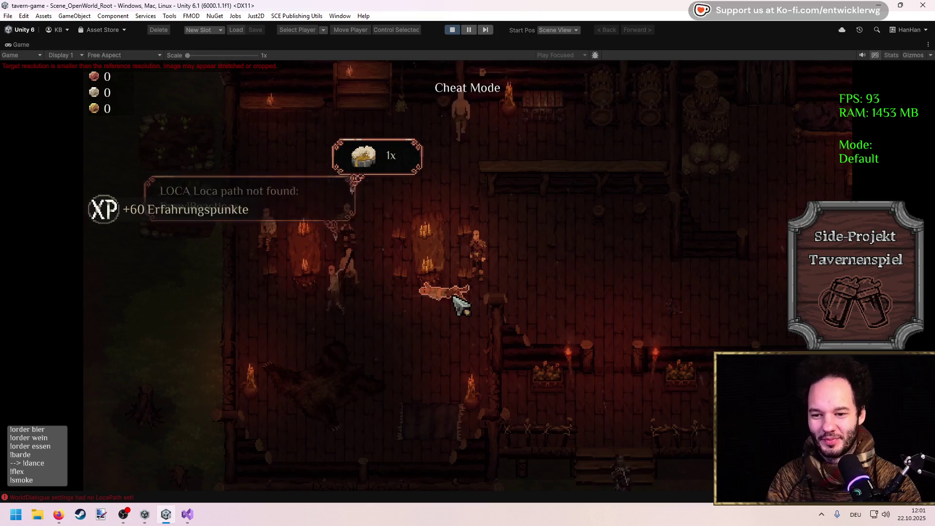
click(457, 298)
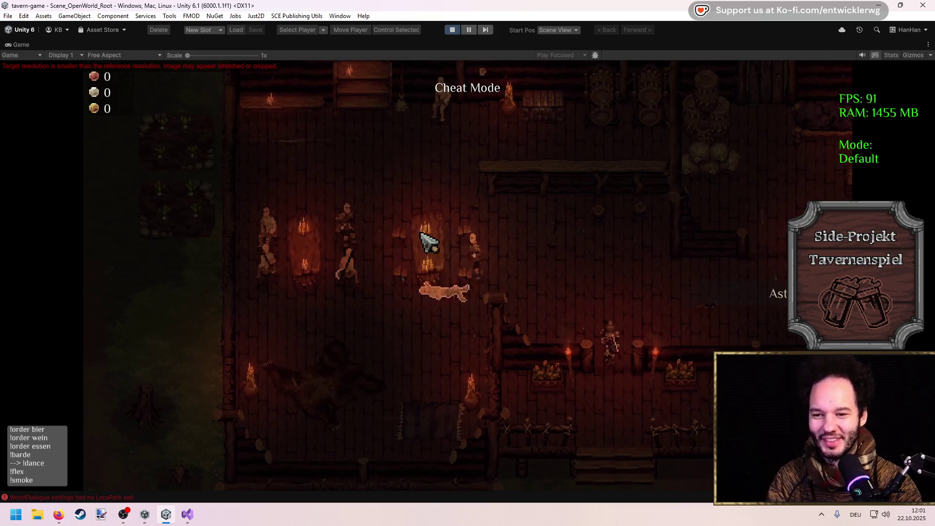
key(w)
key(a)
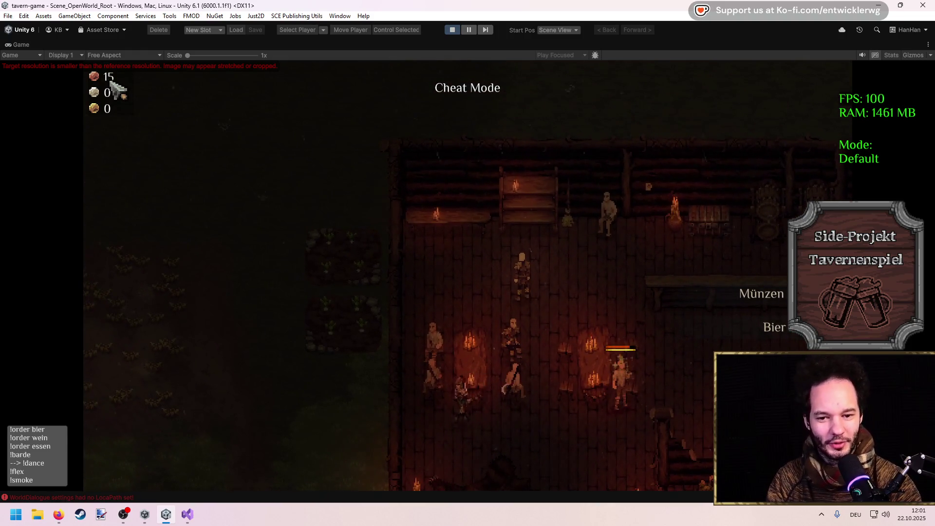
Walk the player to the bar and around the tavern with WASD to serve the ordered drink.
key(d)
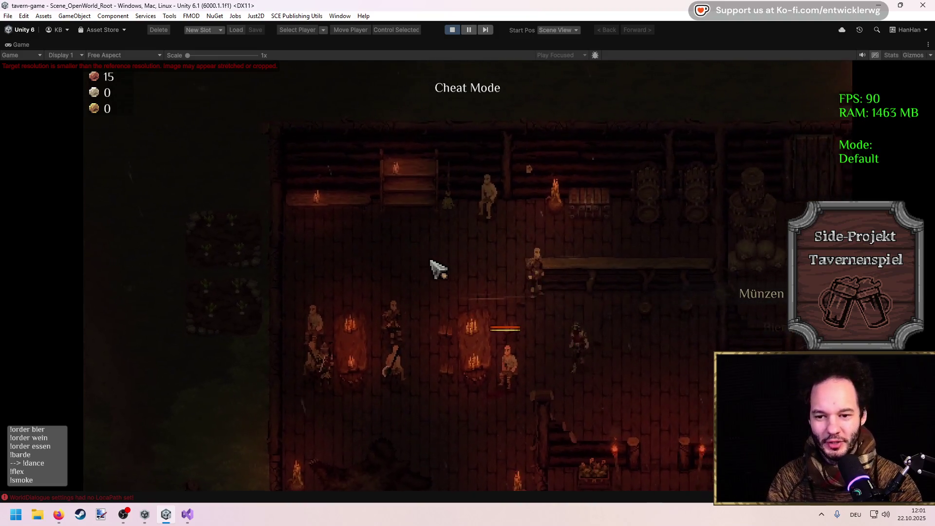
key(w)
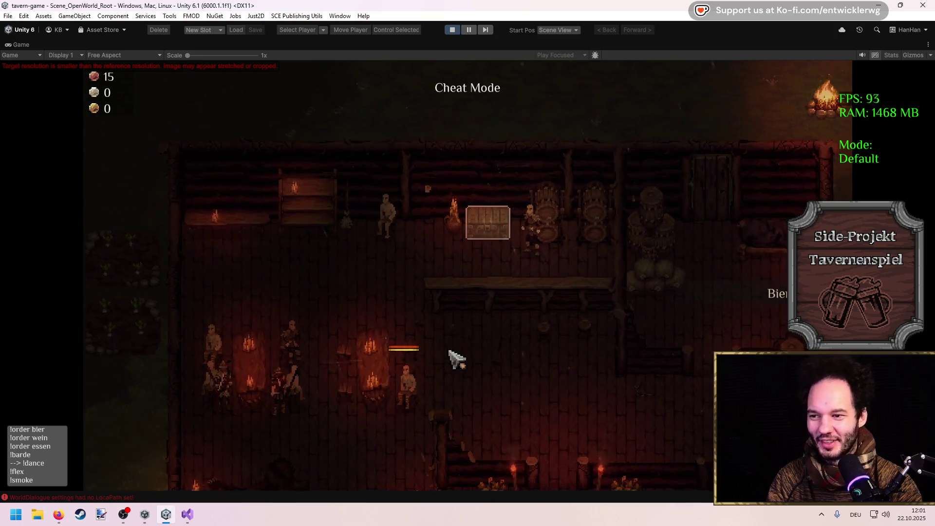
key(s)
key(a)
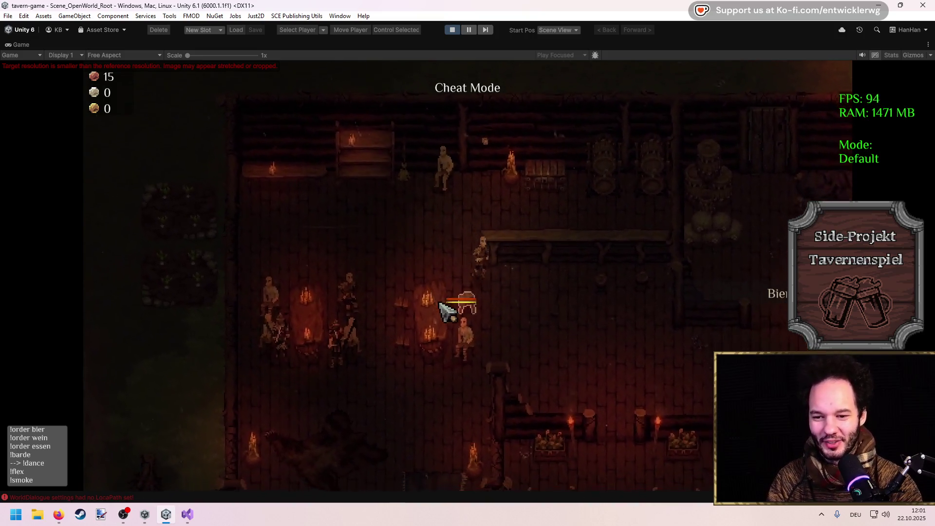
key(s)
key(a)
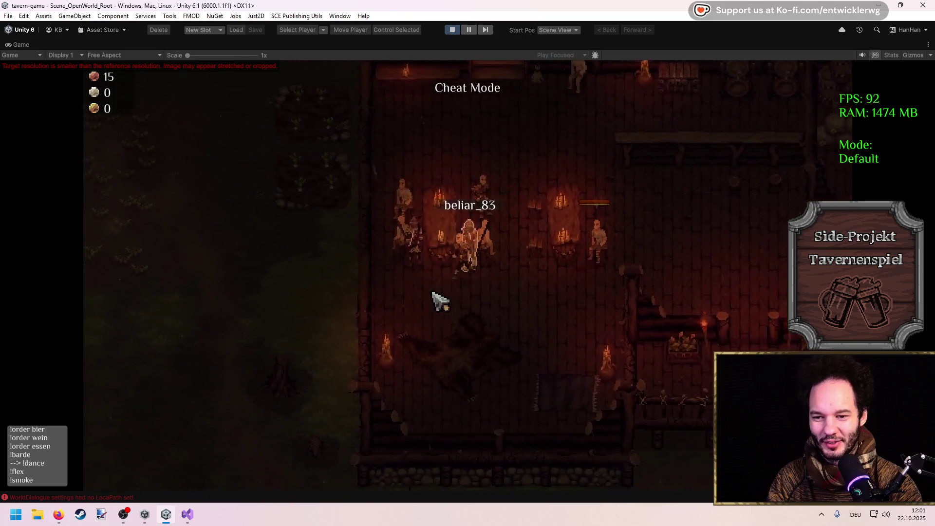
key(w)
key(a)
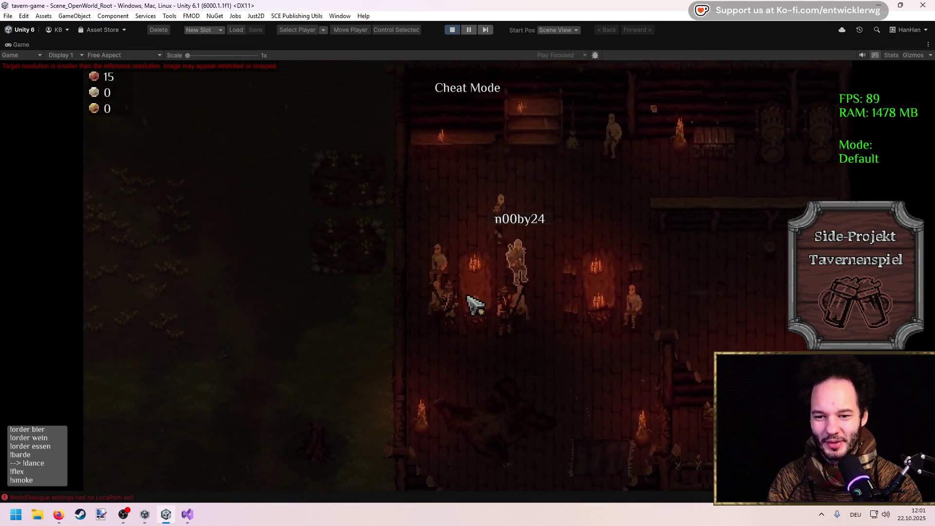
key(a)
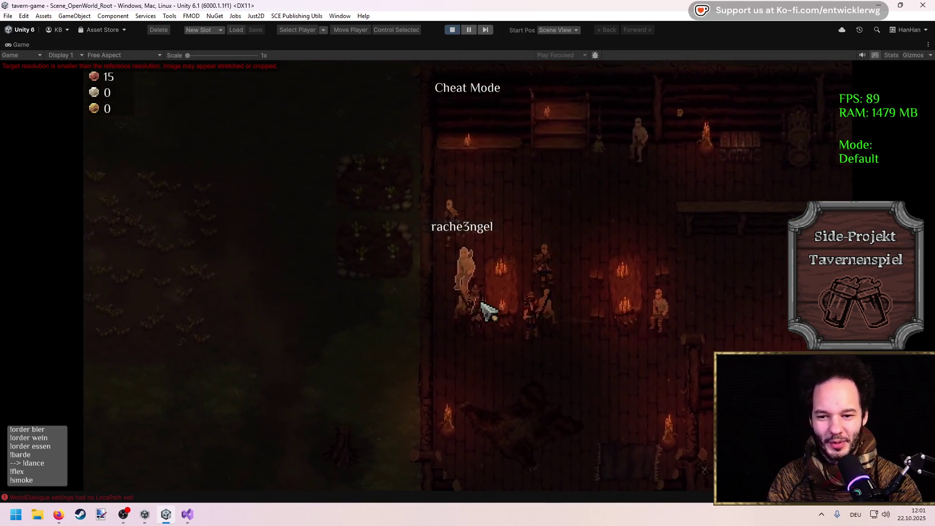
key(s)
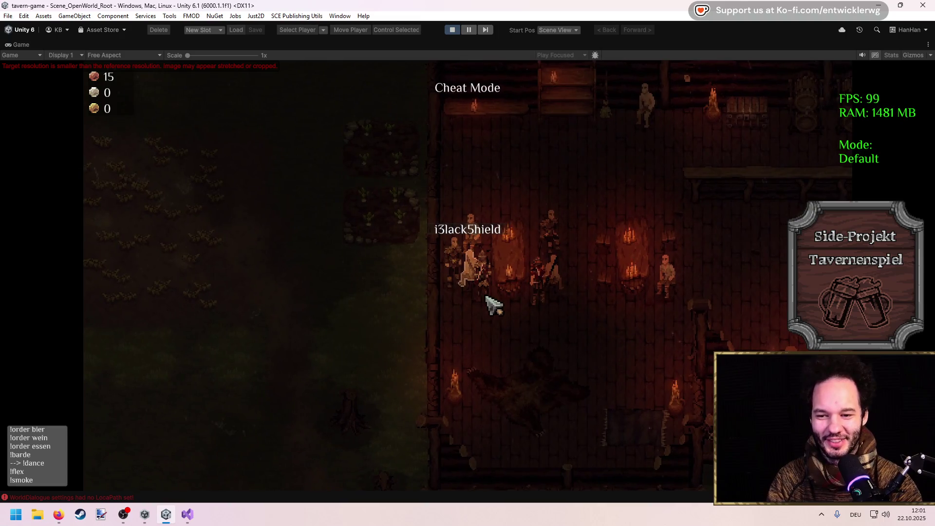
key(s)
key(d)
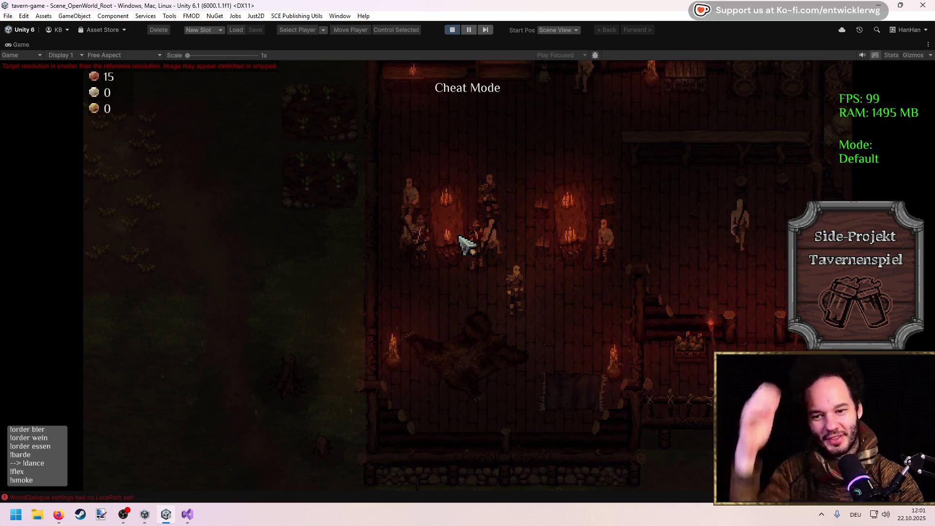
Keep walking the player around the tavern while the coin counter shows 15.
key(w)
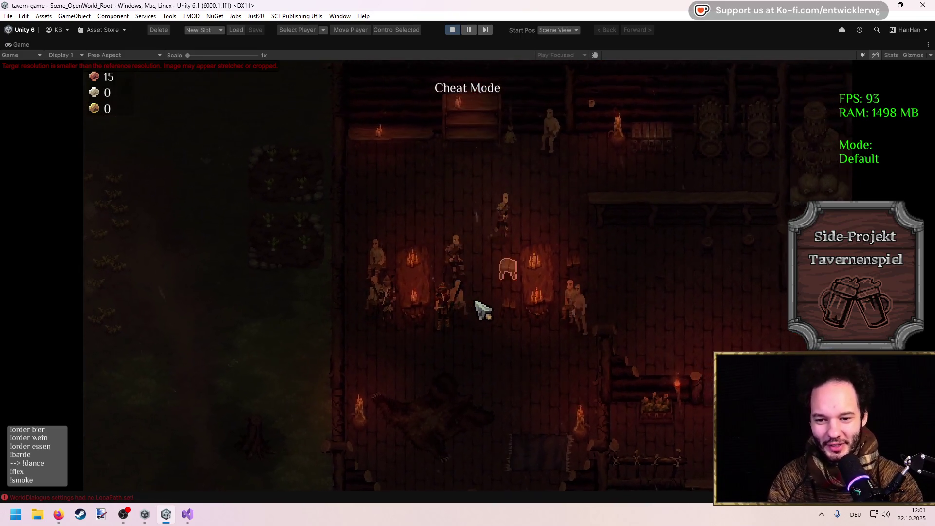
key(d)
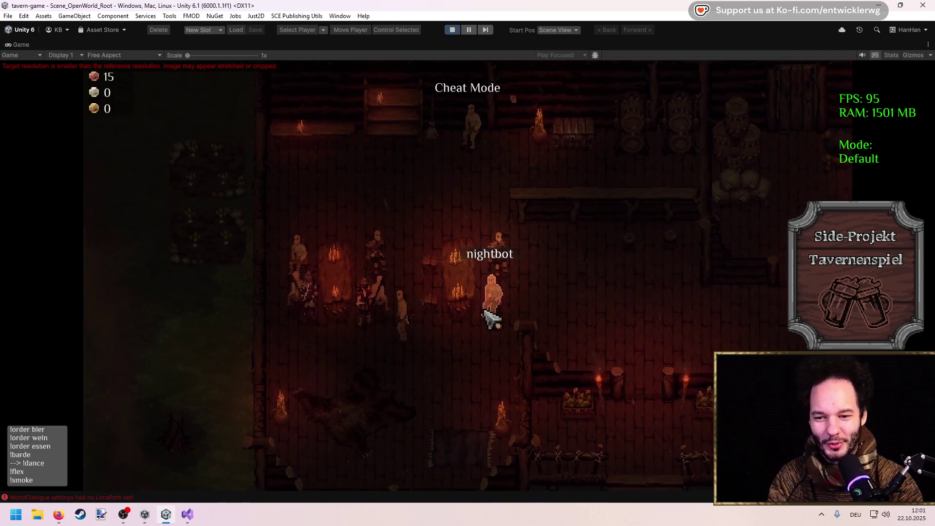
key(a)
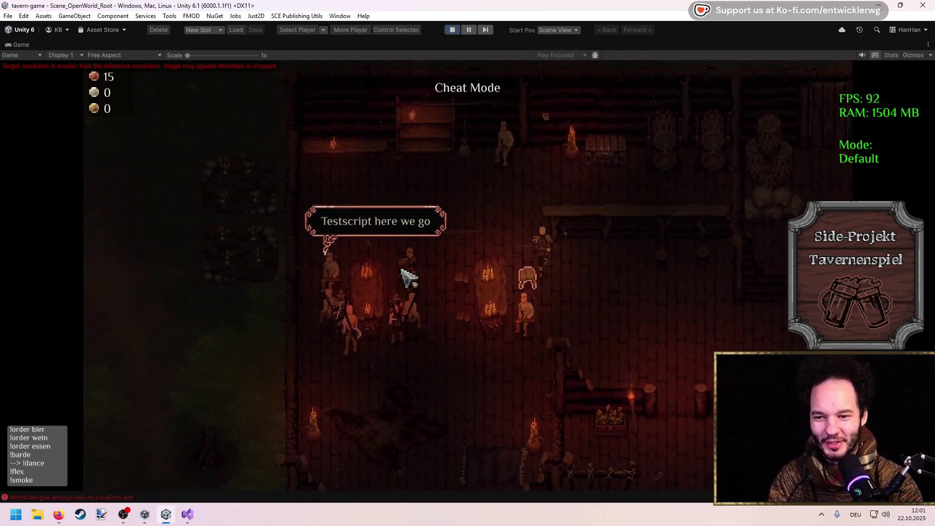
key(a)
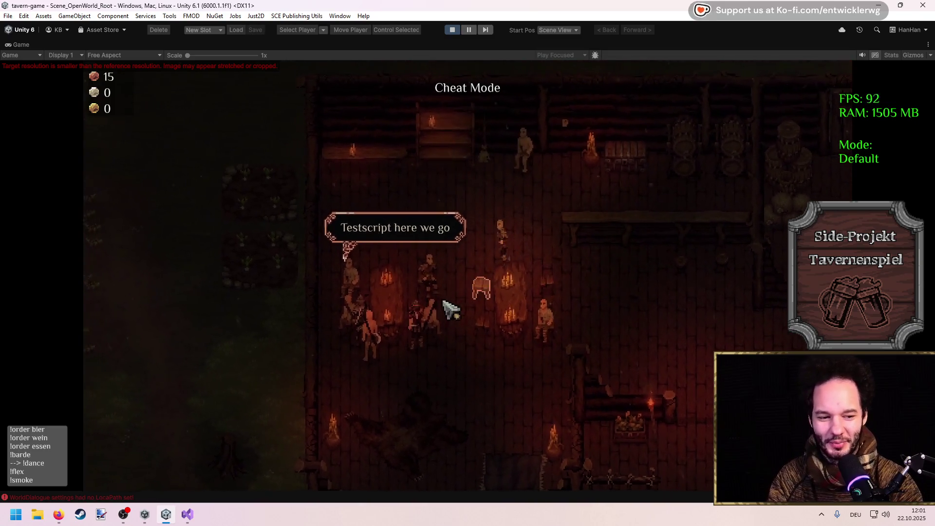
key(s)
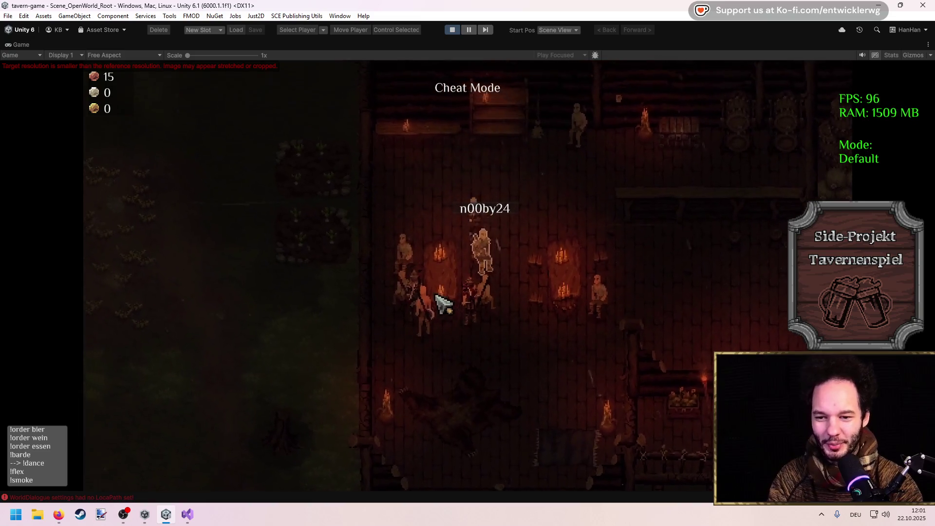
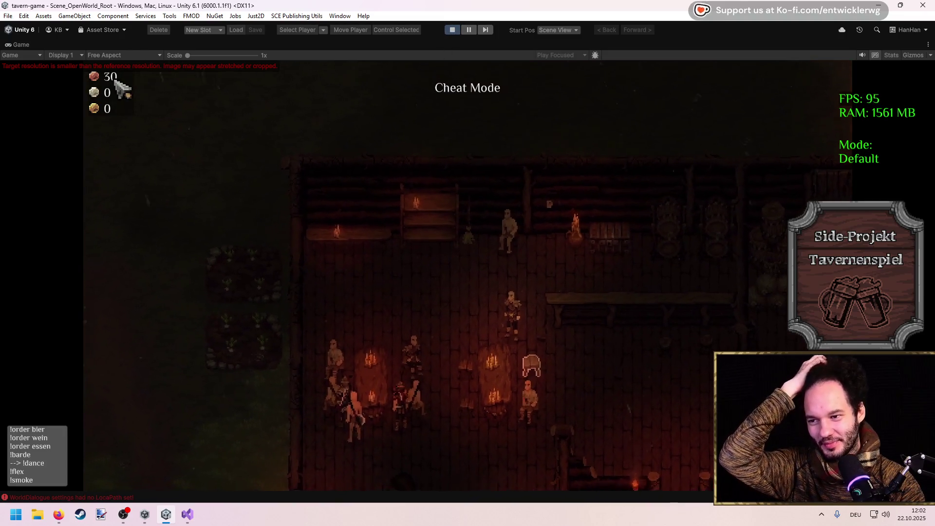
Stop Play mode and zoom the Scene view into the wheat field.
click(452, 29)
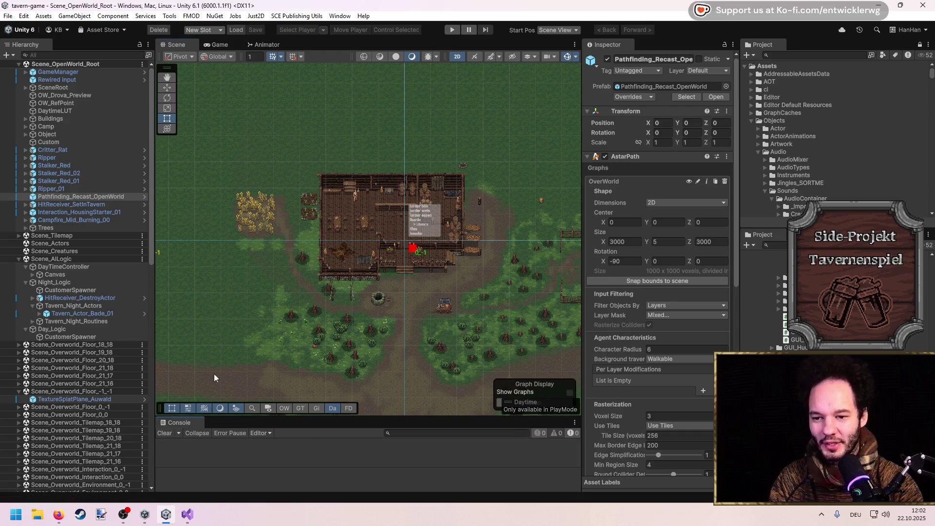
scroll(305, 217, up, 5)
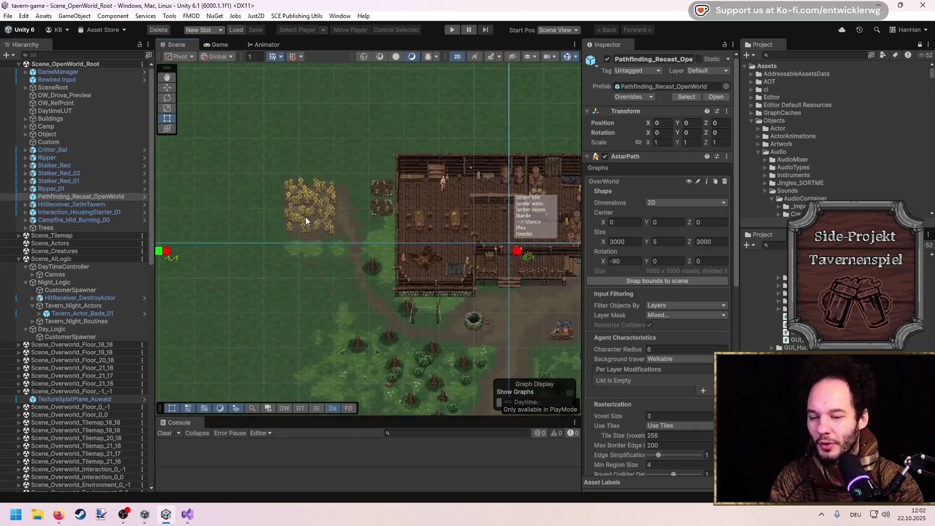
scroll(306, 217, up, 5)
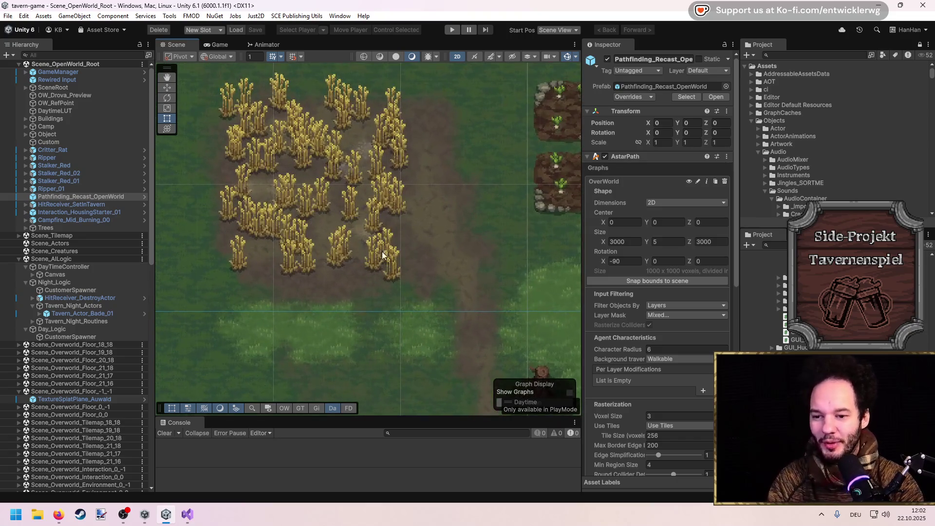
Select a Crops_02 wheat crop and ping its source prefab in the Project assets.
click(379, 254)
scroll(86, 225, up, 10)
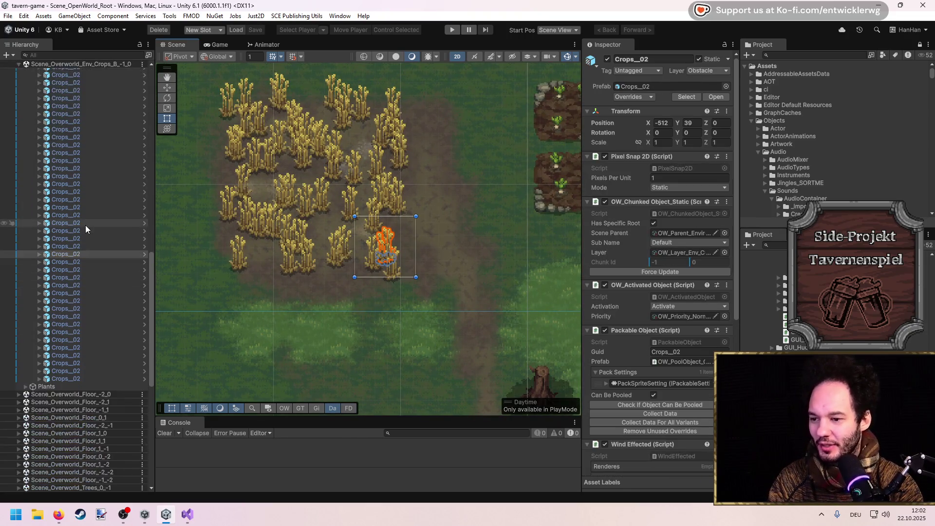
scroll(98, 253, down, 3)
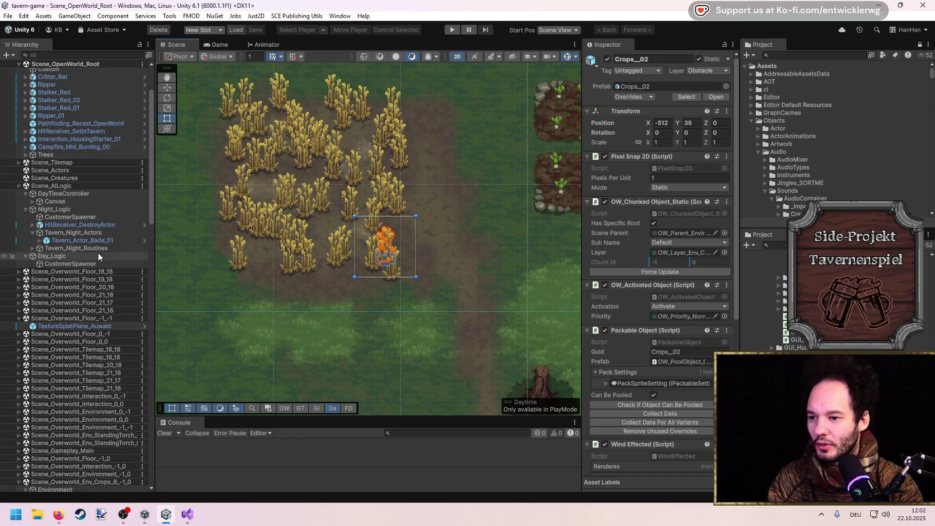
click(662, 86)
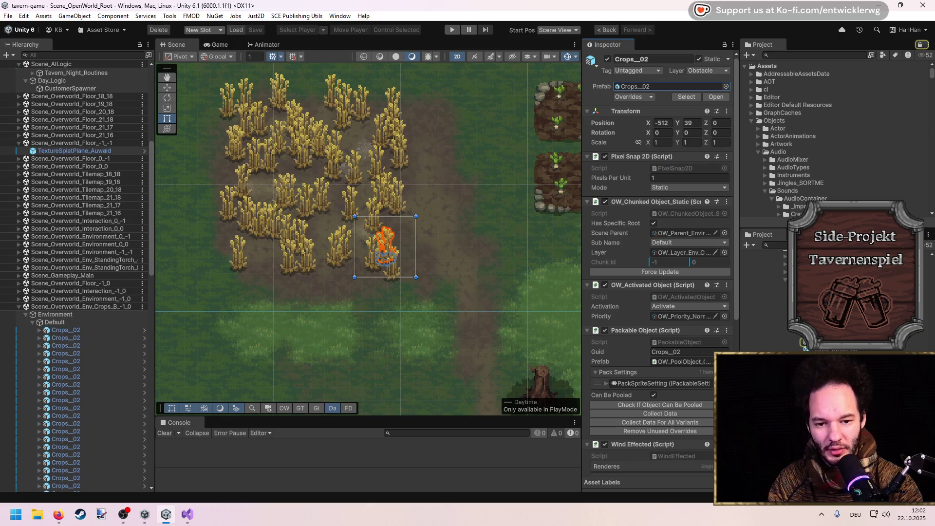
double_click(662, 87)
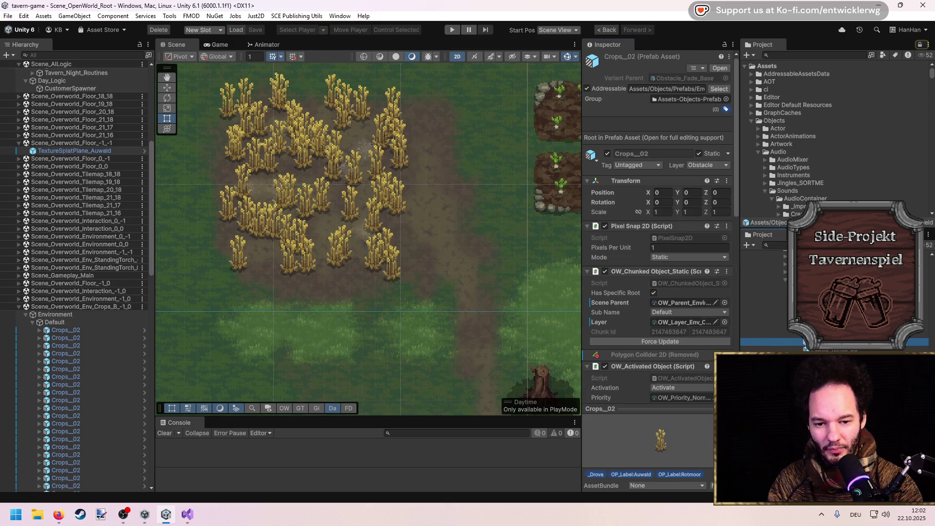
double_click(797, 335)
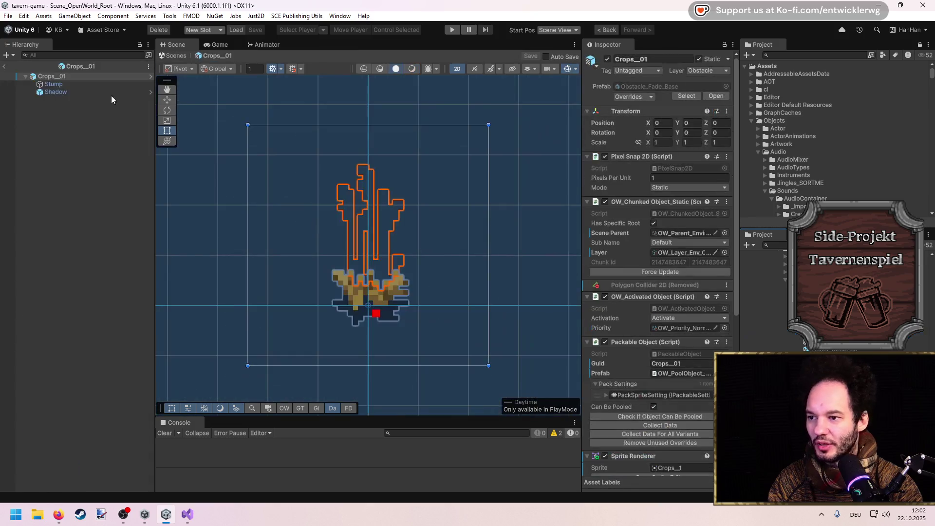
scroll(649, 246, down, 5)
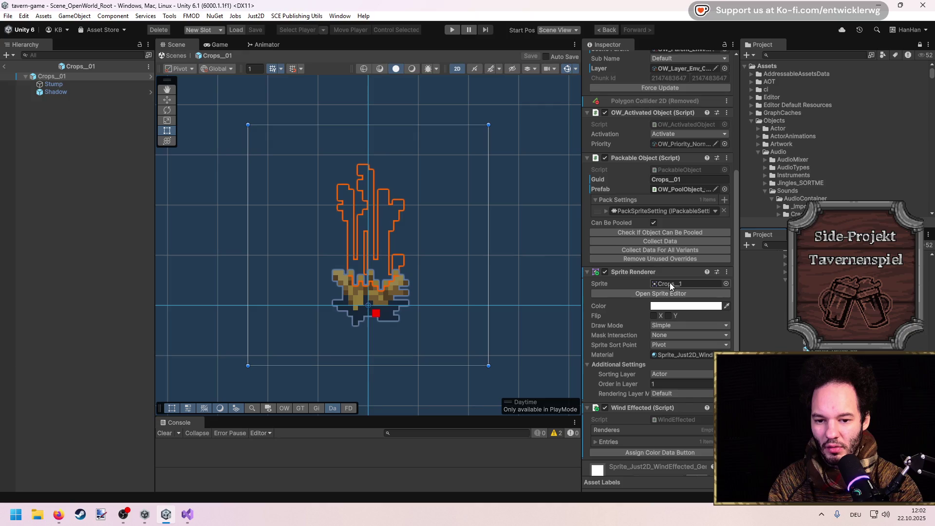
click(2, 68)
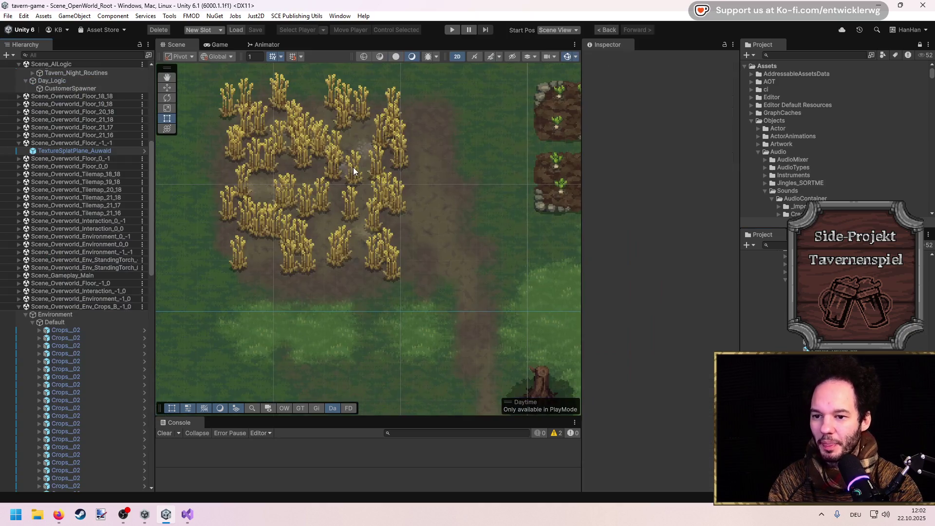
click(389, 194)
click(66, 161)
drag(320, 127, 397, 212)
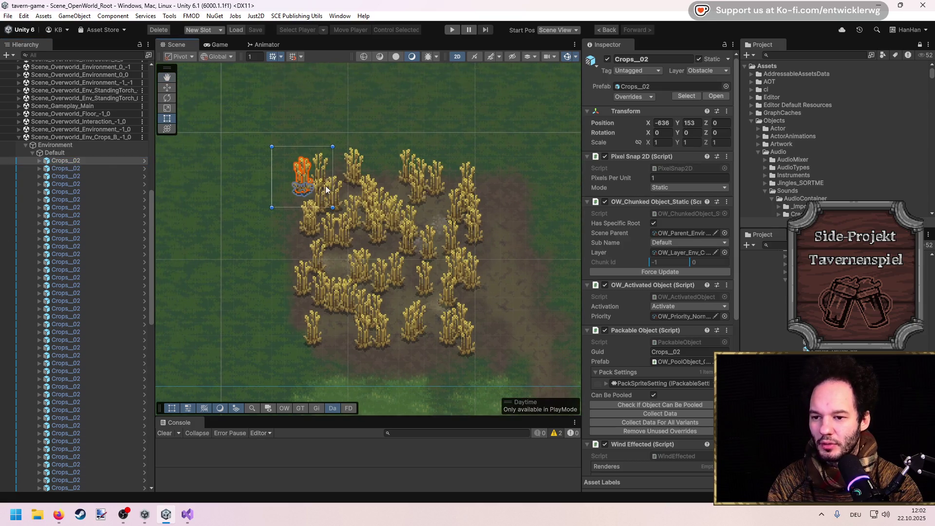
scroll(106, 160, down, 10)
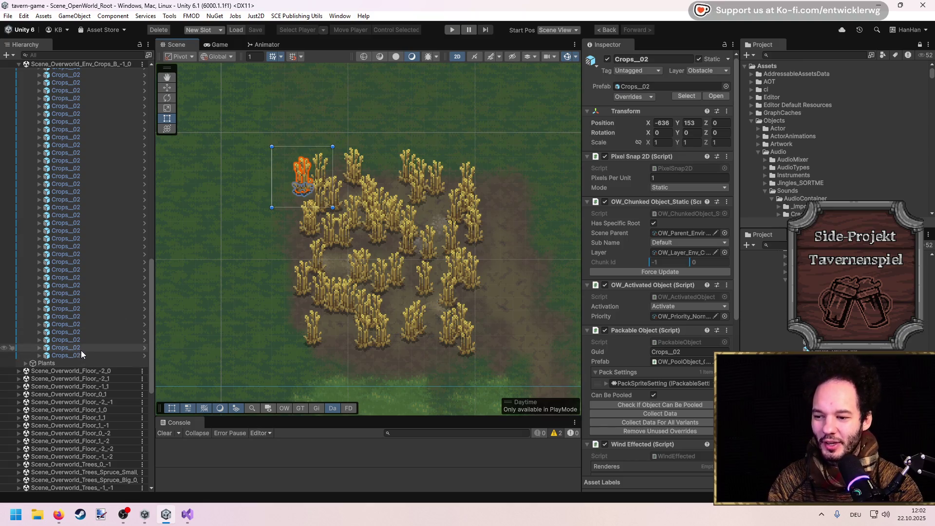
Delete the selected range of Crops_02 crops and move the remaining crop up-right onto the dirt patch.
shift+click(81, 355)
key(Delete)
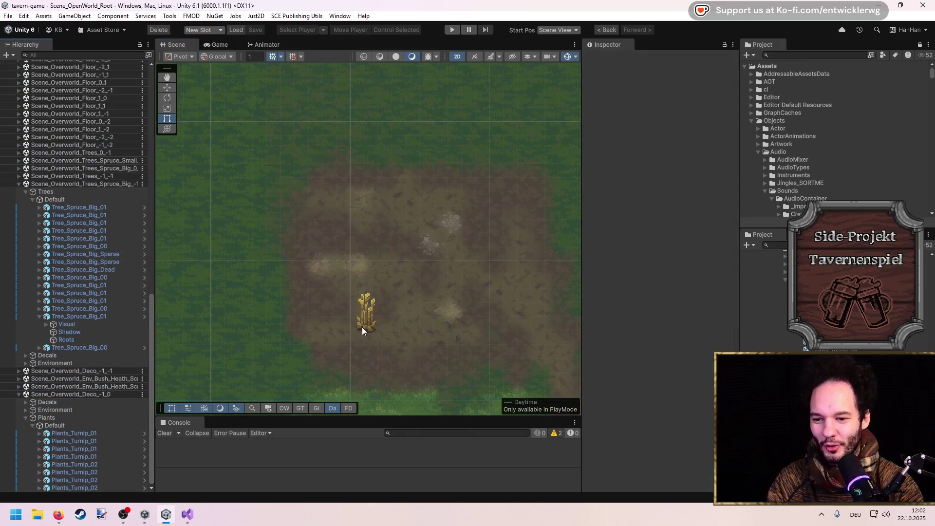
click(362, 331)
key(w)
mouse_move(363, 329)
mouse_down()
mouse_move(514, 234)
mouse_move(508, 219)
mouse_up()
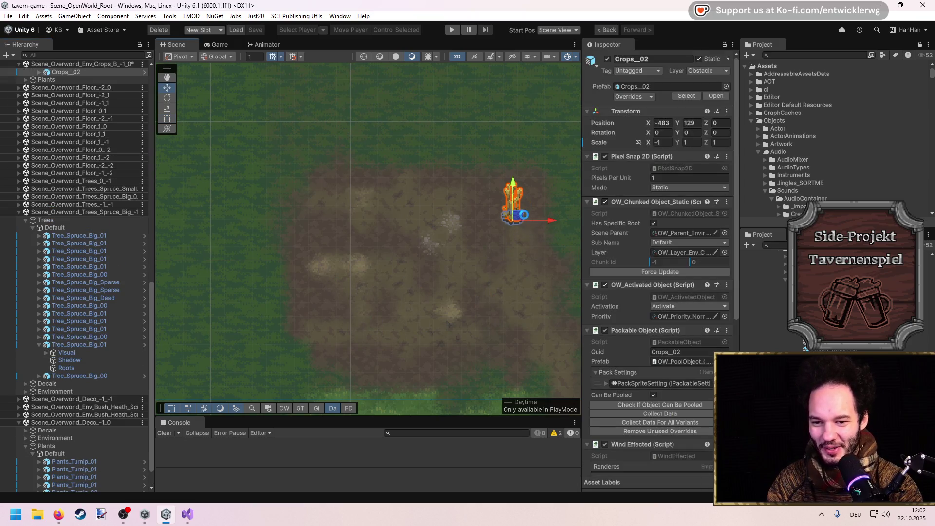
Fine-tune the remaining crop's position, shifting it slightly left to -496, 132.
drag(488, 295, 465, 302)
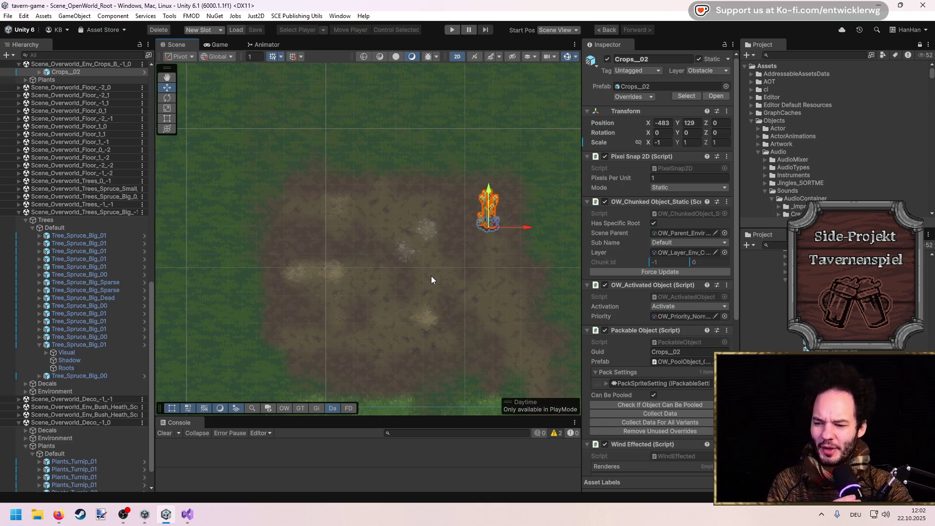
scroll(73, 318, up, 15)
scroll(78, 304, down, 15)
drag(490, 223, 461, 225)
key(w)
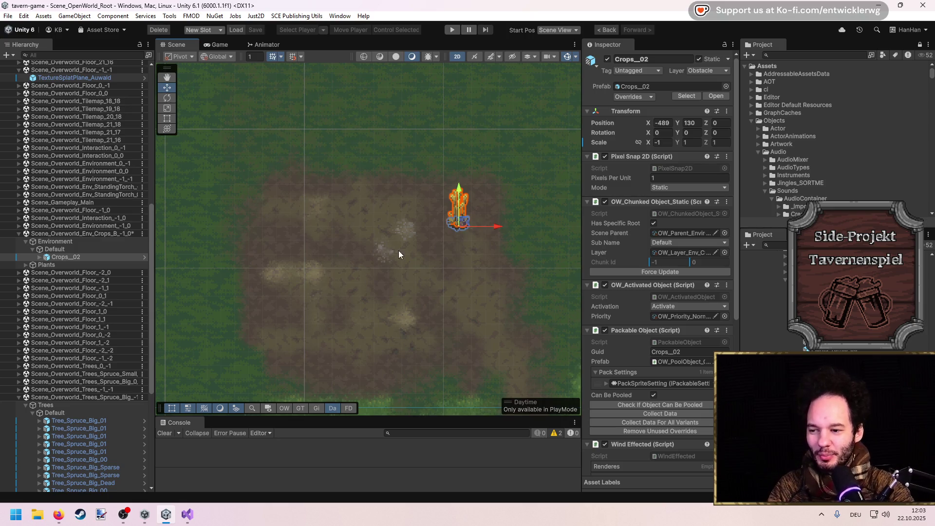
Save the crops scene and select the crop to reveal its Stump and Shadow children.
key(ctrl+s)
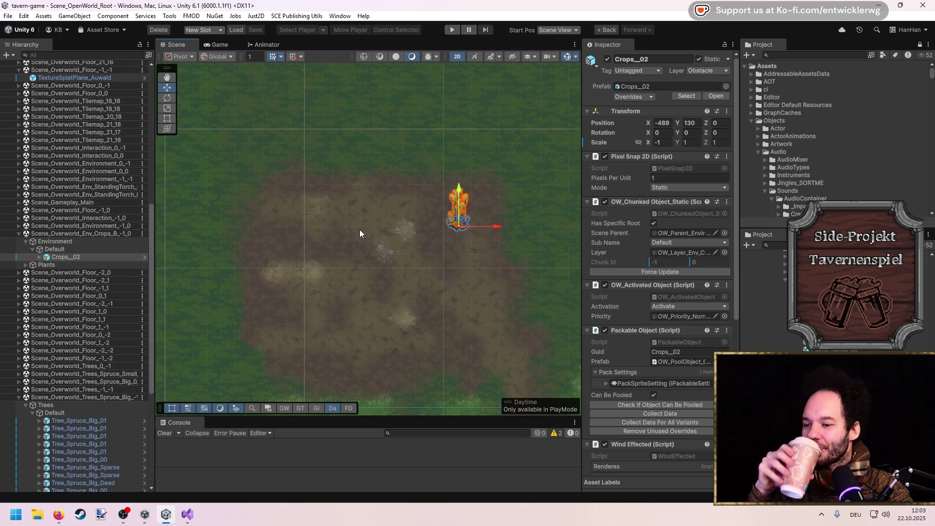
mouse_move(423, 255)
mouse_down()
mouse_move(415, 229)
mouse_move(406, 236)
mouse_up()
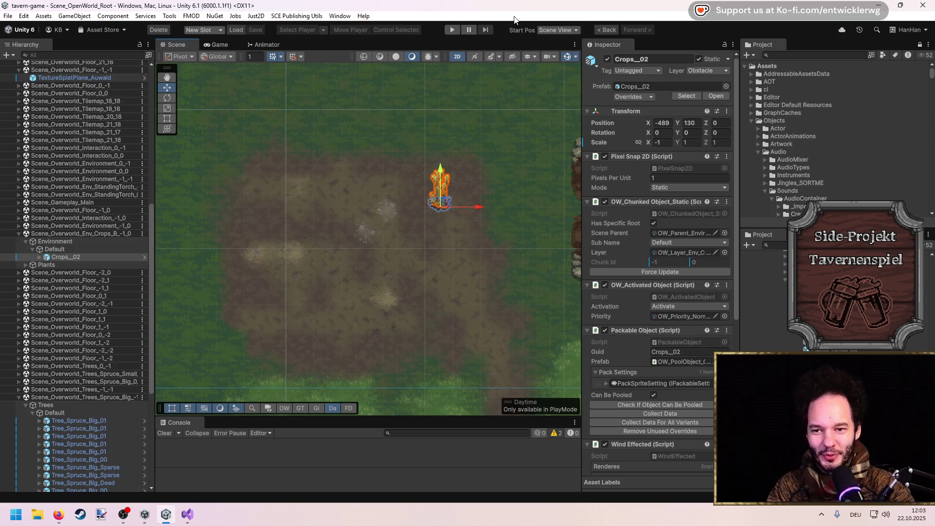
click(38, 256)
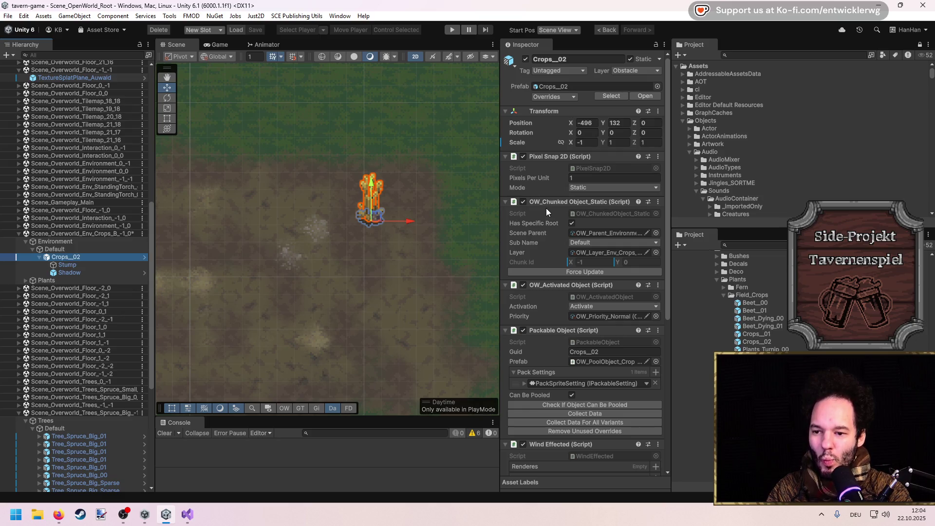
Unpack the remaining crop completely from its prefab.
right_click(64, 258)
mouse_move(125, 231)
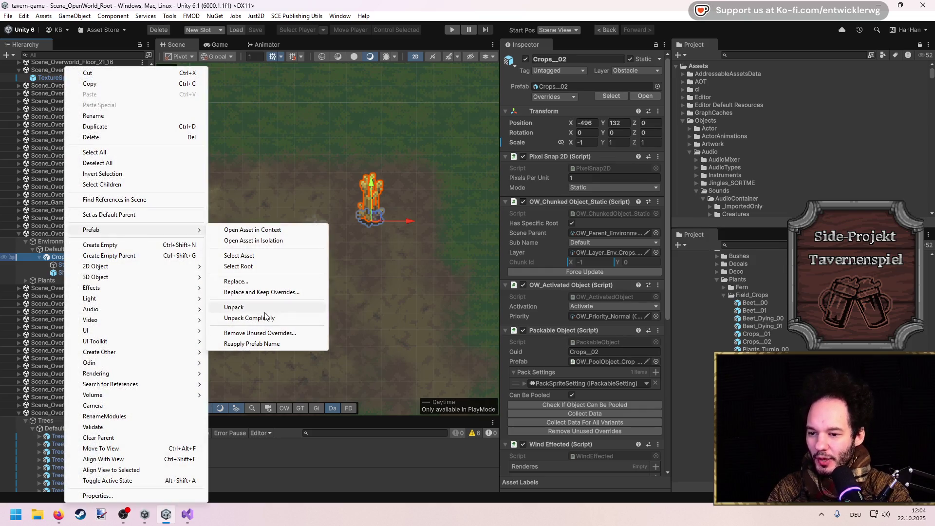
click(266, 311)
right_click(77, 257)
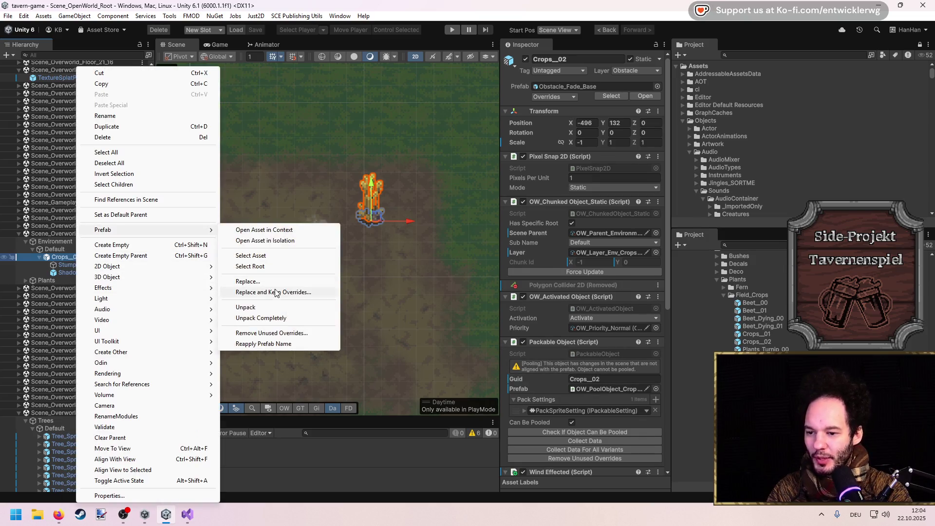
click(265, 318)
Rename the crop to Field and collapse the Field_Crops assets folder.
key(F2)
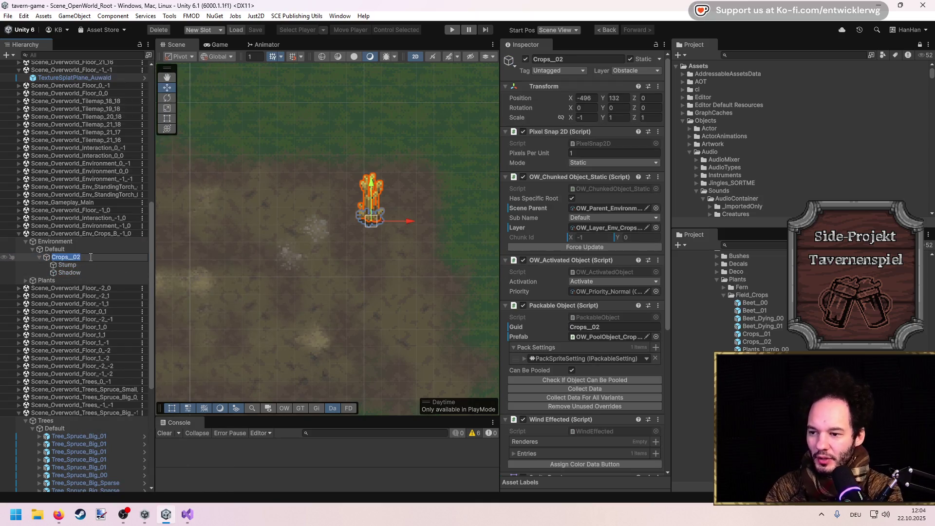
text(Field)
key(Return)
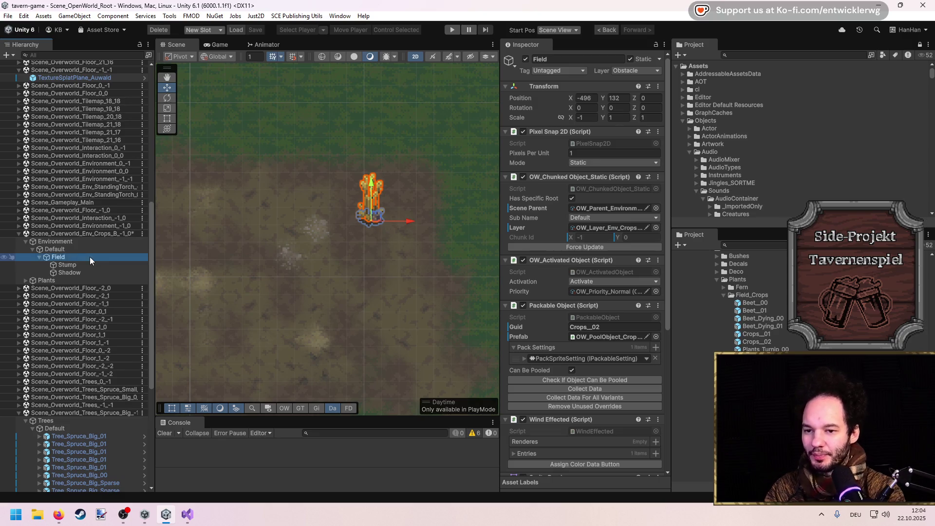
click(723, 294)
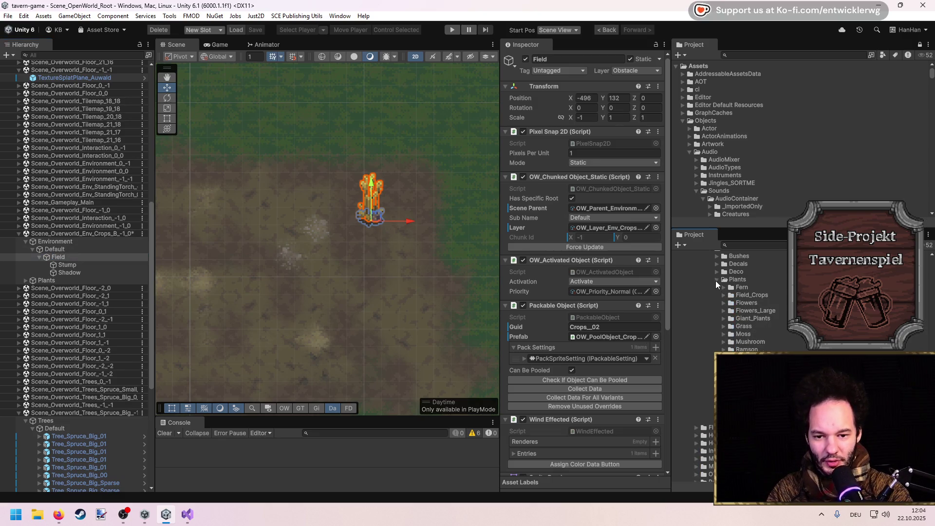
Collapse asset folders and locate the night customer spawner's Customer_Routine_05 asset.
click(717, 280)
scroll(65, 161, up, 12)
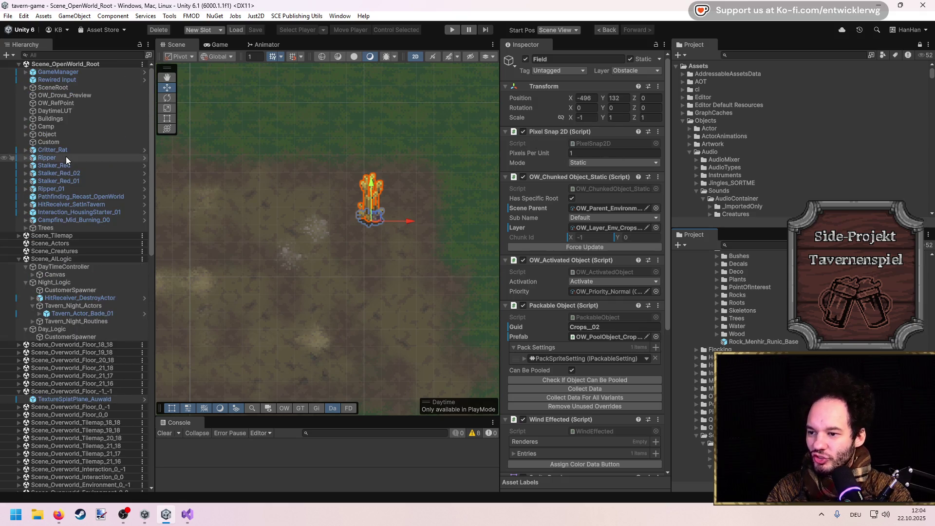
click(73, 291)
click(564, 245)
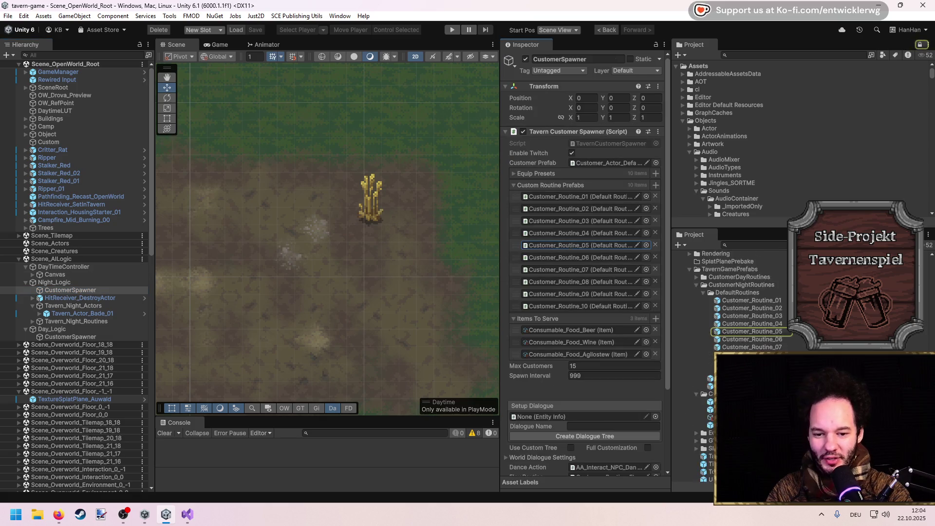
click(697, 314)
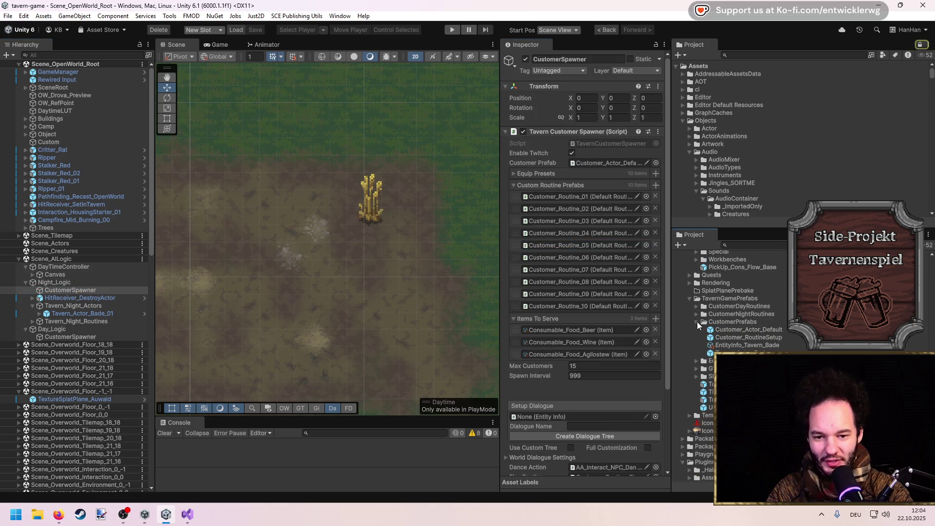
Create a new folder inside the TavernGamePrefabs assets folder.
right_click(726, 299)
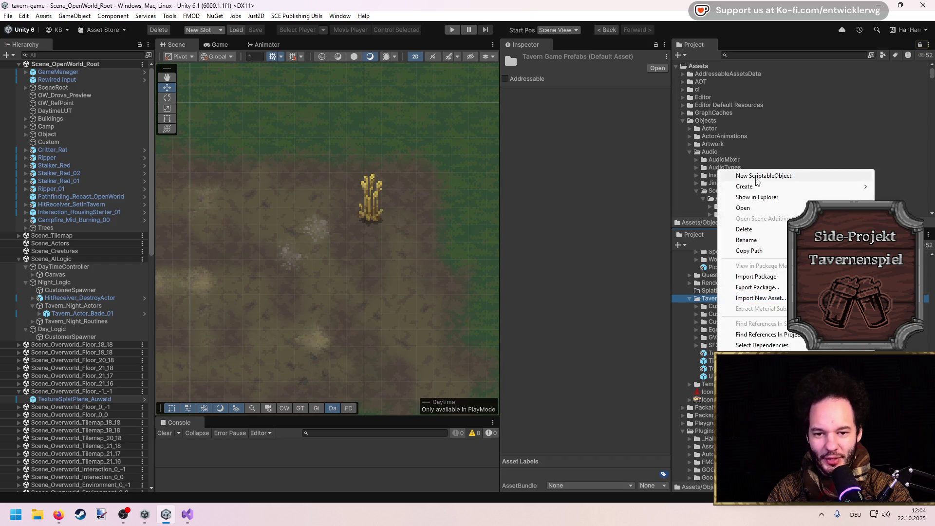
mouse_move(758, 188)
click(653, 154)
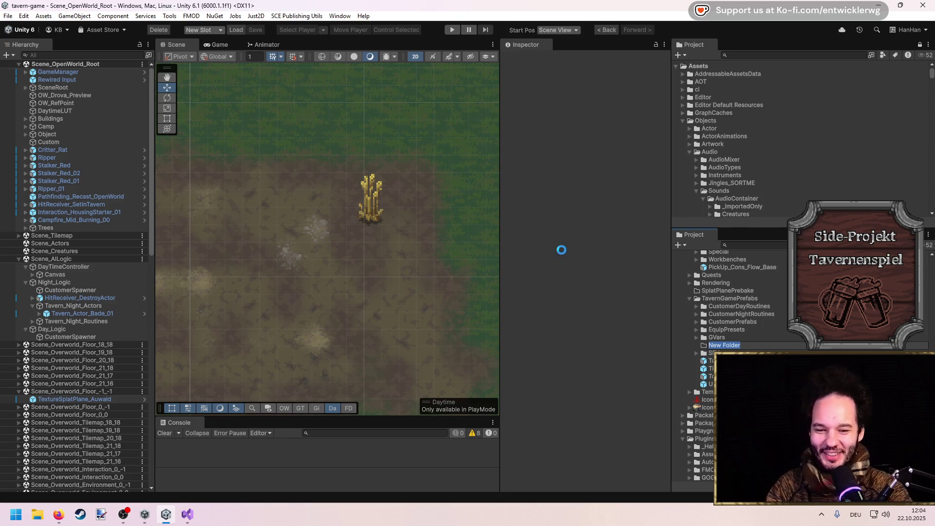
Keep the name New Folder and bring the wheat field west of the tavern into view.
key(Return)
scroll(395, 280, down, 2)
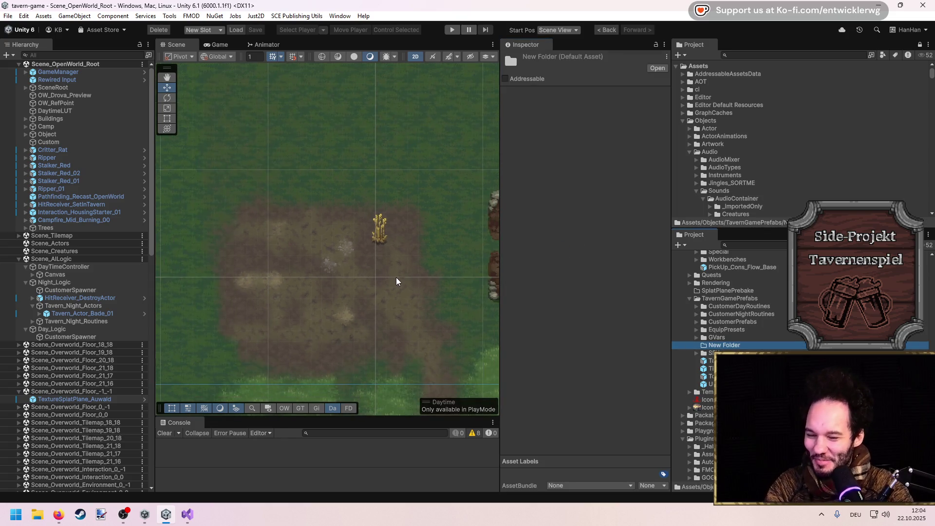
drag(396, 278, 267, 263)
mouse_move(416, 294)
mouse_down()
mouse_move(297, 261)
mouse_move(372, 267)
mouse_up()
mouse_move(219, 229)
mouse_down()
mouse_move(338, 230)
mouse_move(373, 283)
mouse_up()
scroll(373, 282, up, 2)
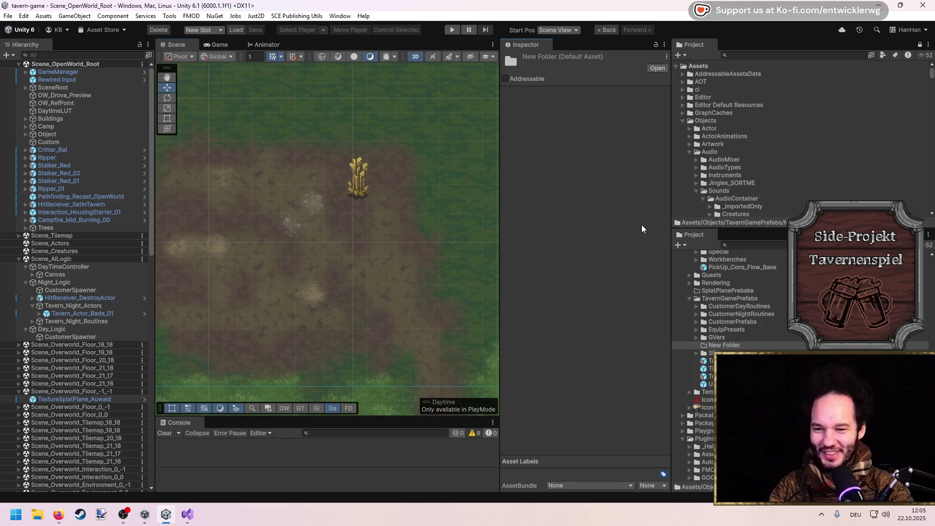
scroll(378, 240, up, 1)
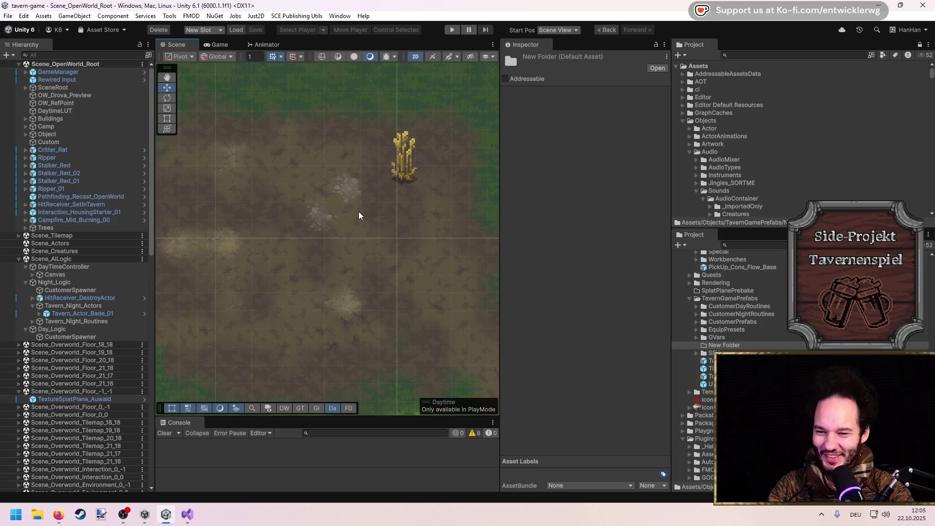
scroll(382, 200, up, 2)
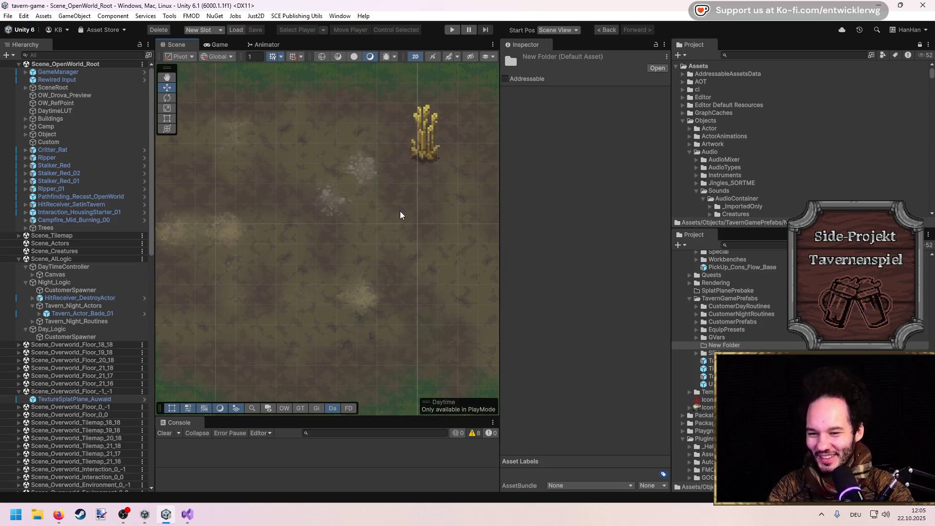
scroll(395, 208, up, 1)
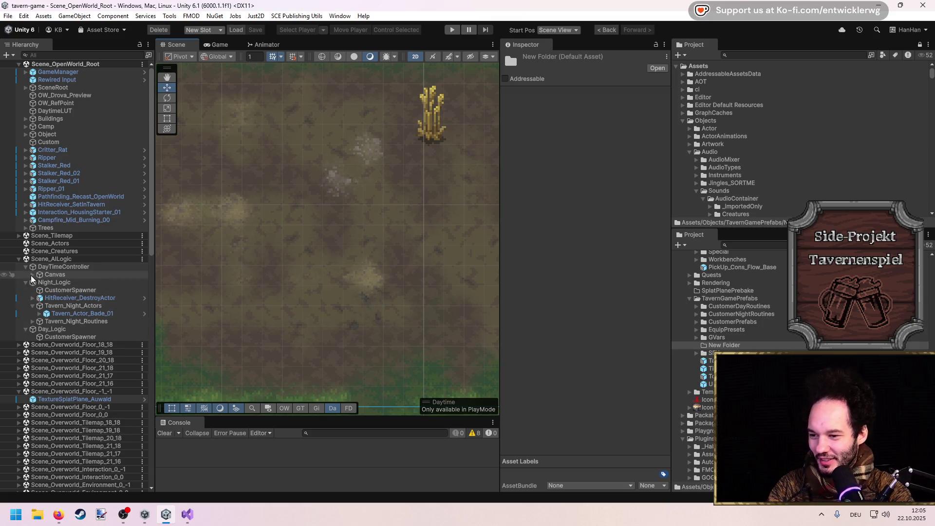
Select the wheat Field object in the scene and inspect its Stump and Shadow children.
click(423, 135)
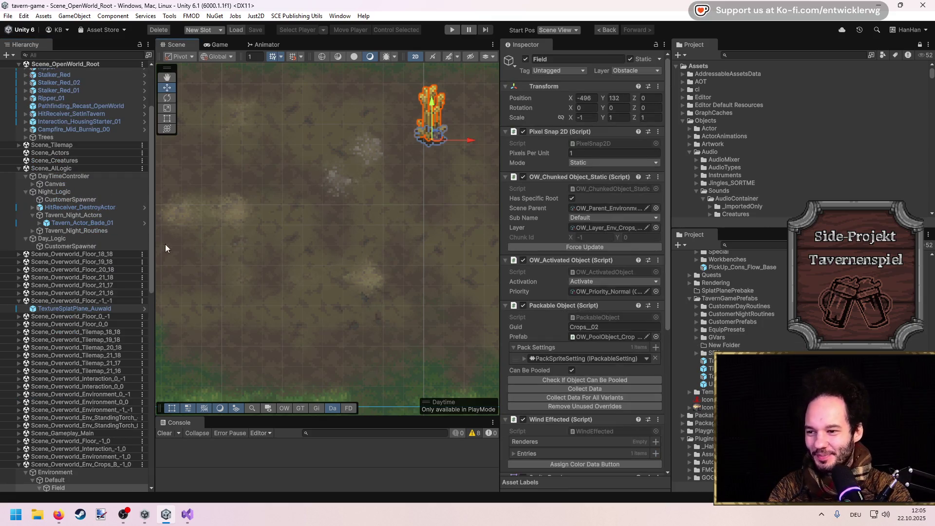
scroll(51, 290, down, 8)
mouse_move(400, 170)
mouse_down()
mouse_move(394, 186)
mouse_move(403, 183)
mouse_up()
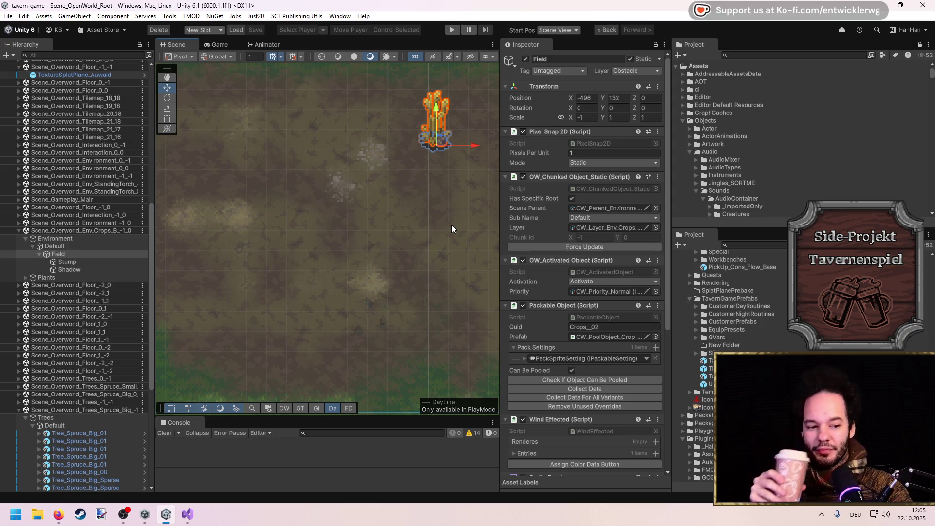
key(Up)
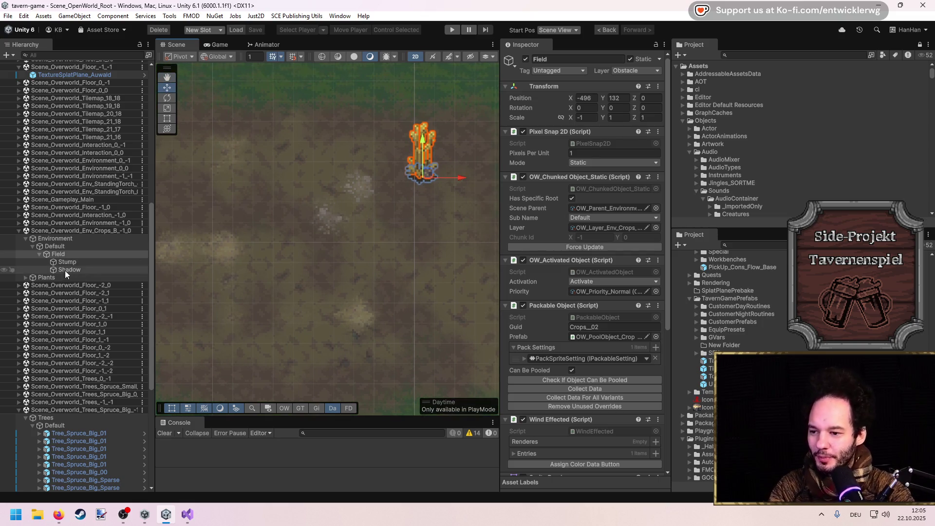
click(39, 254)
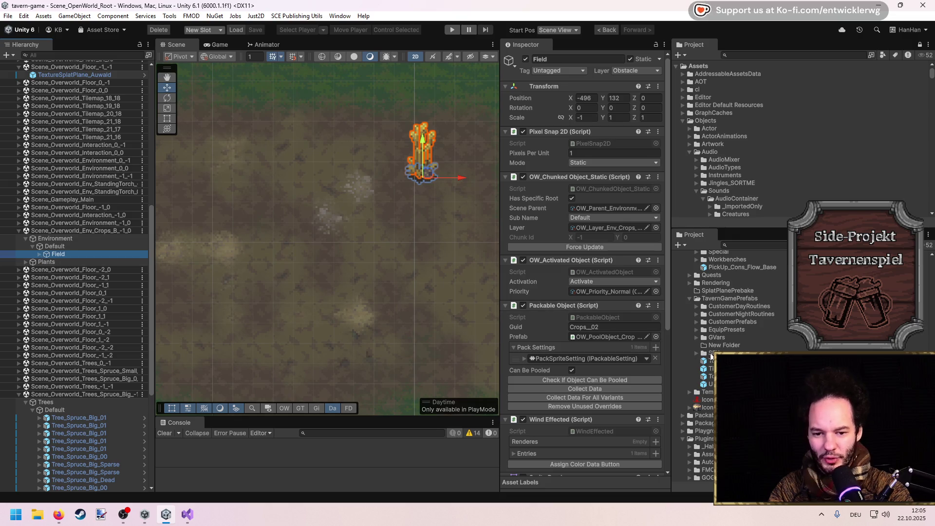
Save Field as a prefab in New Folder, then reselect the Field instance in the scene.
mouse_move(68, 257)
mouse_down()
mouse_move(757, 334)
mouse_move(754, 344)
mouse_up()
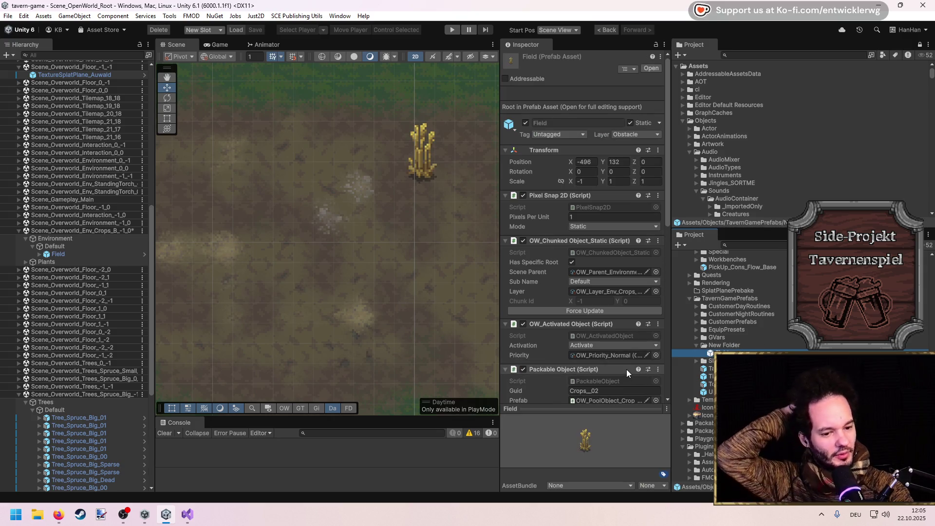
click(38, 256)
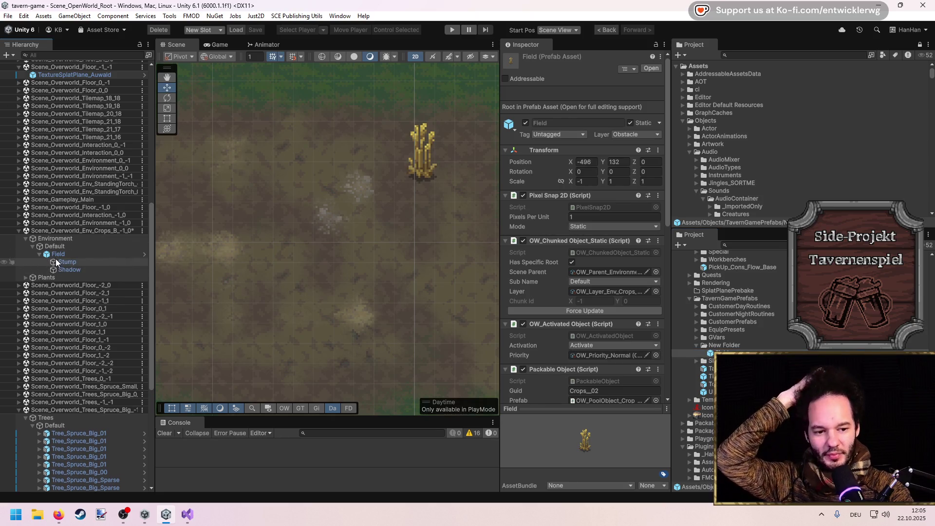
click(55, 253)
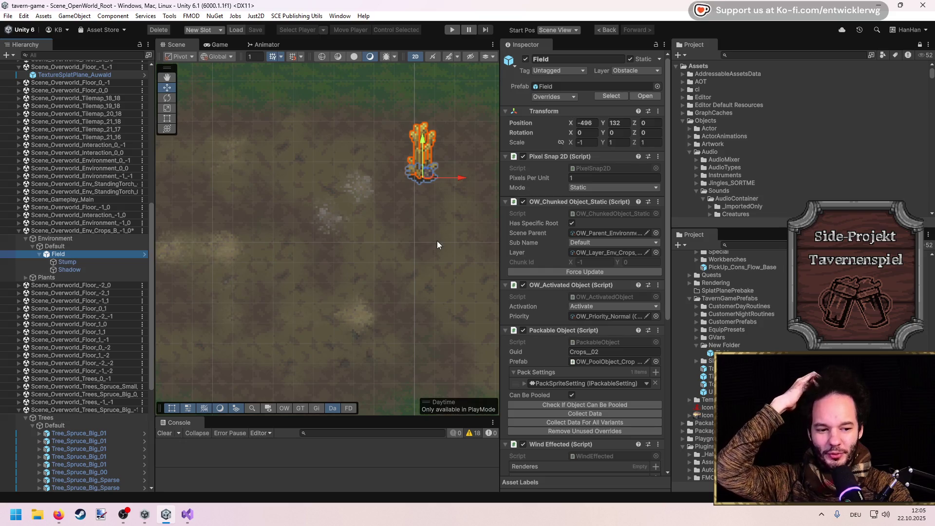
drag(398, 202, 402, 183)
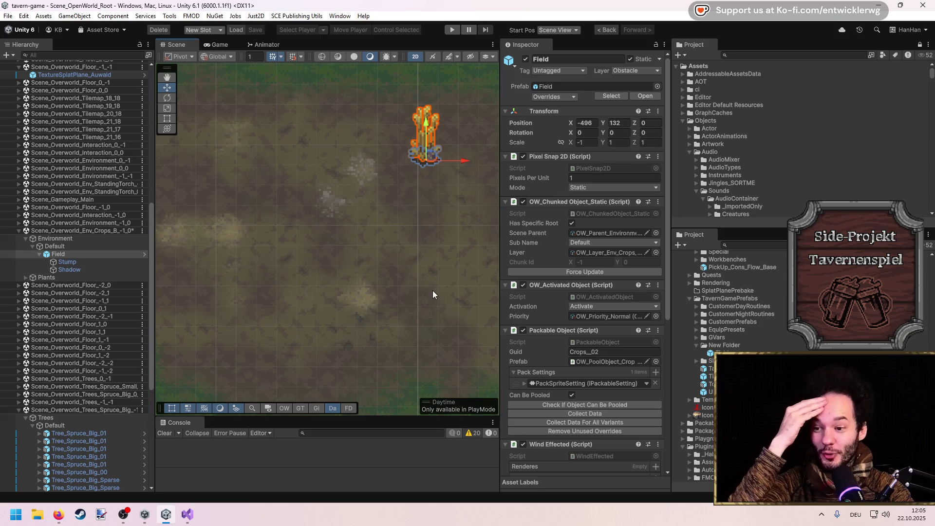
Switch away briefly to check the date and time panel, then close it.
key(alt+Tab)
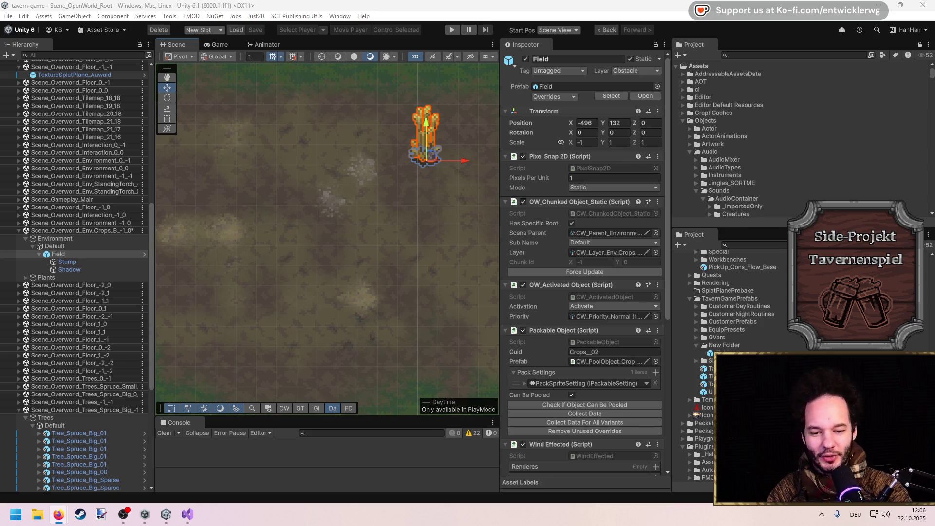
click(909, 520)
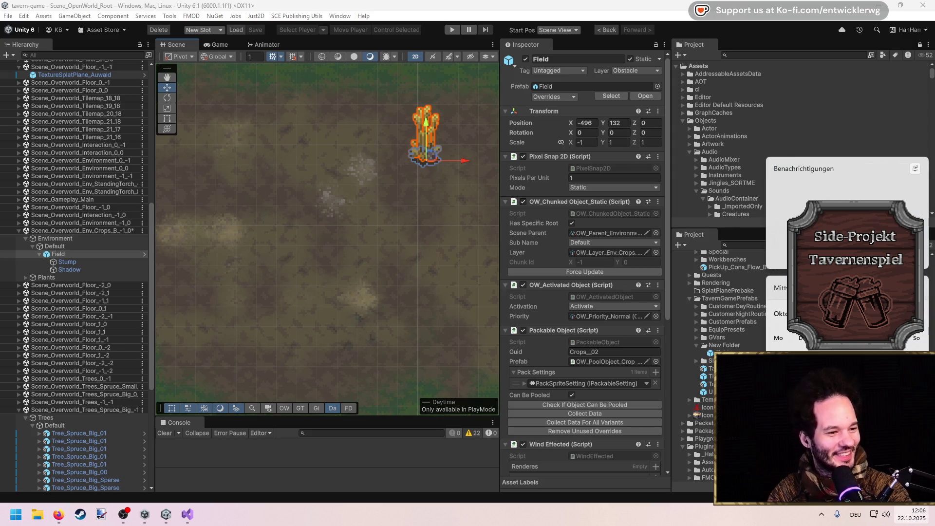
key(Escape)
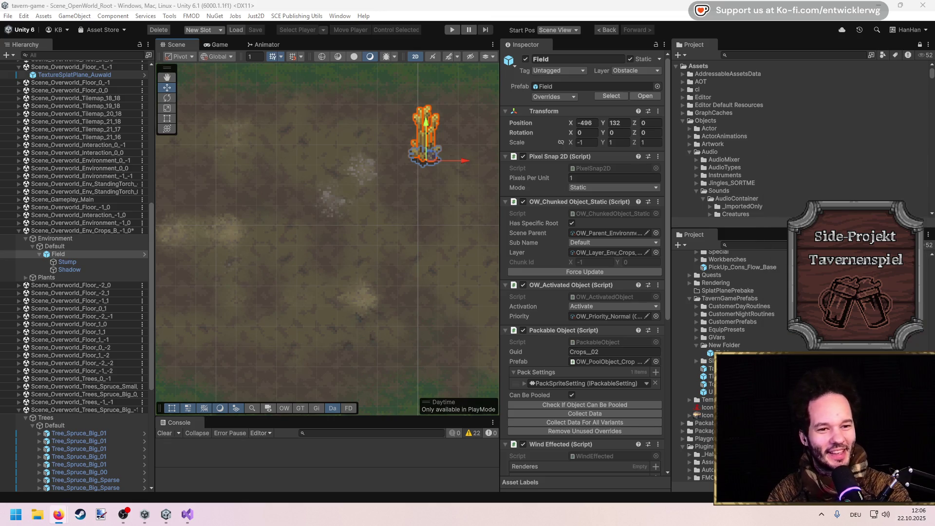
Recentre the Scene view on the wheat field and widen the Scene view and Inspector panels.
mouse_move(425, 220)
mouse_down()
mouse_move(401, 253)
mouse_move(415, 246)
mouse_up()
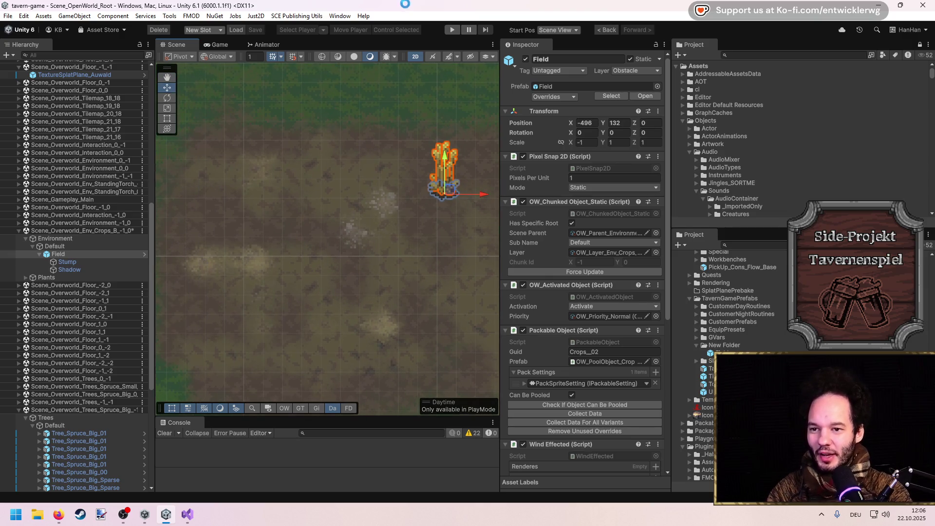
scroll(363, 269, down, 2)
mouse_move(353, 292)
mouse_down()
mouse_move(355, 261)
mouse_move(369, 252)
mouse_up()
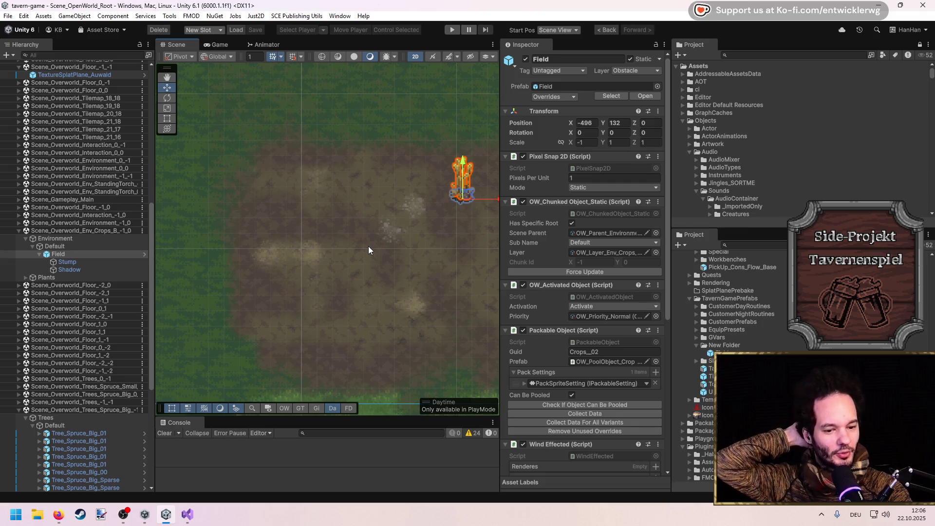
drag(370, 238, 317, 216)
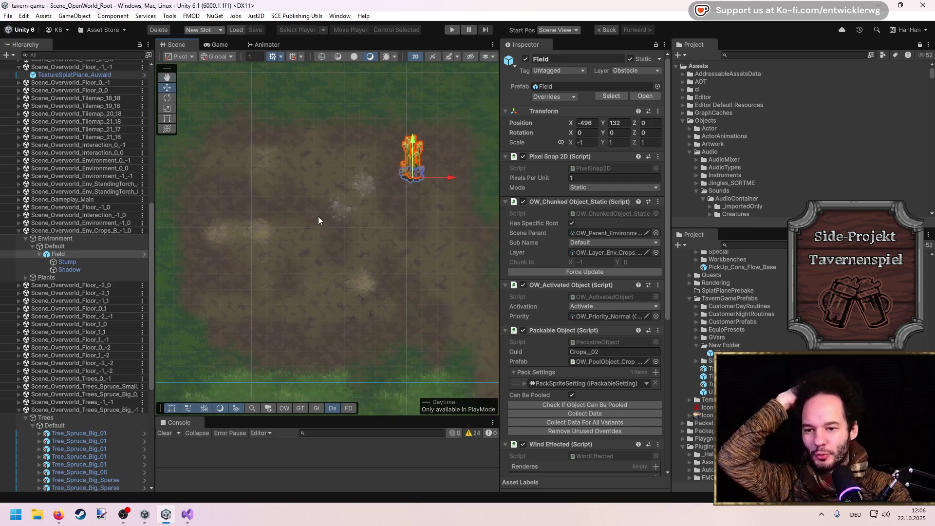
scroll(355, 180, up, 2)
drag(356, 180, 344, 121)
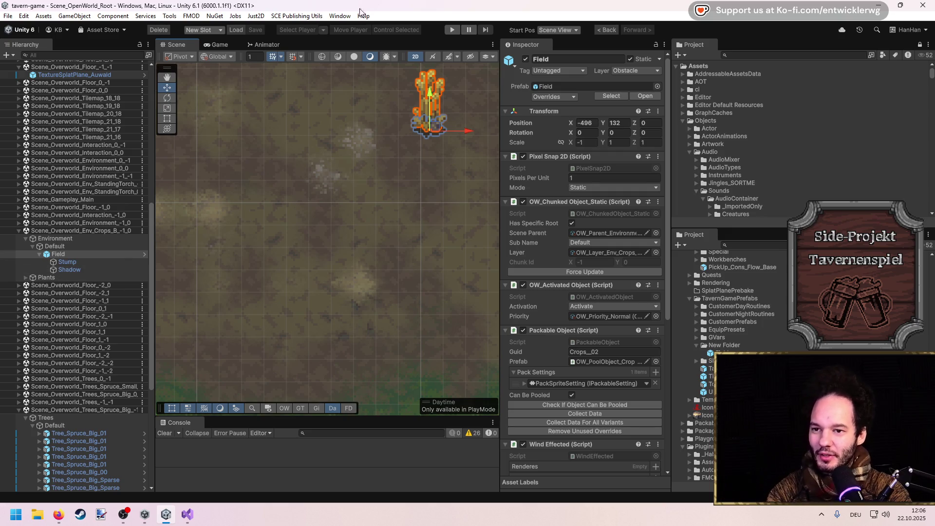
drag(500, 229, 554, 229)
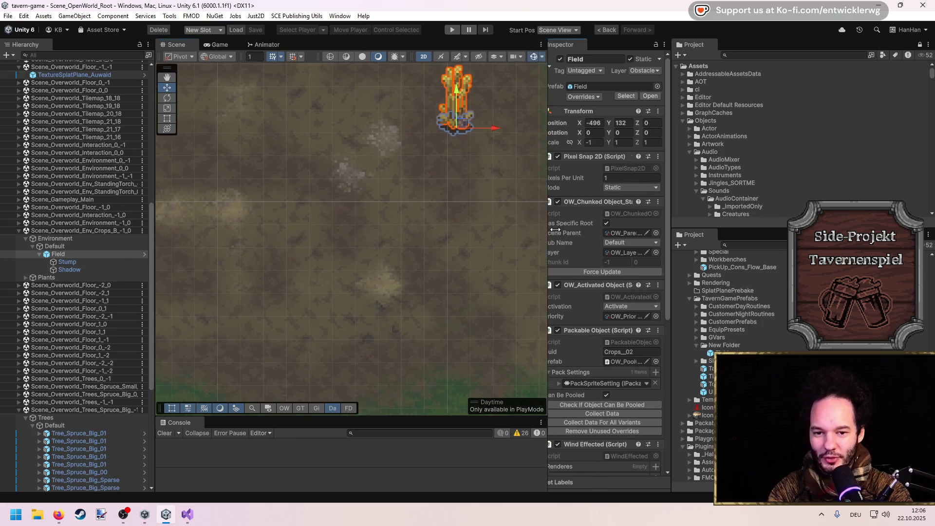
mouse_move(671, 193)
mouse_down()
mouse_move(832, 194)
mouse_move(740, 193)
mouse_up()
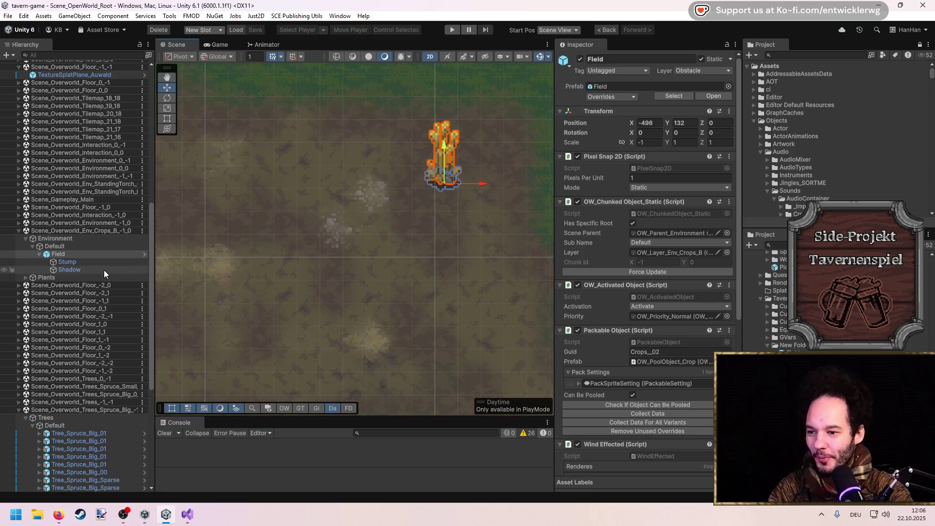
Strip OW_Chunked Object_Static, OW_Activated Object, Packable Object and Wind Effected from the Field instance.
drag(554, 213, 482, 215)
right_click(539, 201)
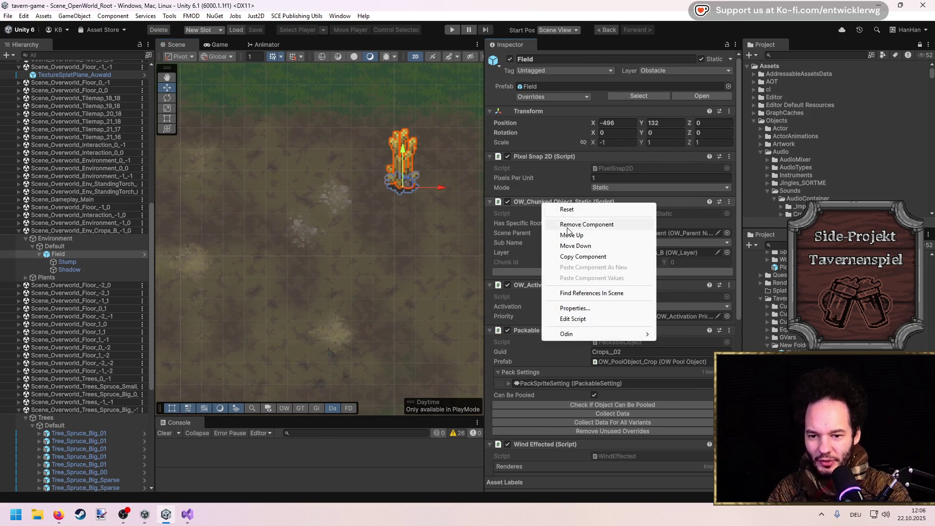
click(565, 221)
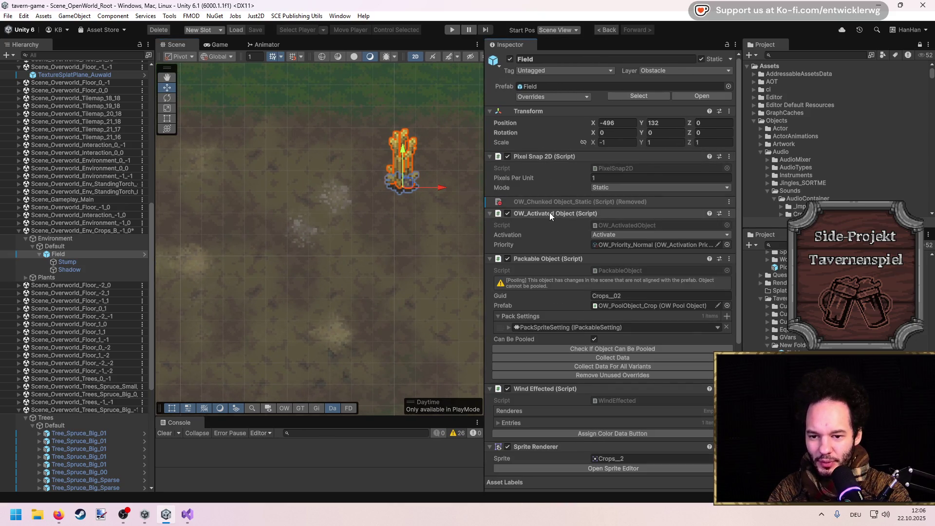
right_click(549, 214)
click(574, 236)
right_click(557, 227)
click(598, 250)
right_click(559, 235)
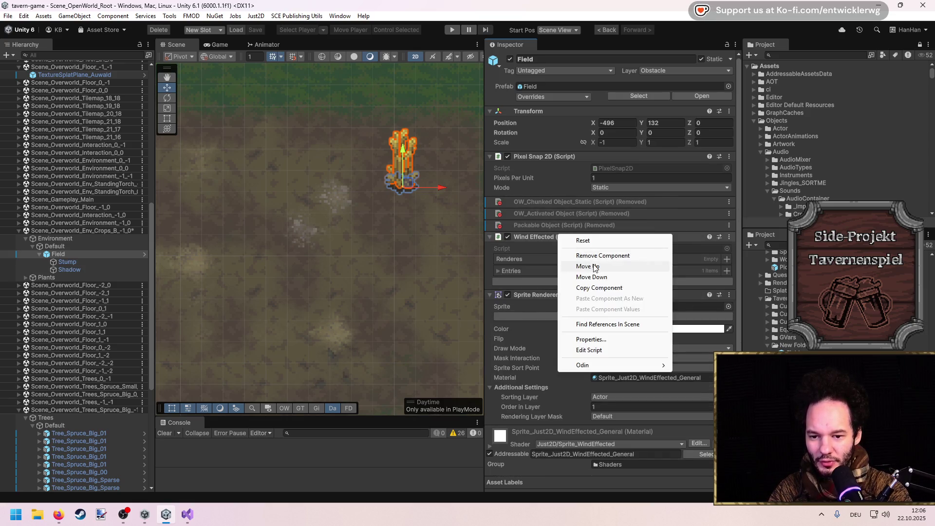
click(592, 258)
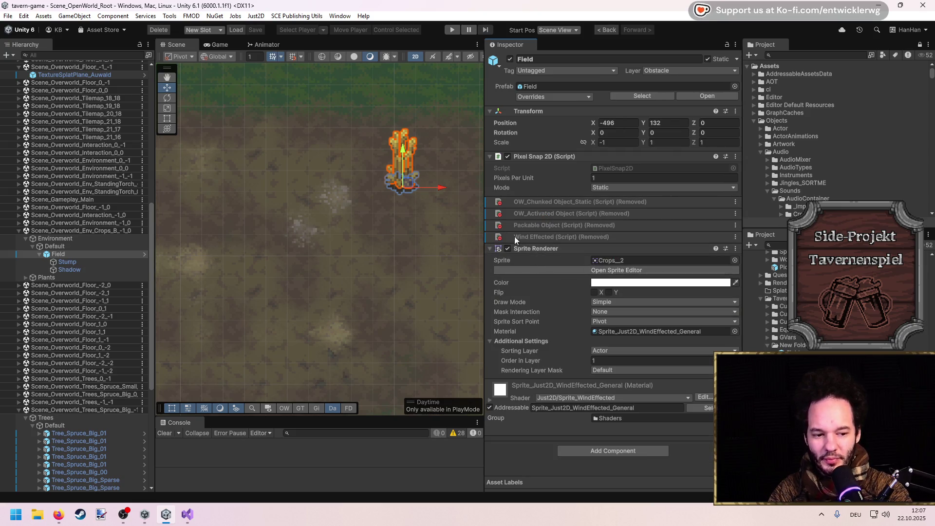
scroll(76, 271, up, 10)
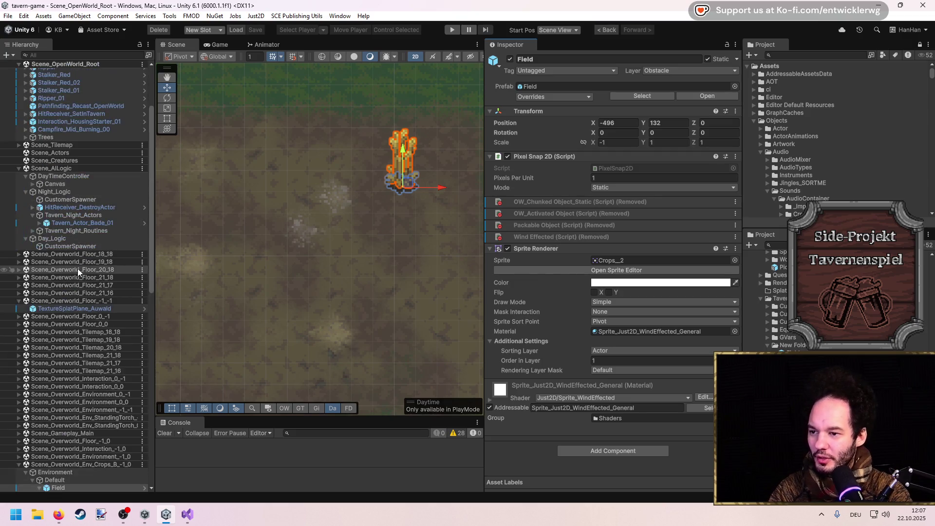
Collapse DayTimeController, Night_Logic and Day_Logic in the Hierarchy.
scroll(77, 261, up, 5)
scroll(77, 262, down, 3)
click(24, 208)
click(33, 216)
click(25, 223)
Create an empty Tavern_Fields object under Scene_AILogic and parent Field inside it.
right_click(42, 209)
click(83, 255)
click(70, 208)
drag(63, 226, 60, 206)
click(57, 209)
text(Tavern_Field)
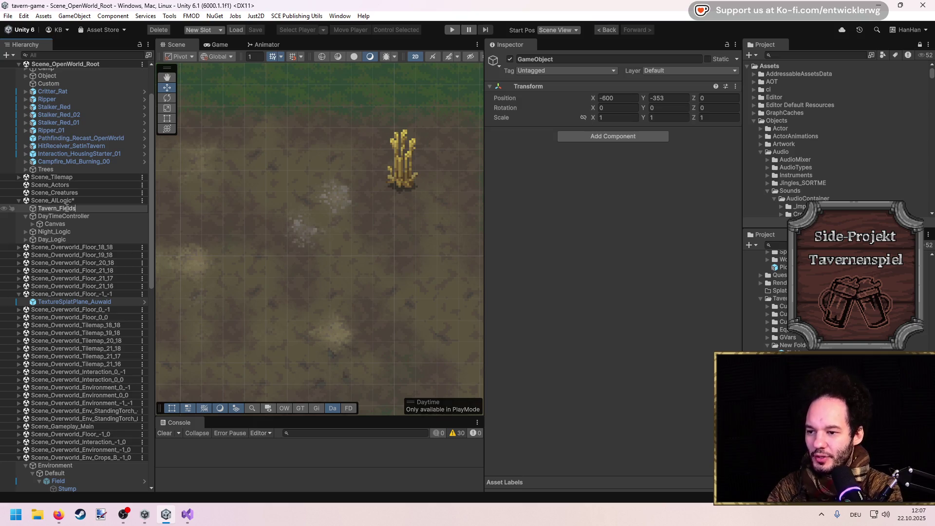
text(s)
key(Return)
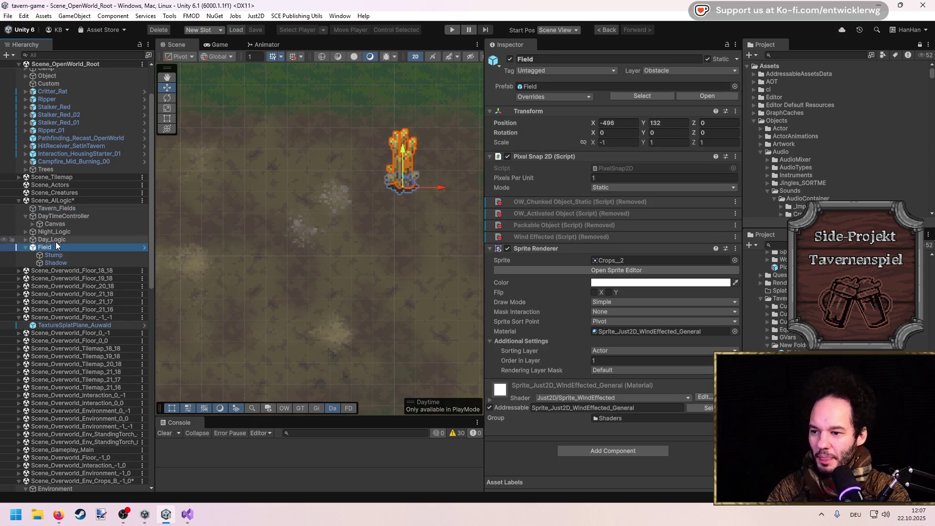
drag(49, 241, 66, 209)
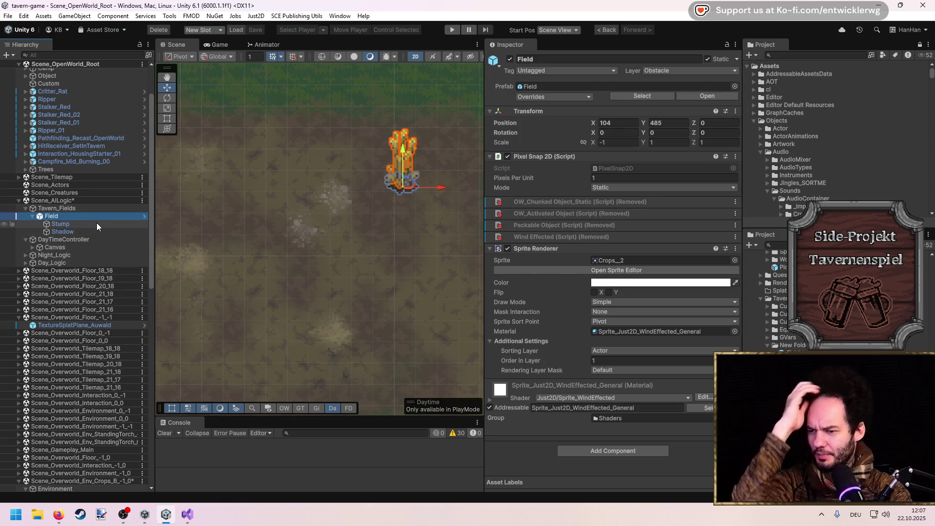
drag(334, 217, 308, 221)
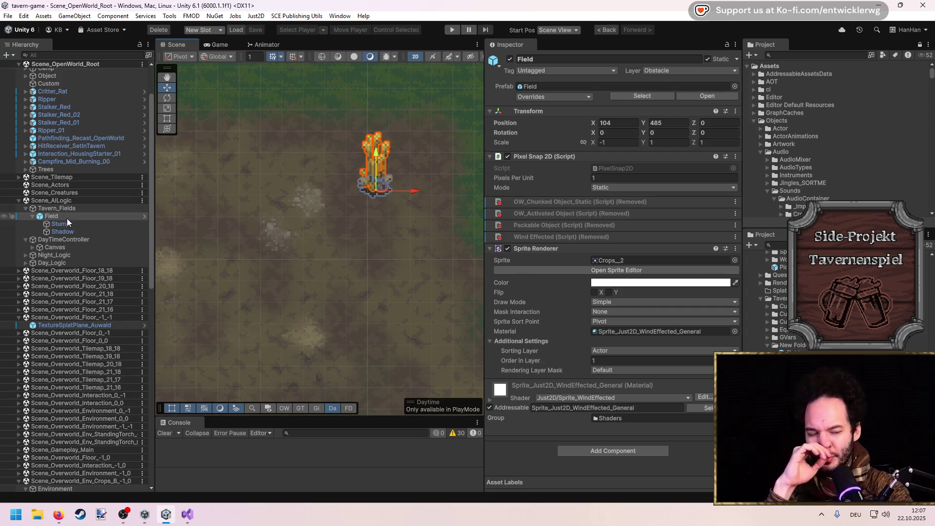
Inspect the Field object and its Stump and Shadow children.
click(34, 217)
click(33, 216)
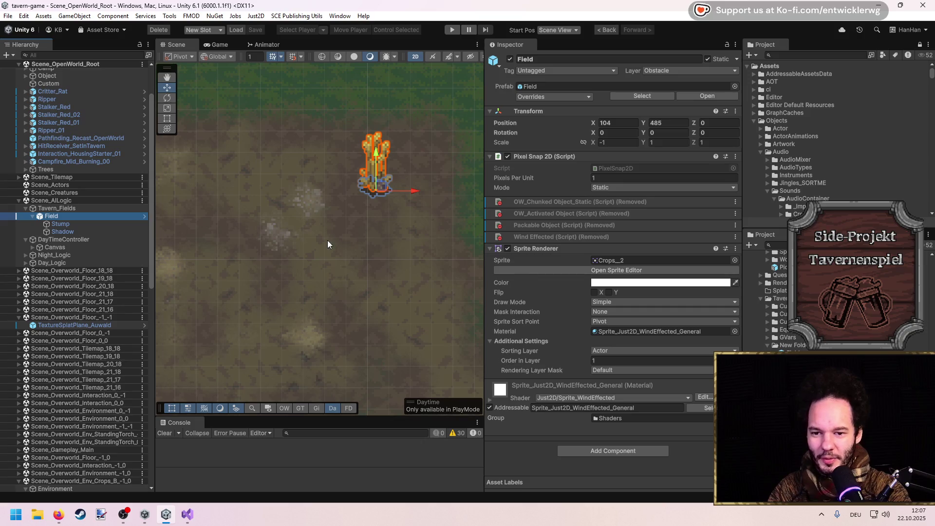
click(57, 227)
click(51, 218)
scroll(365, 210, up, 3)
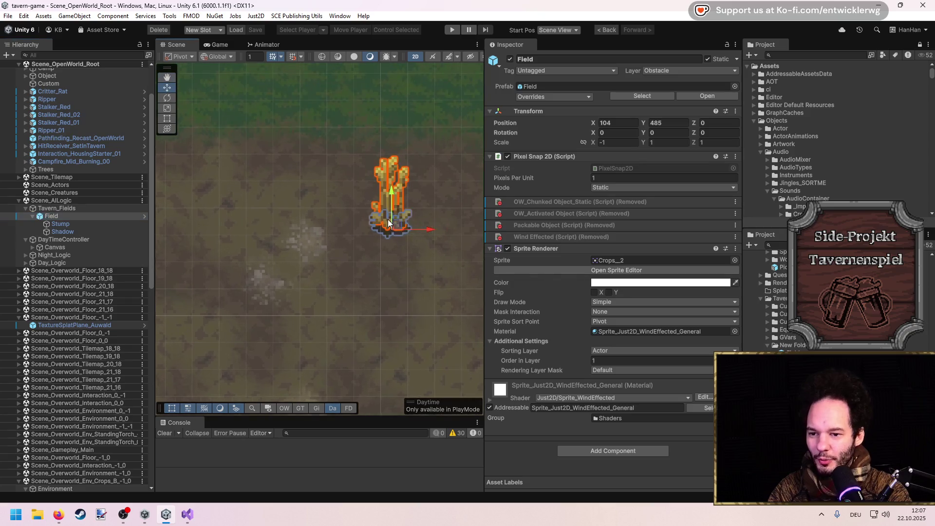
click(69, 228)
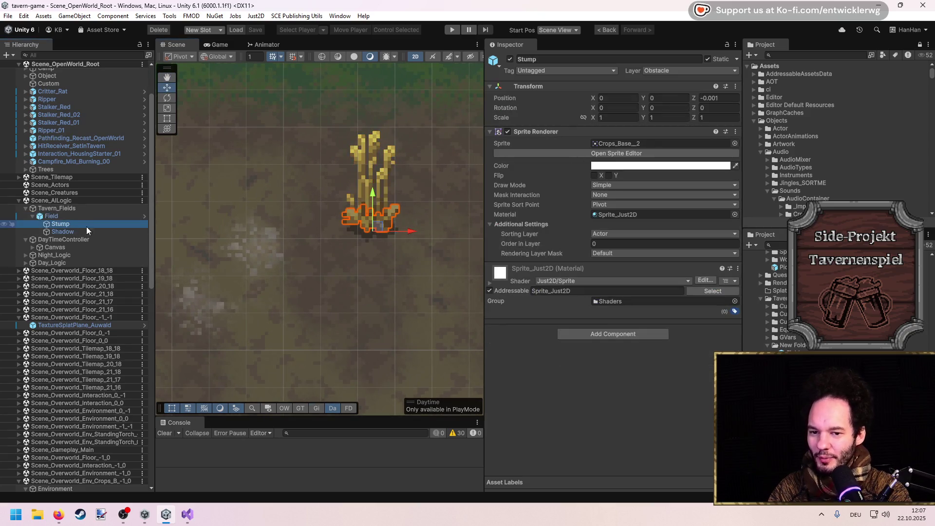
click(96, 223)
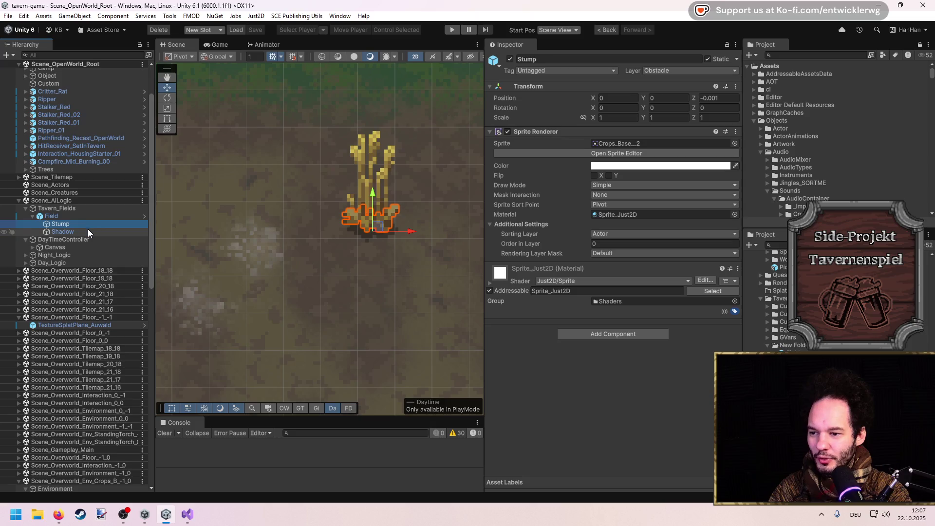
Create an empty child named Plant as Field's first child.
right_click(50, 222)
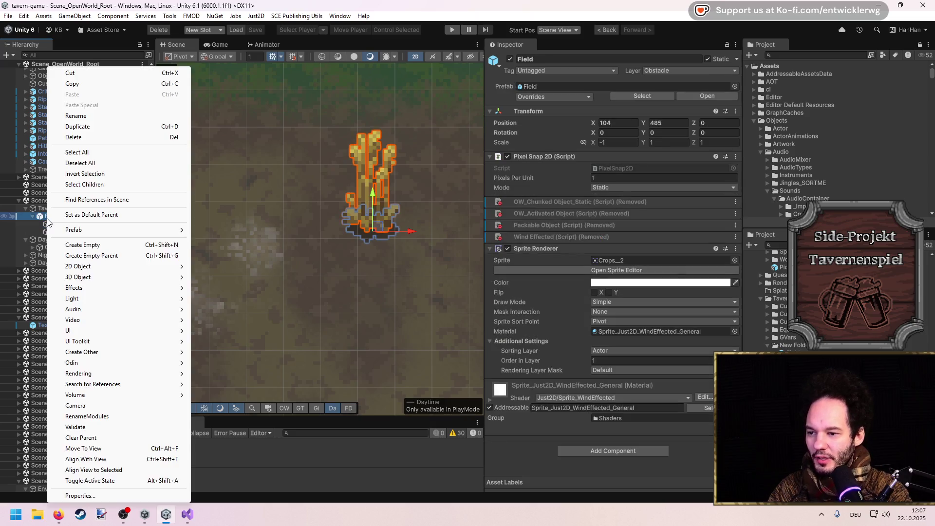
click(85, 246)
mouse_move(66, 238)
mouse_down()
mouse_move(47, 241)
mouse_move(55, 221)
mouse_move(71, 220)
mouse_up()
text(Plant)
key(Return)
Duplicate Plant and name the copy Base.
key(ctrl+d)
text(Base)
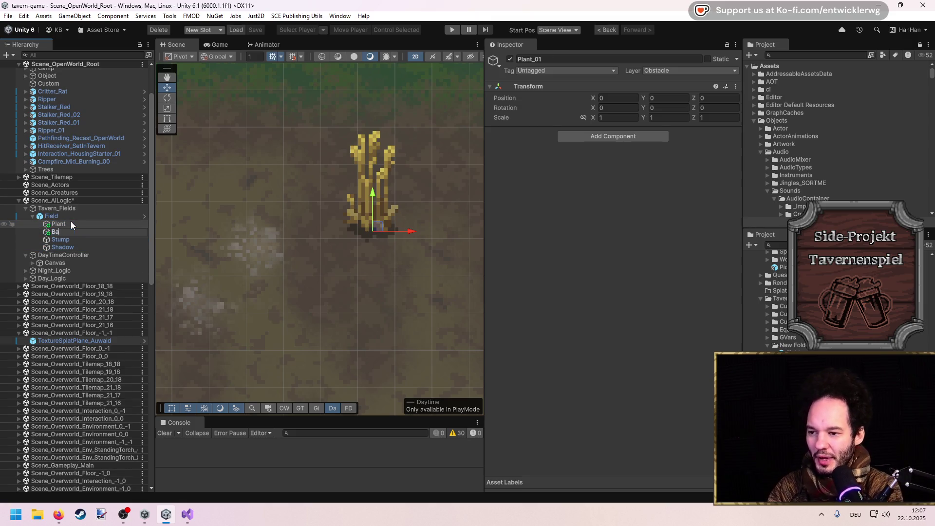
key(Return)
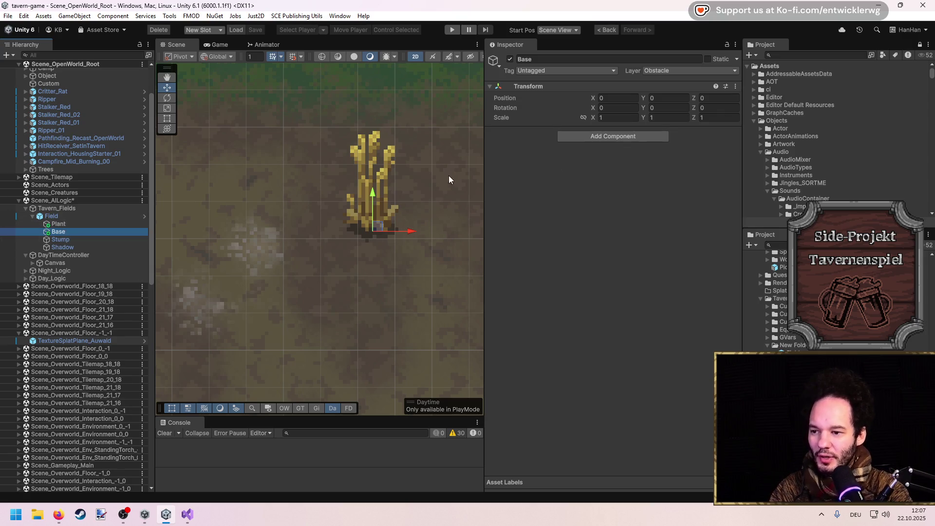
click(575, 139)
Add a Sprite Renderer to Base and tint it dark brown (301A04).
text(sprite)
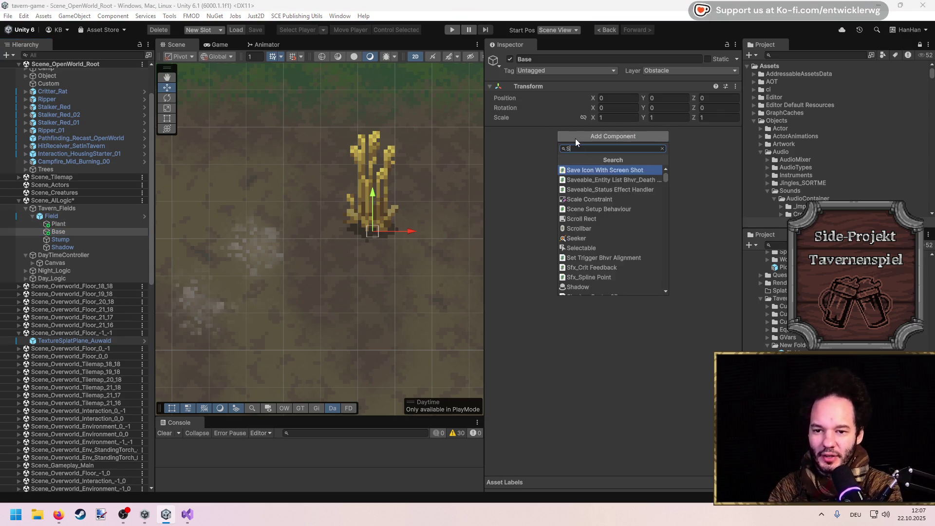
key(Return)
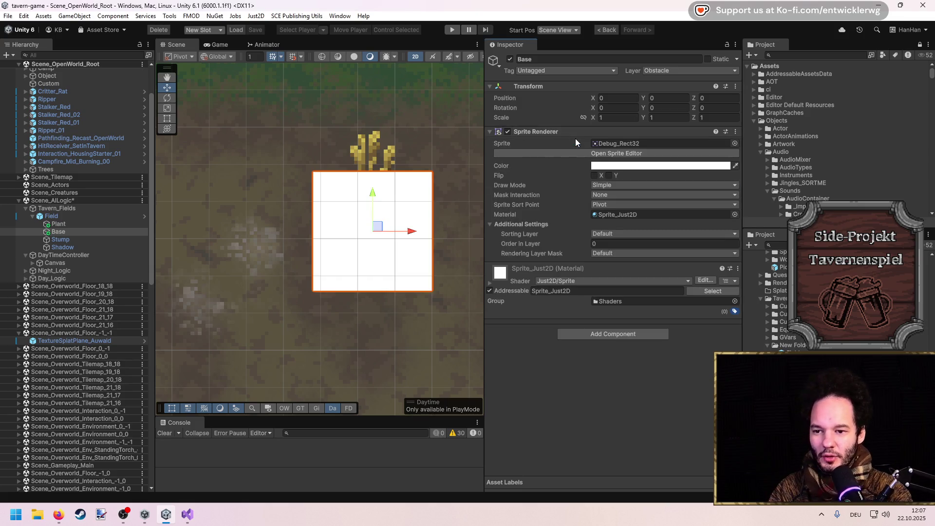
click(604, 166)
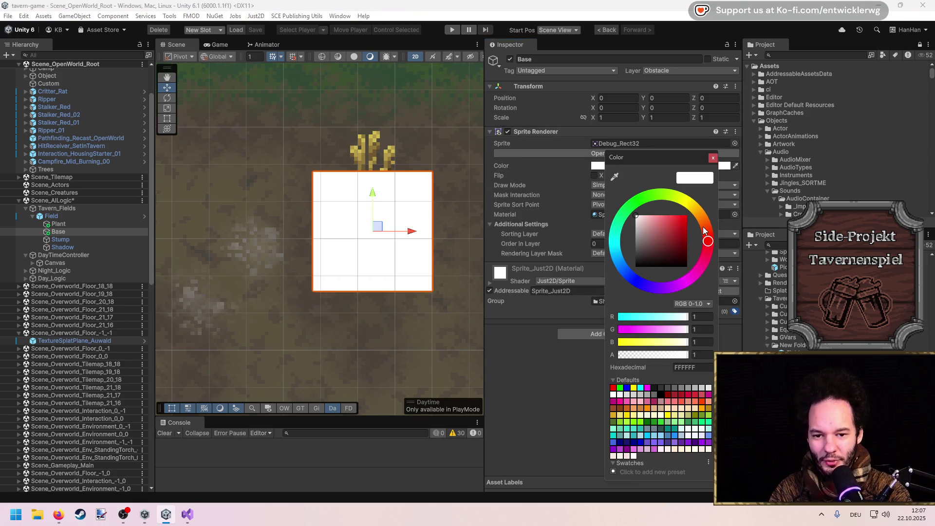
mouse_move(679, 237)
mouse_down()
mouse_move(655, 243)
mouse_move(676, 252)
mouse_move(650, 243)
mouse_move(642, 250)
mouse_move(653, 253)
mouse_move(640, 254)
mouse_move(657, 259)
mouse_up()
drag(708, 241, 701, 218)
drag(651, 258, 683, 257)
key(Return)
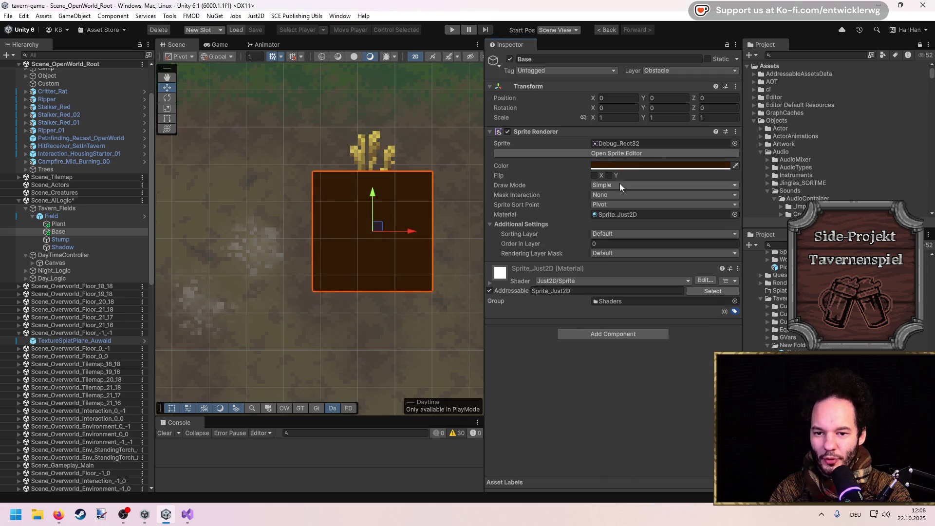
Make Base's brown tint semi-transparent and put it on the OnFloor sorting layer.
click(620, 165)
drag(666, 352, 652, 352)
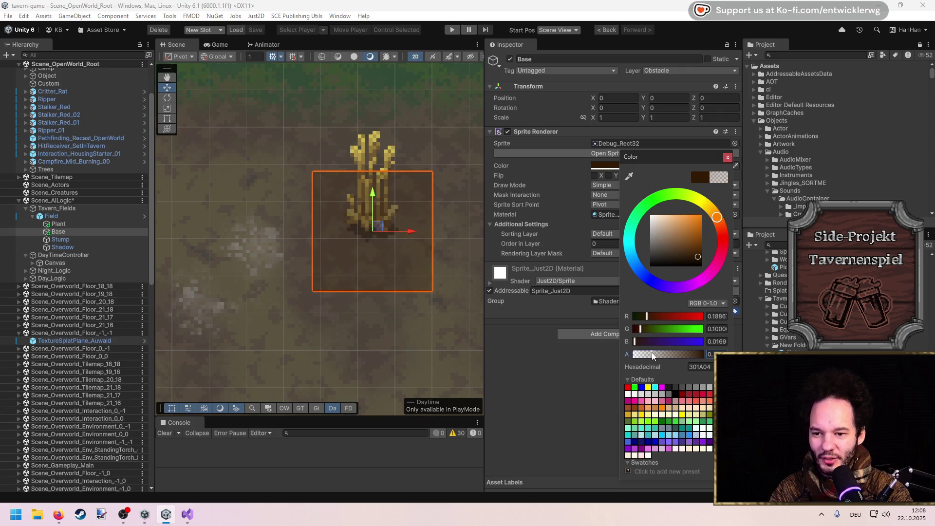
key(Return)
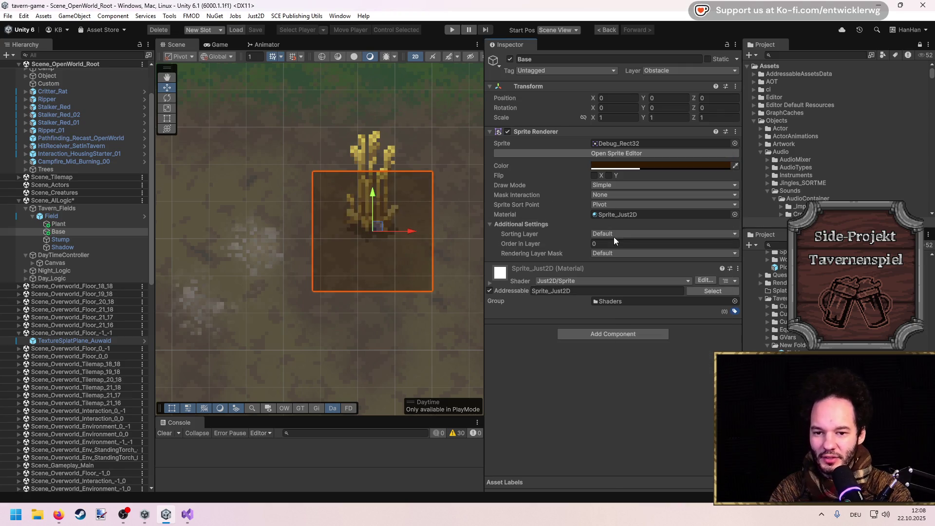
click(606, 234)
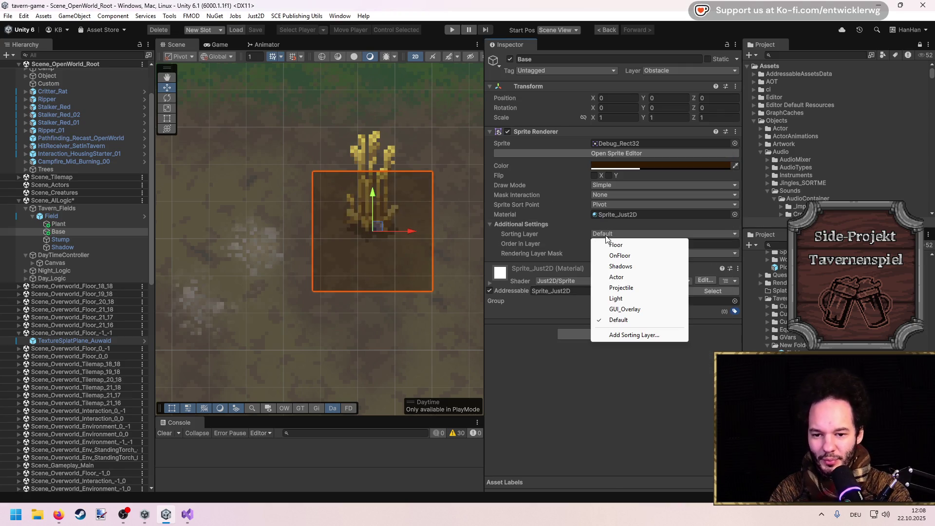
click(627, 255)
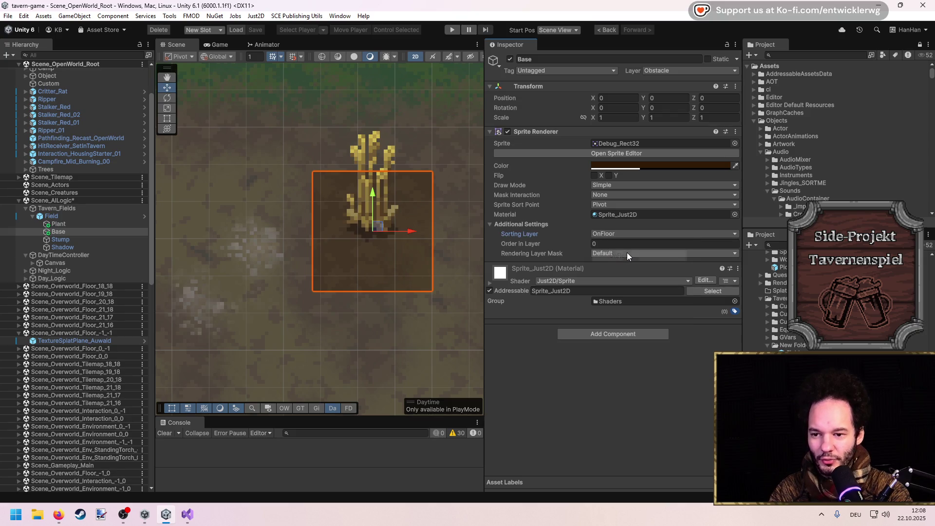
click(63, 225)
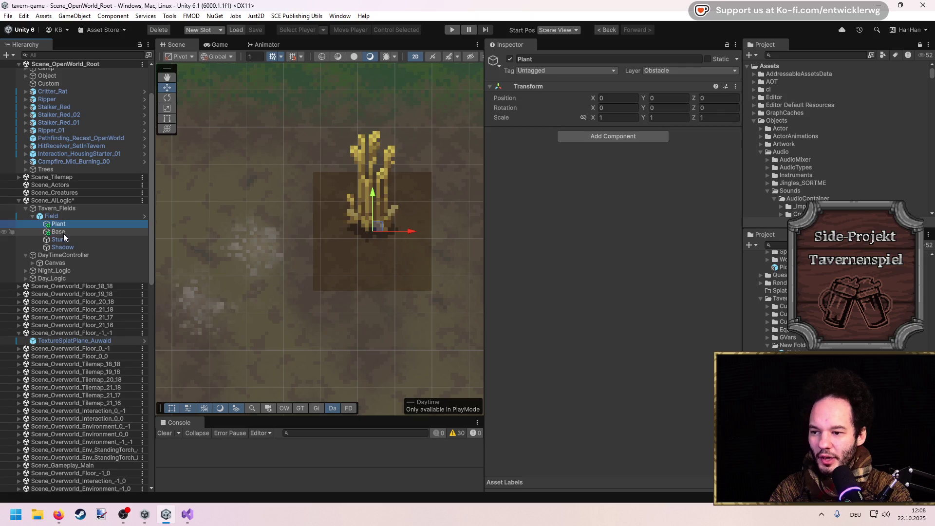
Unpack the Field prefab instance completely so it becomes a plain scene object.
click(63, 232)
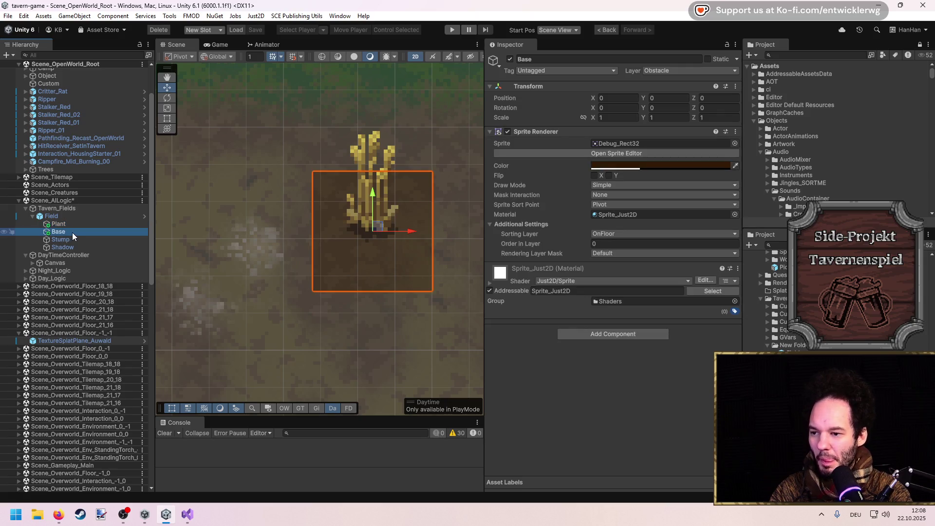
right_click(54, 216)
mouse_move(98, 230)
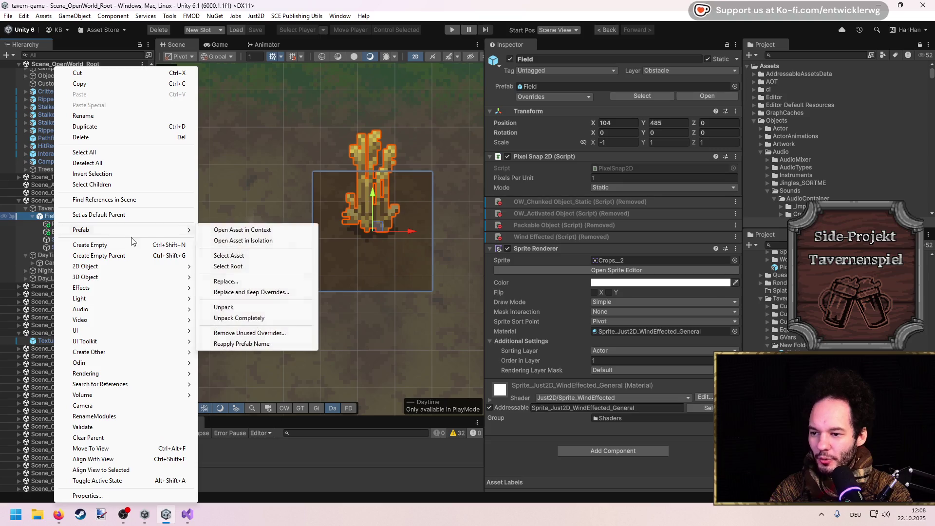
click(253, 318)
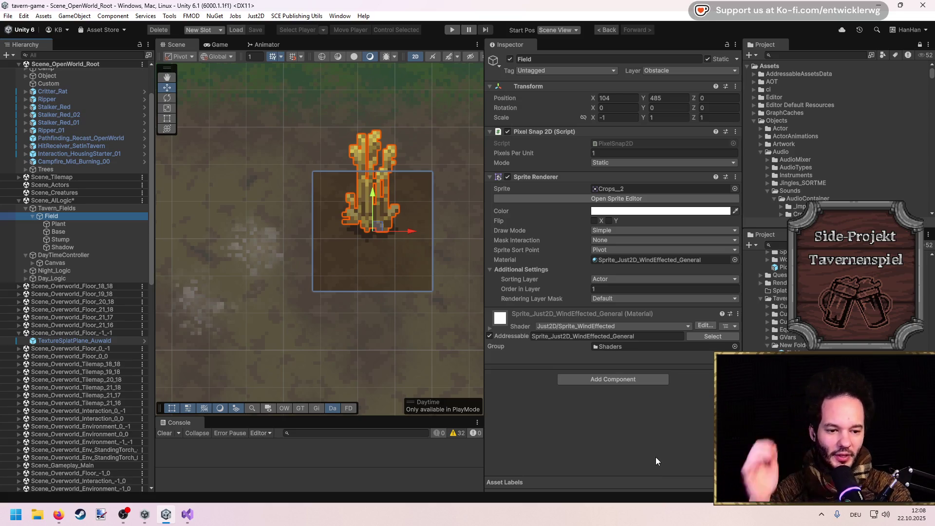
click(653, 439)
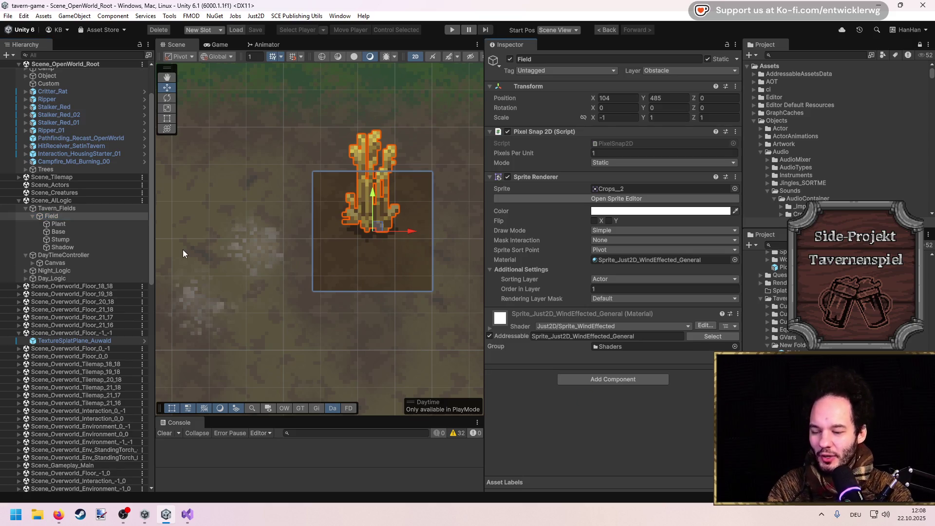
click(59, 216)
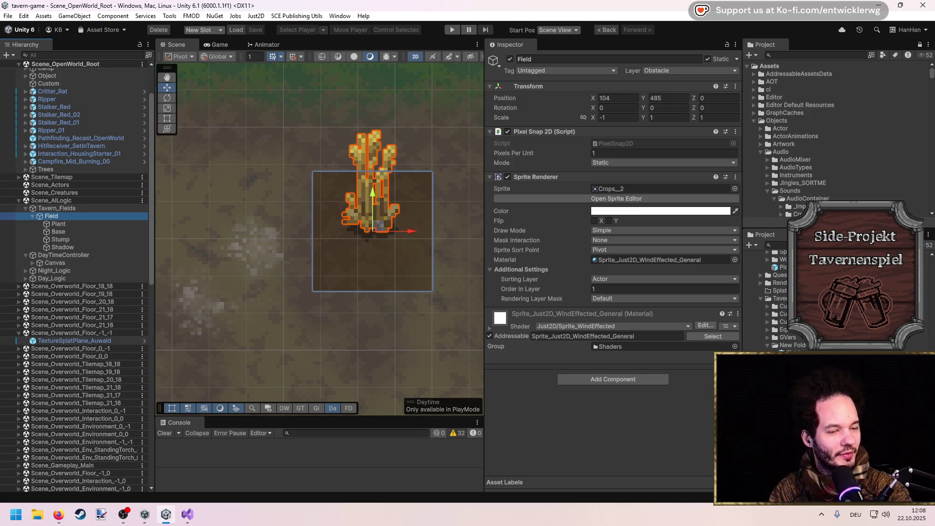
key(alt+Tab)
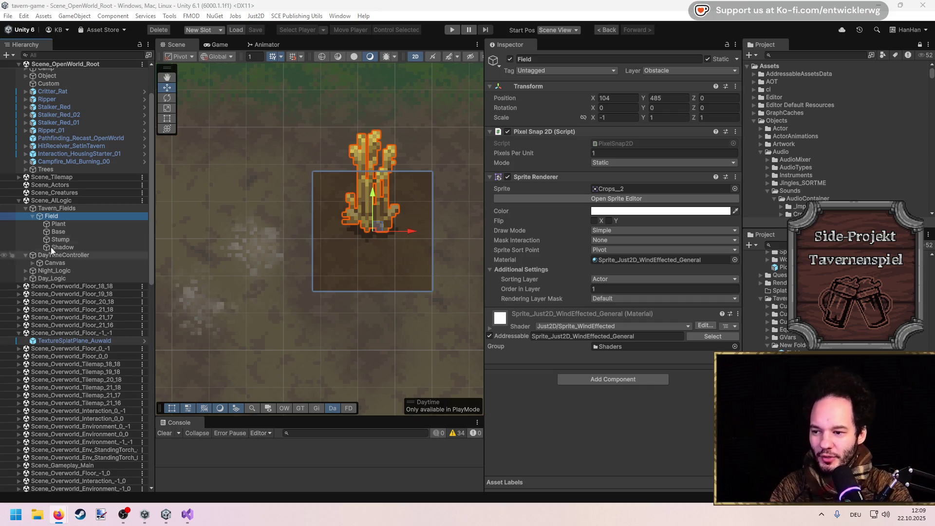
Expand the Field object under Tavern_Fields to reveal its children.
click(33, 215)
click(39, 216)
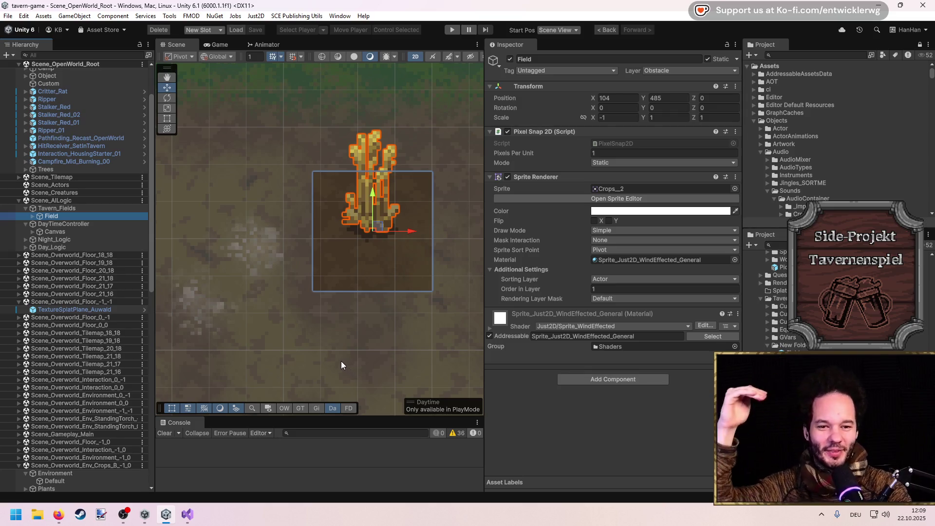
click(66, 209)
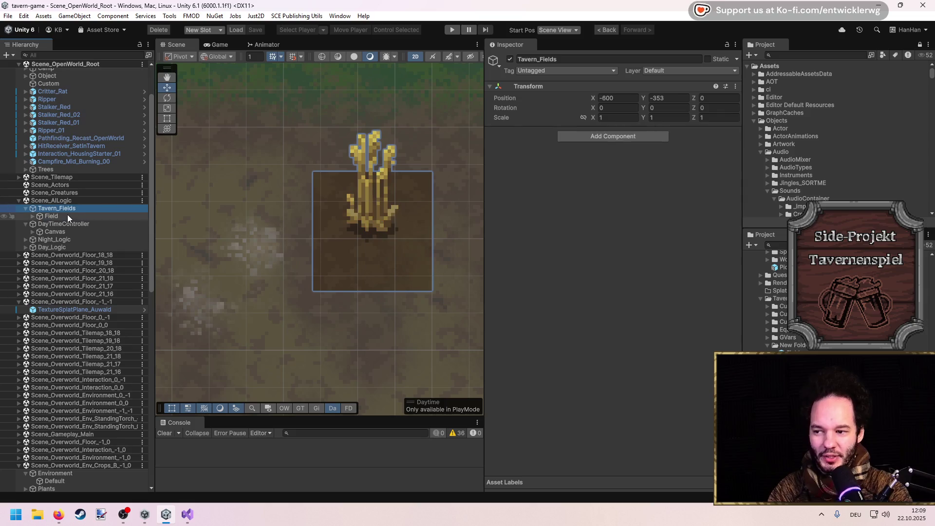
click(63, 222)
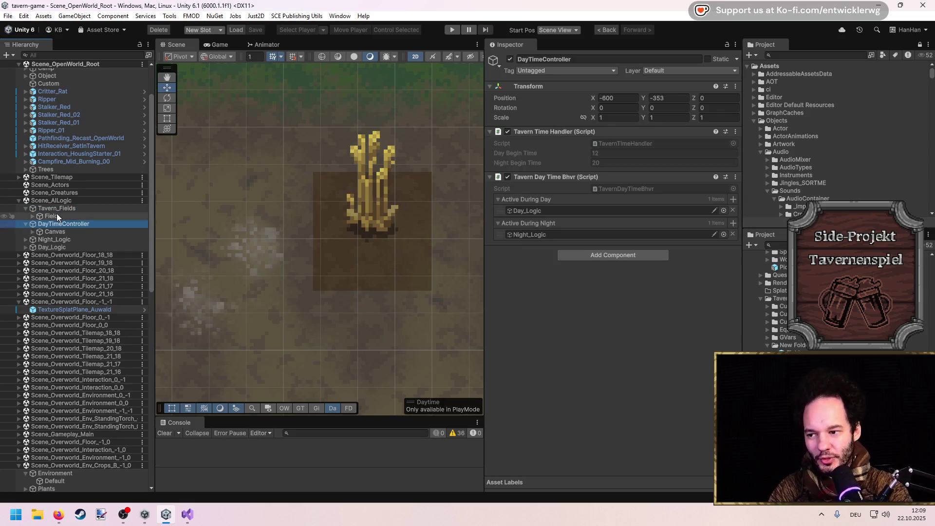
click(48, 217)
click(33, 216)
Inspect Field's Plant, Base, Stump and Shadow children, ending on Base.
click(56, 225)
click(57, 232)
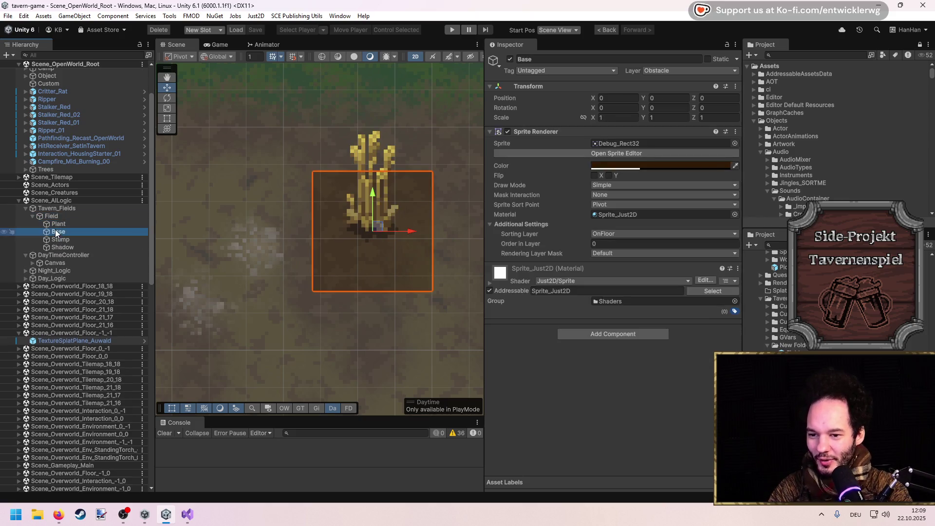
click(54, 240)
click(58, 247)
click(56, 238)
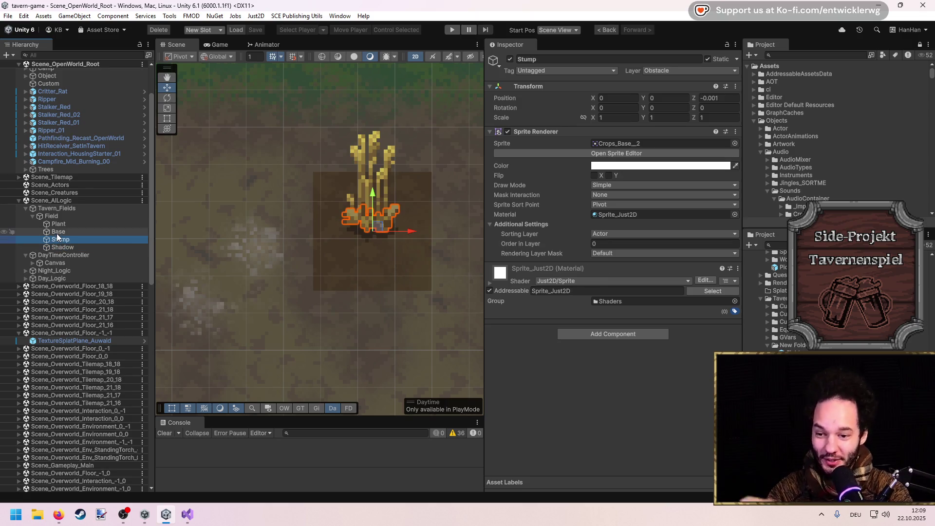
click(56, 232)
click(58, 225)
click(58, 233)
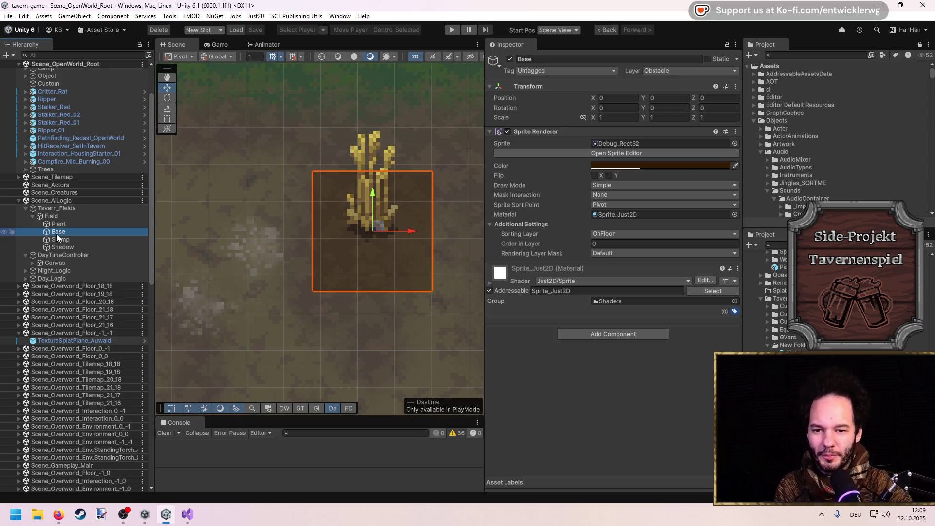
Widen the Scene view and reselect Field to check its components.
click(527, 358)
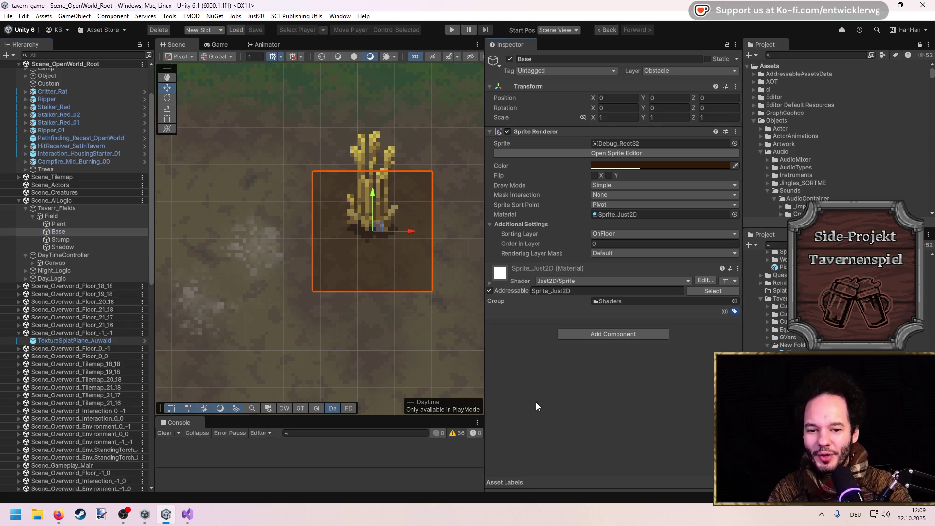
drag(485, 343, 587, 353)
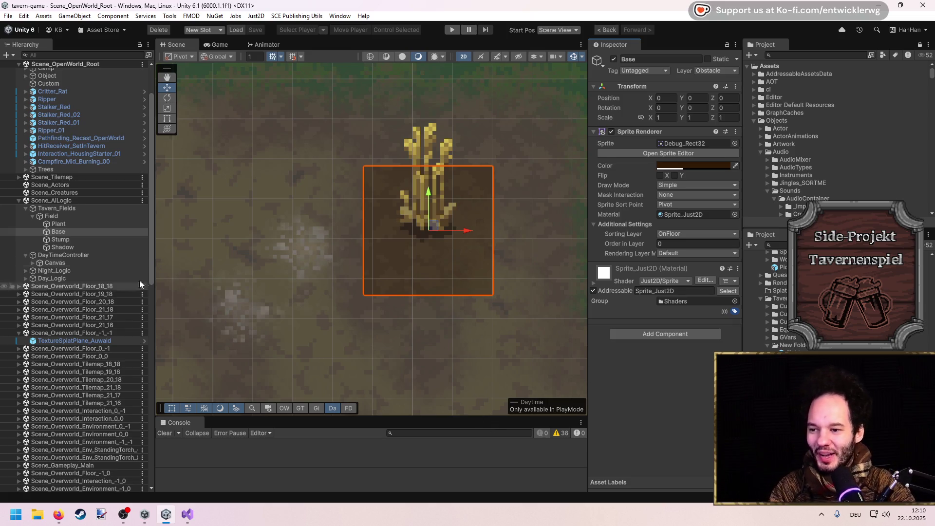
click(71, 217)
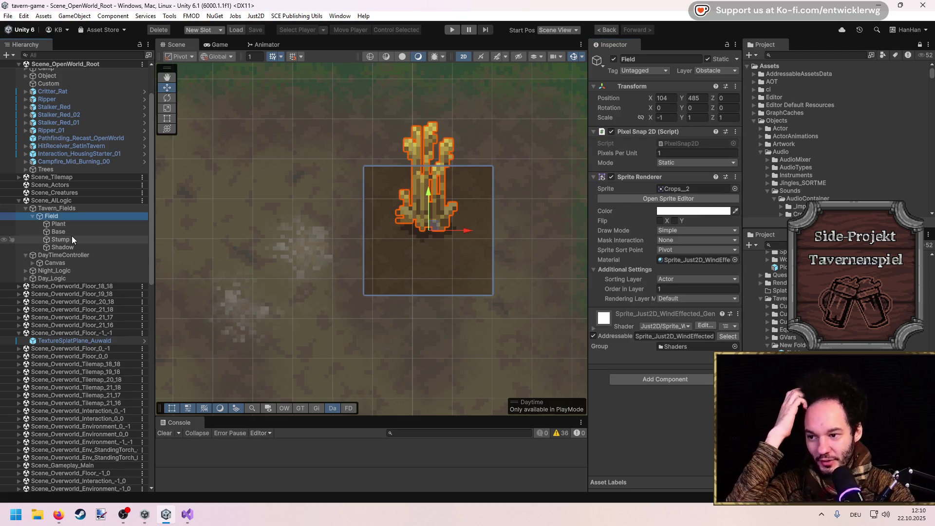
Review Field's Stump, Shadow, Base and Plant children in the Inspector.
click(71, 238)
click(74, 247)
click(68, 231)
click(69, 224)
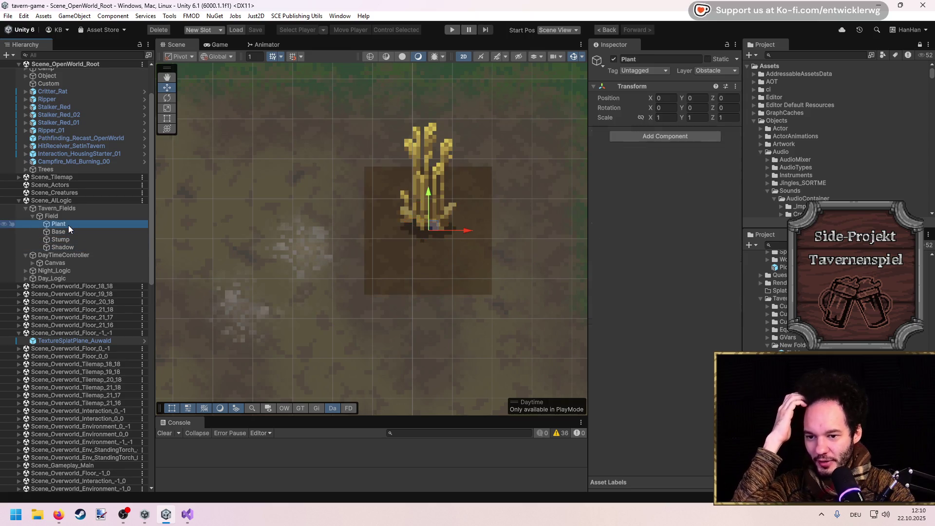
click(69, 231)
click(66, 238)
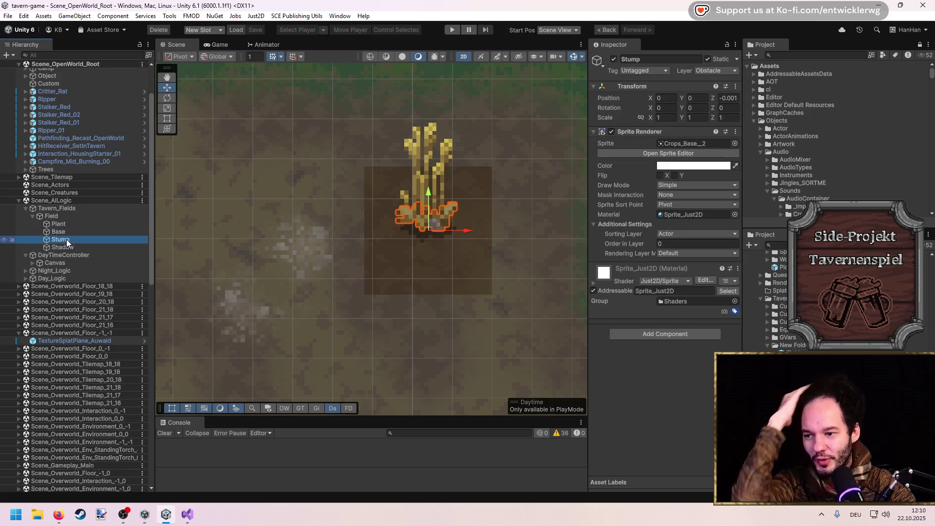
shift+click(65, 247)
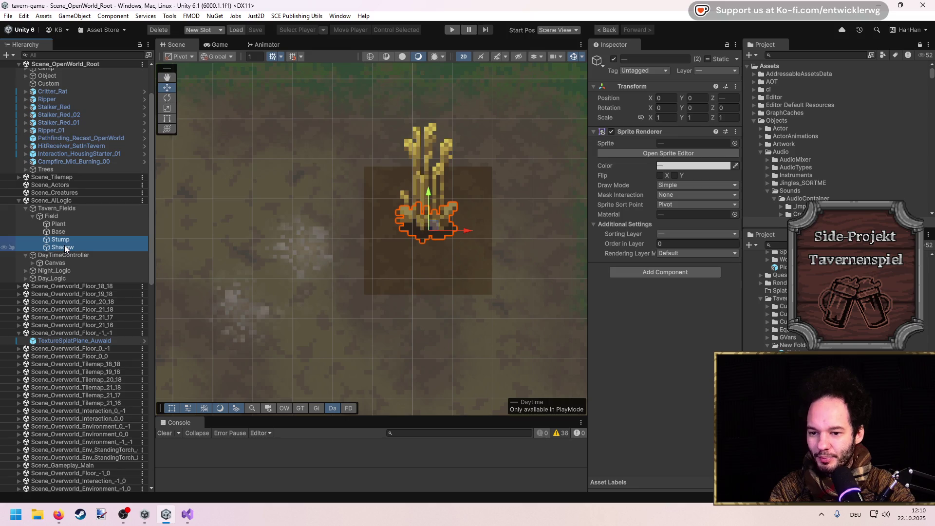
click(54, 208)
Remove the Sprite Renderer component from the Field object.
click(52, 217)
right_click(632, 177)
click(676, 198)
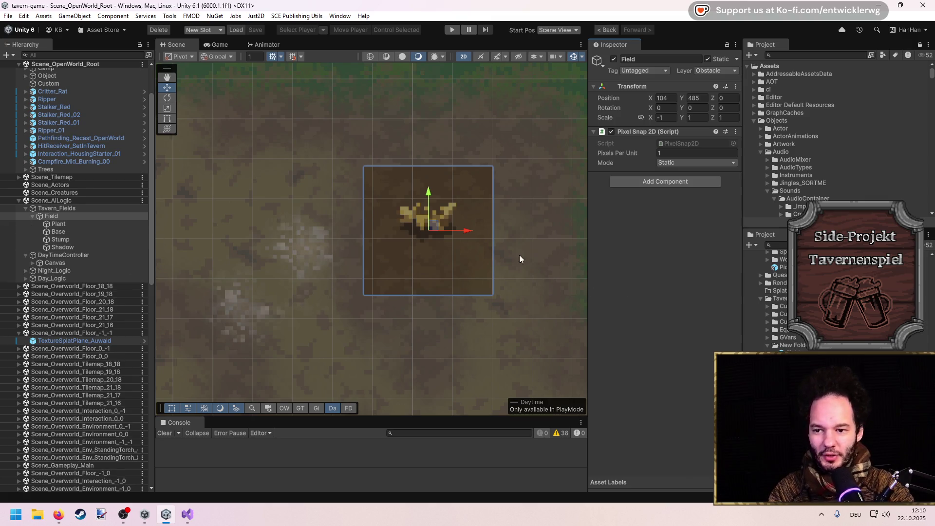
click(65, 231)
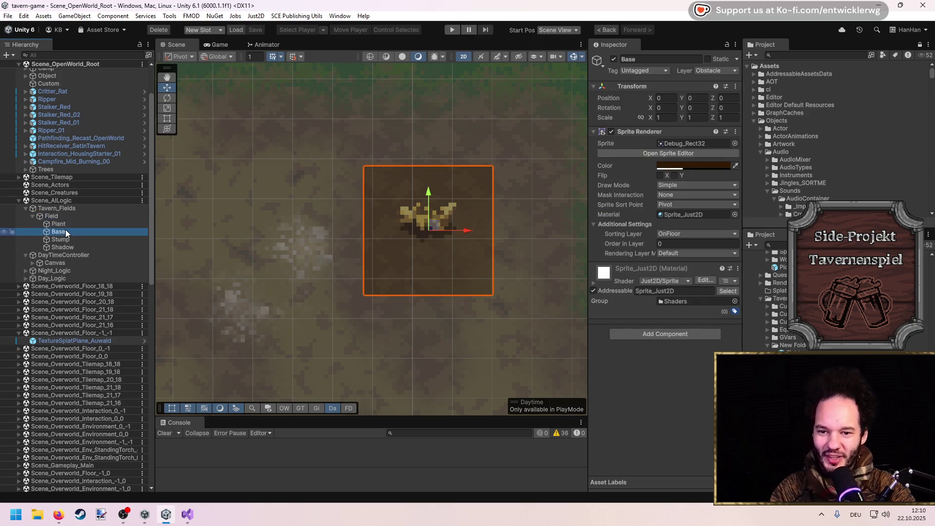
click(660, 371)
scroll(451, 247, down, 2)
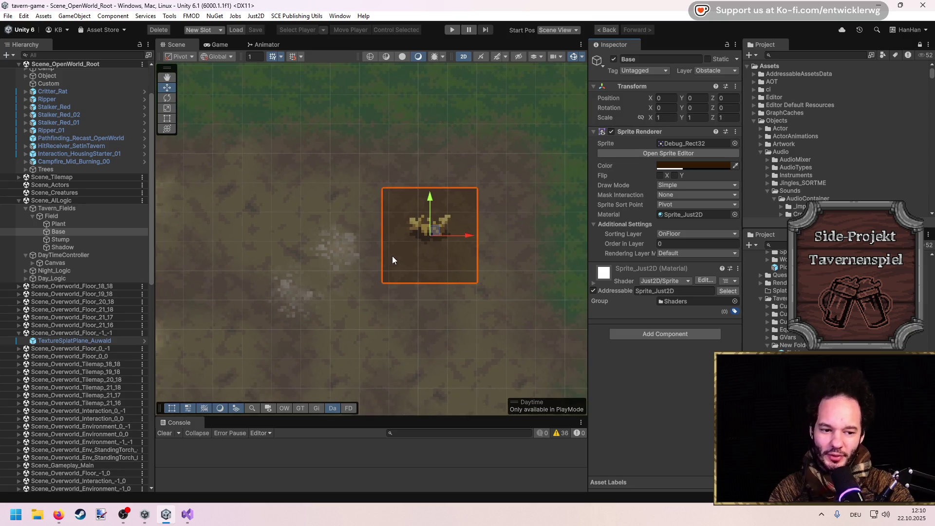
scroll(409, 250, up, 1)
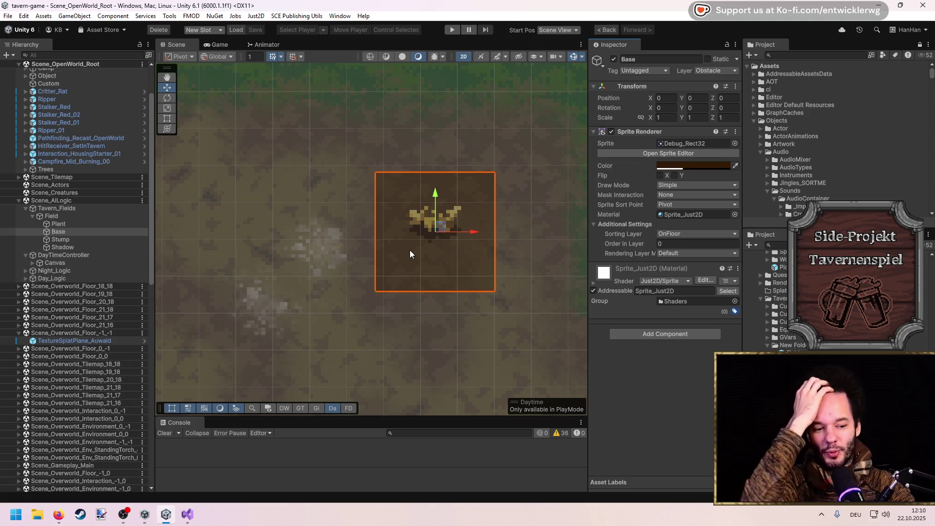
scroll(438, 224, up, 2)
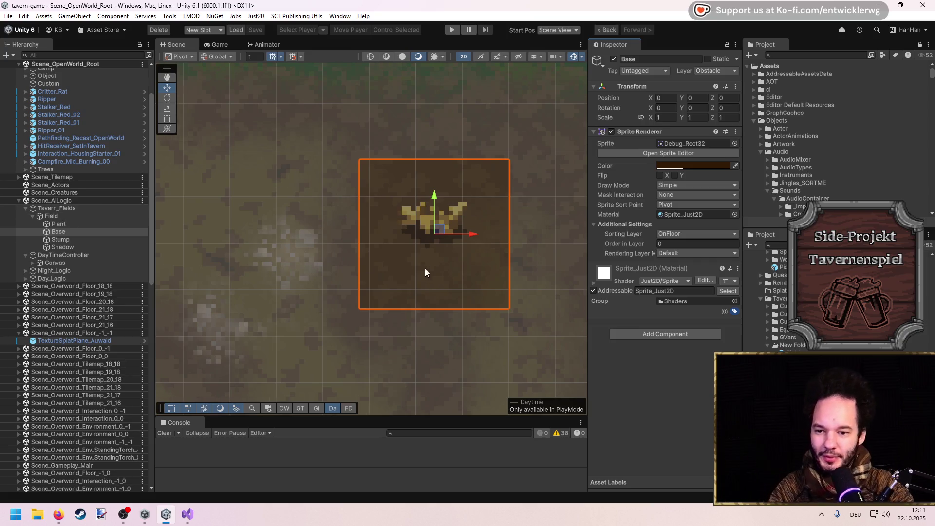
scroll(425, 265, up, 1)
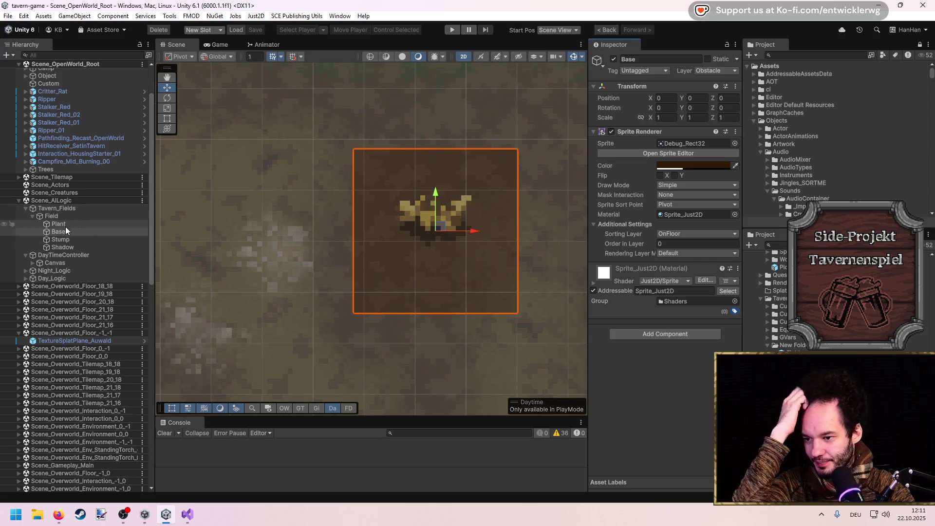
Delete the Stump and Shadow children and save the Scene_AllLogic scene.
click(63, 239)
click(66, 249)
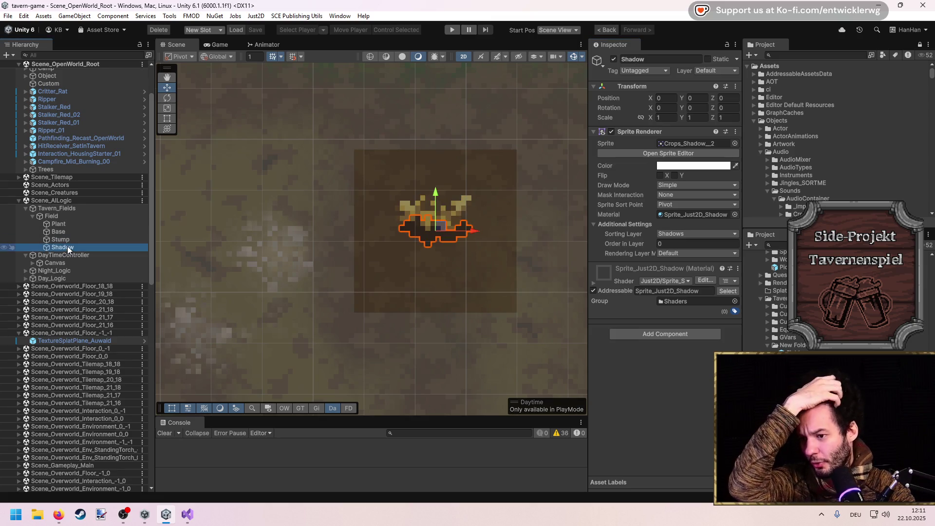
click(65, 240)
ctrl+click(66, 247)
key(Delete)
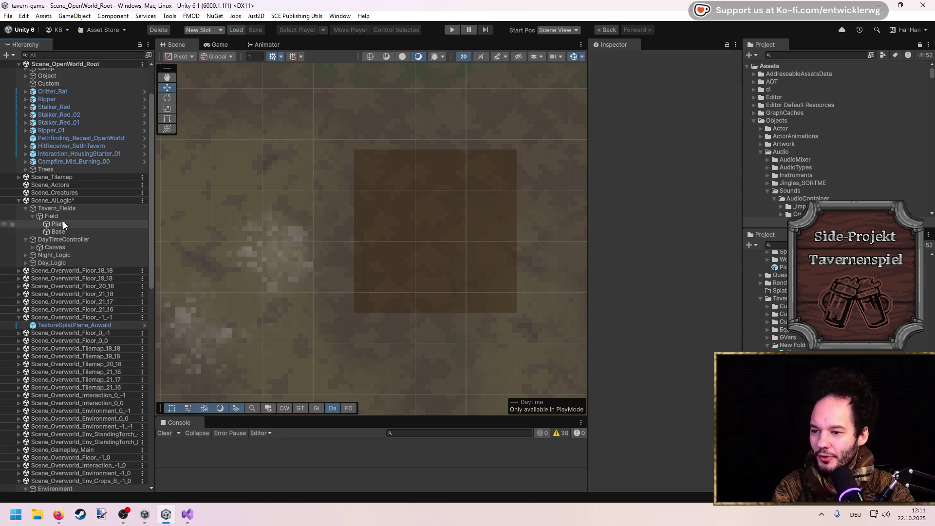
key(ctrl+s)
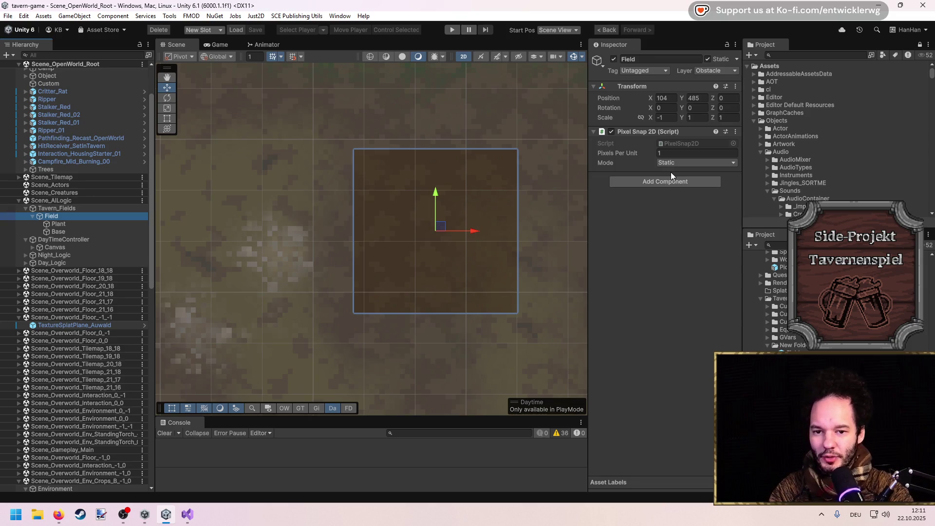
click(768, 347)
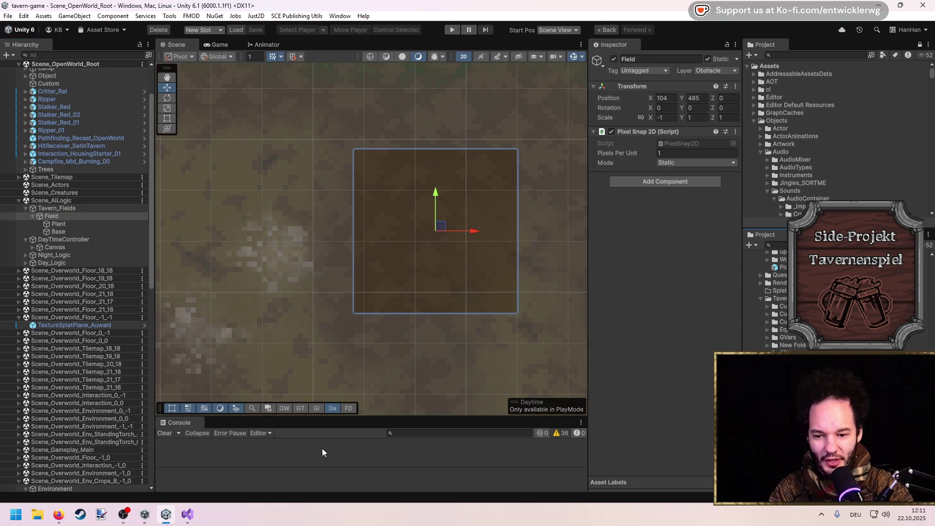
click(185, 515)
Collapse the TwitchCommands, TavernGUI, TavernTimeSystems, TwitchSystems and TavernCustomers folders.
click(246, 77)
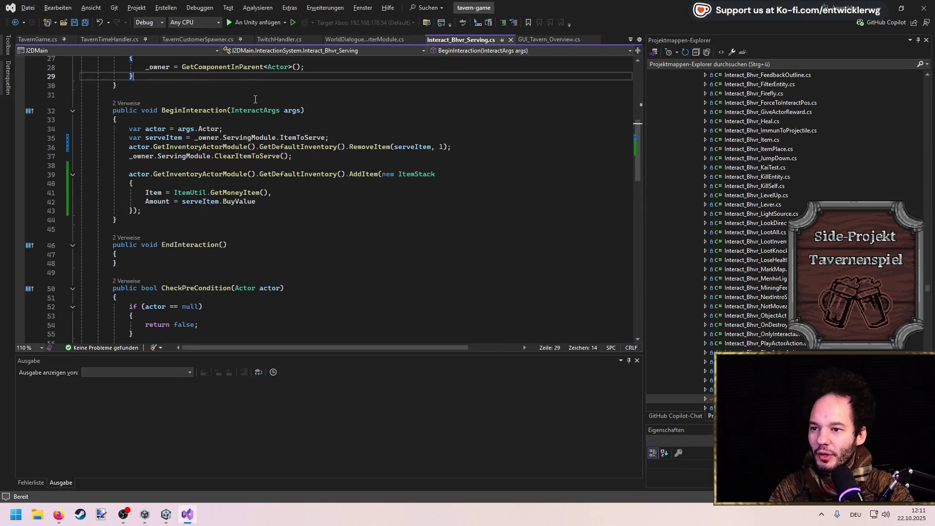
click(198, 39)
scroll(719, 283, down, 1)
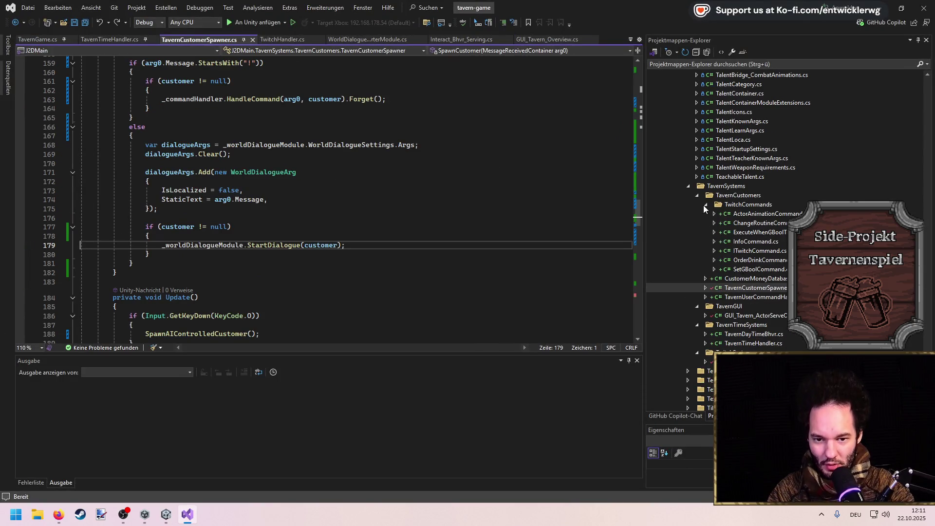
click(705, 205)
click(698, 243)
click(698, 249)
click(698, 259)
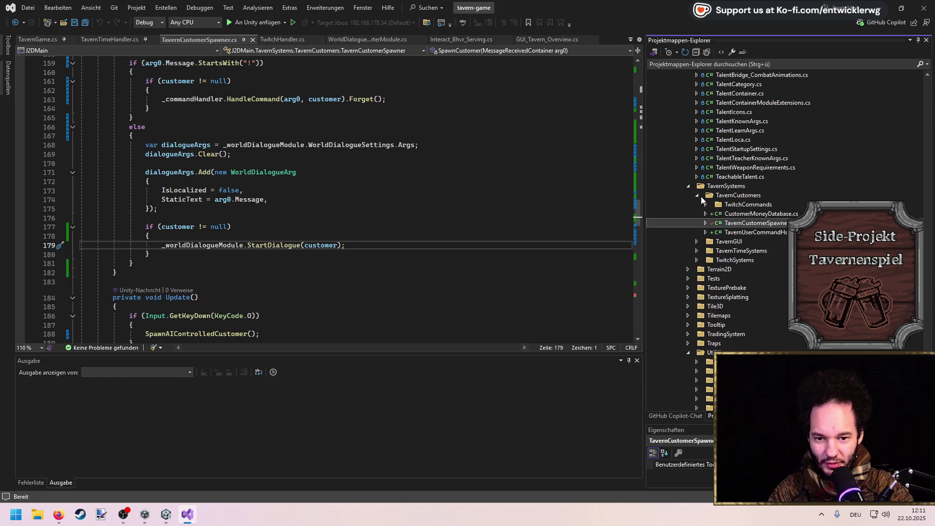
click(698, 195)
Create a new TavernFields folder inside TavernSystems.
right_click(712, 188)
mouse_move(722, 194)
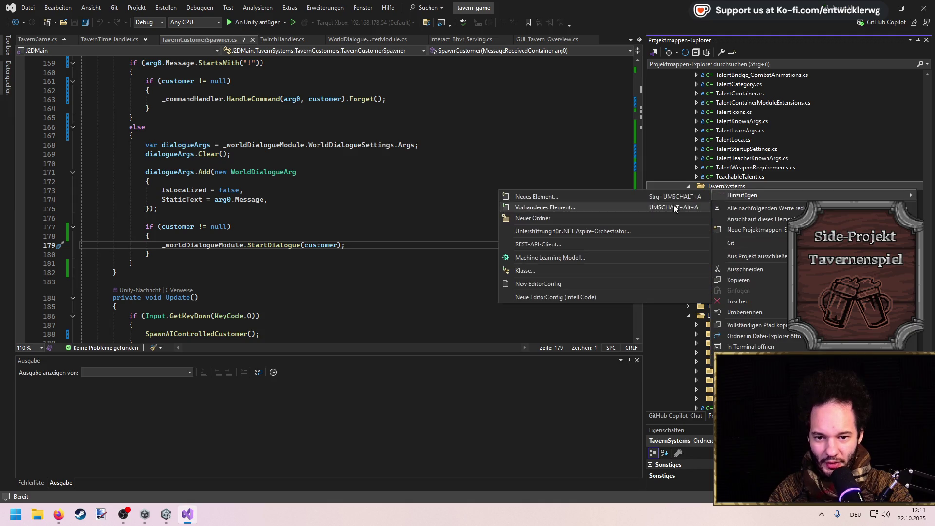
click(628, 218)
text(TavernFiel)
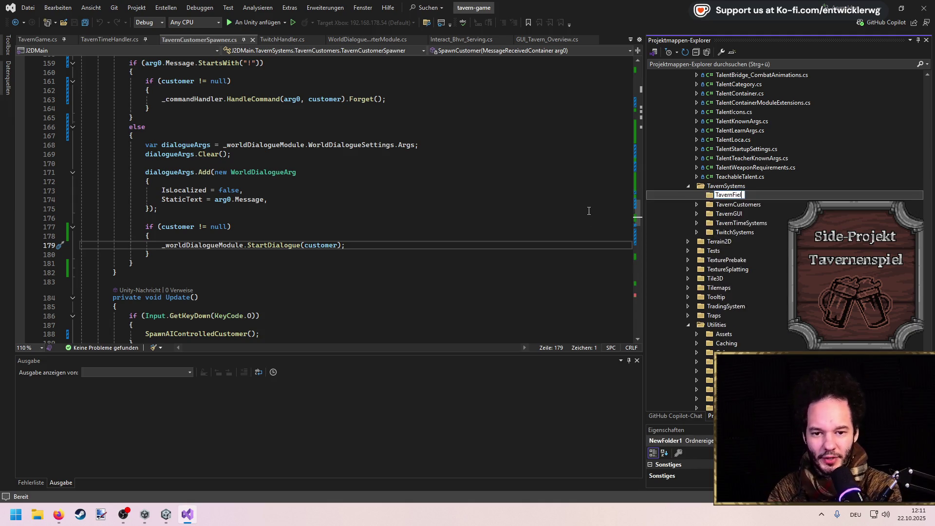
text(ds)
key(Return)
Add a new C# class named TavernField to the TavernFields folder.
right_click(736, 207)
mouse_move(746, 208)
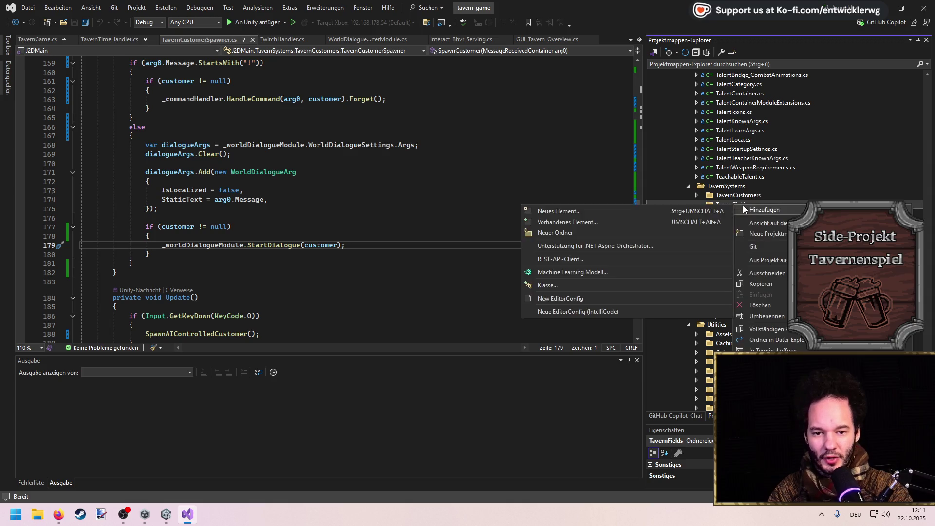
click(572, 280)
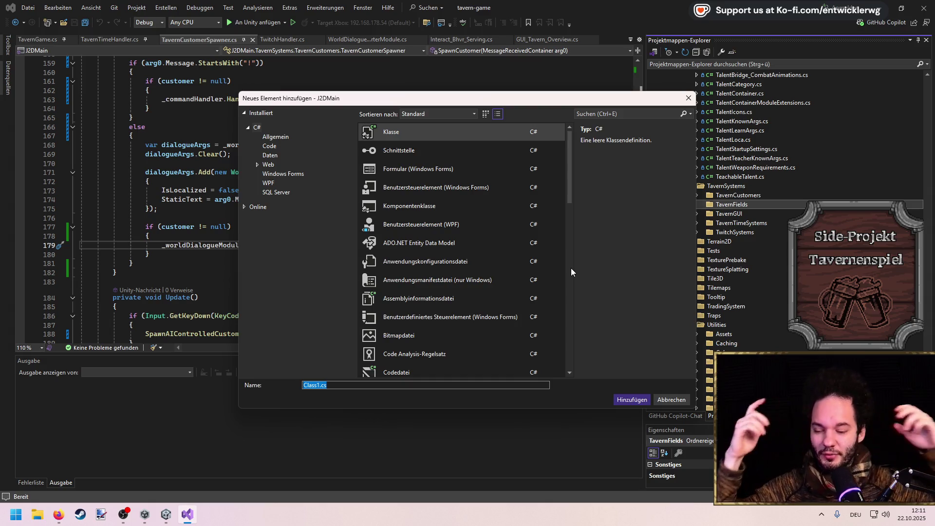
text(avernField)
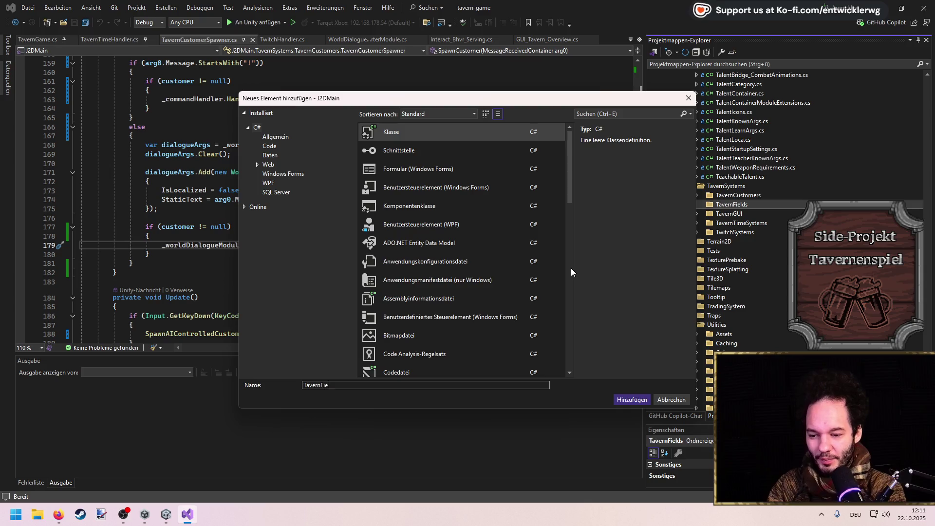
key(Return)
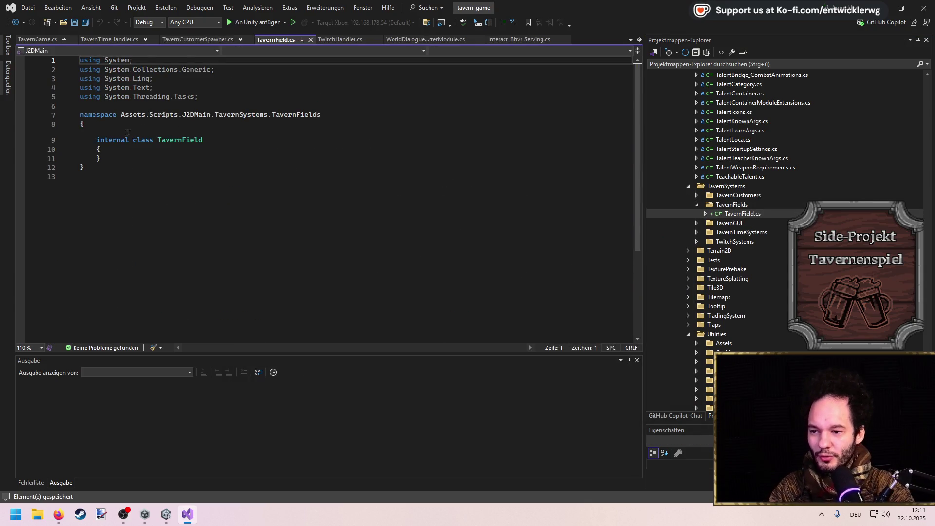
Change the namespace from Assets.Scripts...TavernFields to J2DMain.TavernSystems and save.
mouse_move(122, 116)
mouse_down()
mouse_move(214, 115)
mouse_move(185, 116)
mouse_up()
key(Delete)
key(Delete)
key(End)
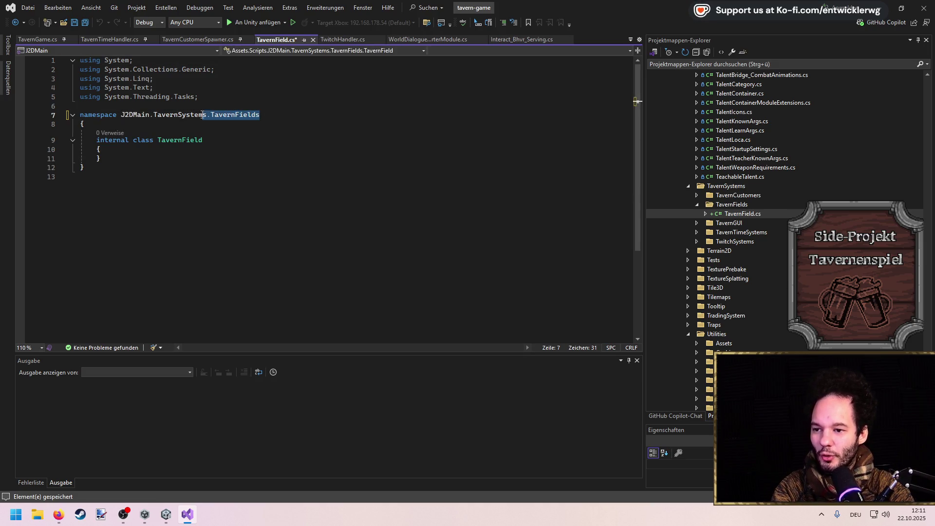
key(ctrl+shift+Left)
key(ctrl+shift+Left)
key(BackSpace)
key(ctrl+s)
Make the class public TavernField : MonoBehaviour and save the script.
double_click(121, 140)
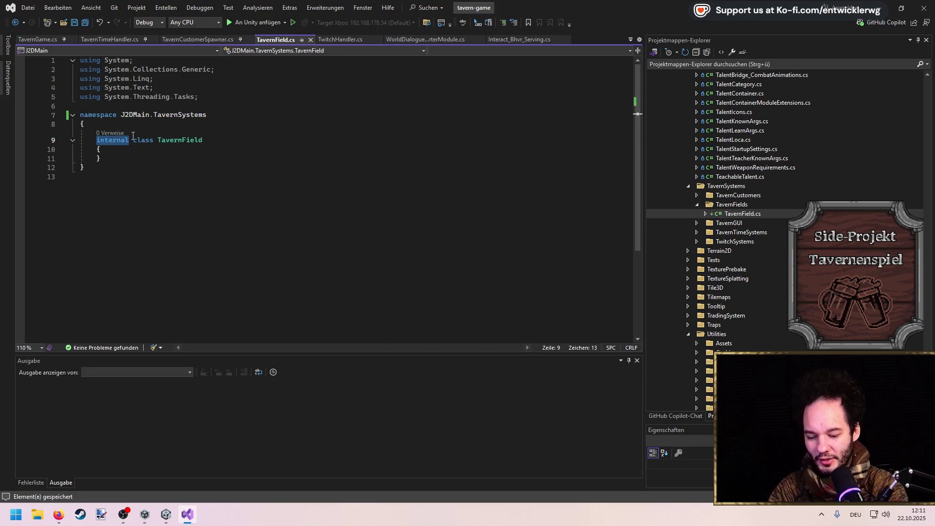
text(public)
key(End)
text(: MonoB)
key(Tab)
key(ctrl+s)
key(Down)
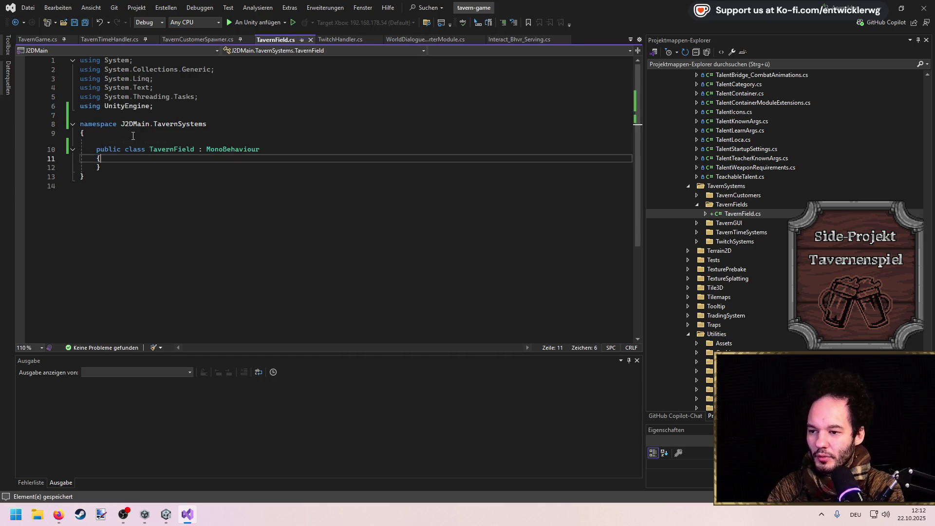
key(ctrl+s)
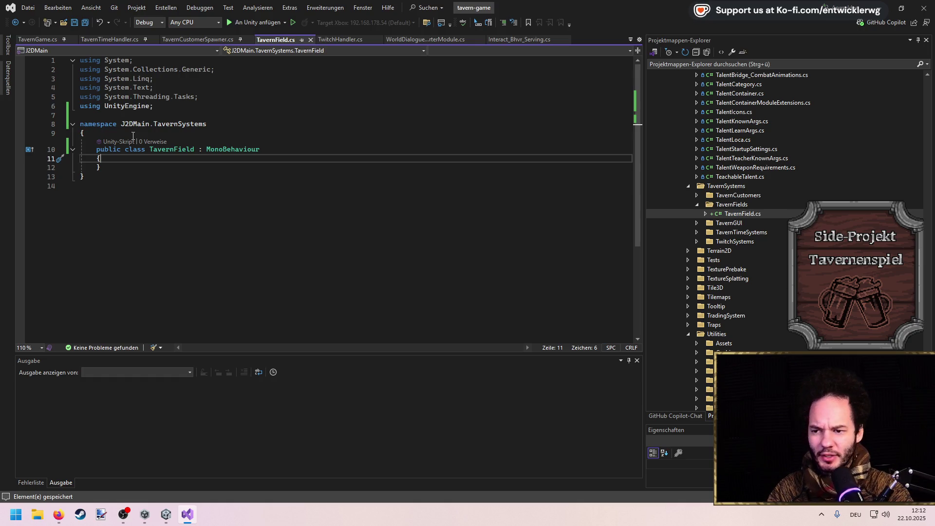
Let Unity recompile the new script, then return to Visual Studio.
key(alt+Tab)
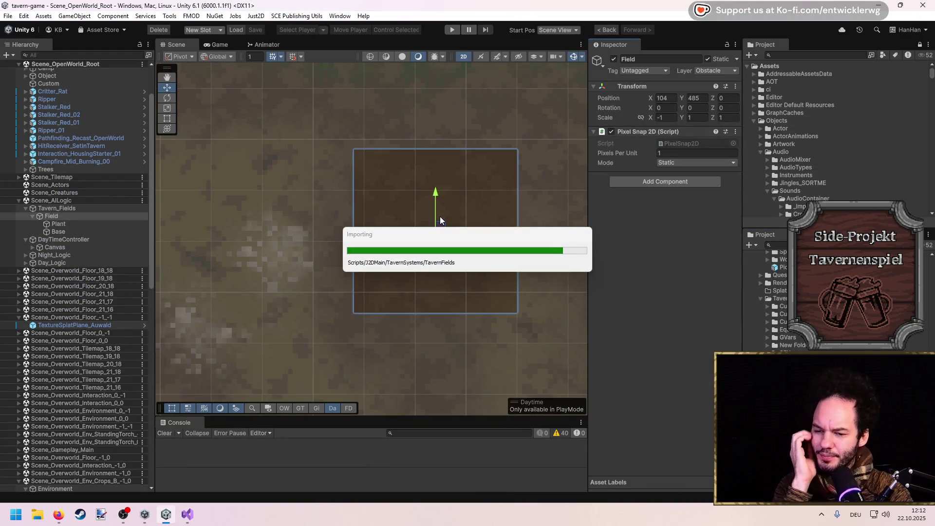
key(alt+Tab)
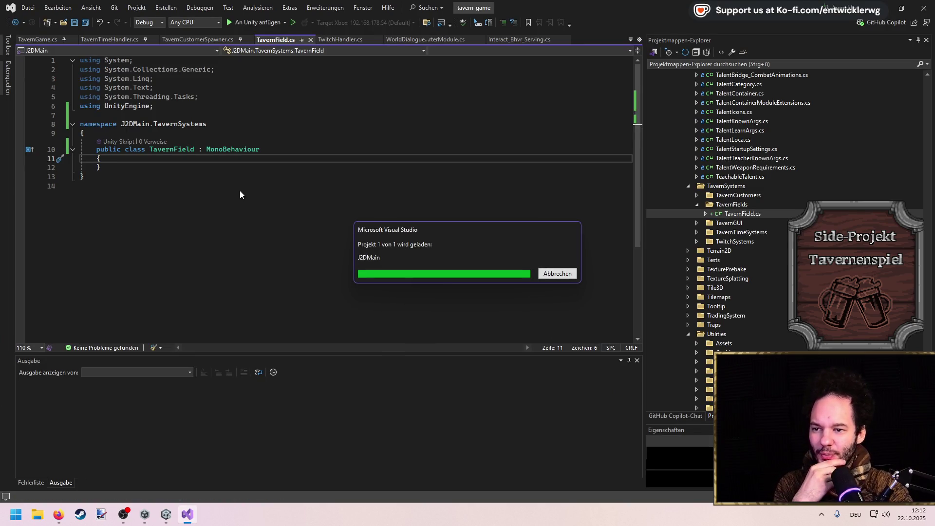
click(263, 127)
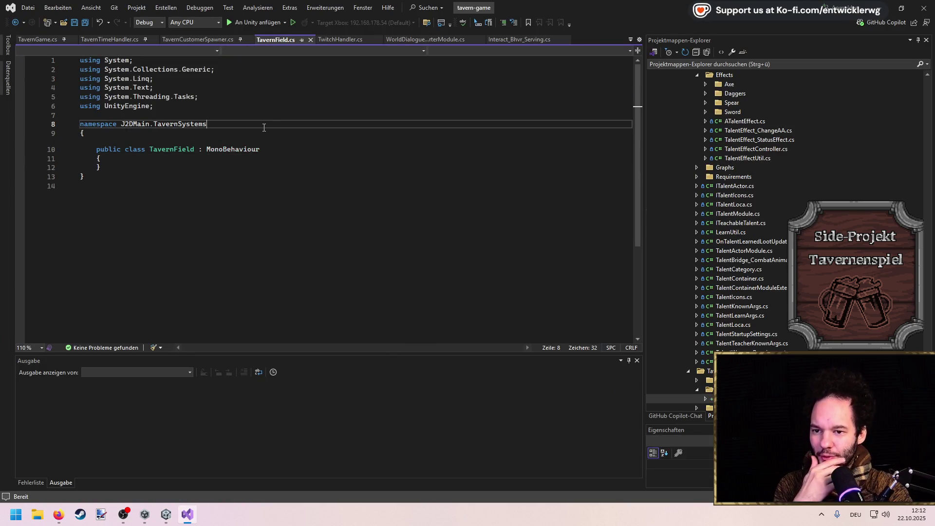
Duplicate Interact_Bhvr_Serving.cs, rename the copy Interact_Bhvr_TavernField.cs, and open it.
click(513, 42)
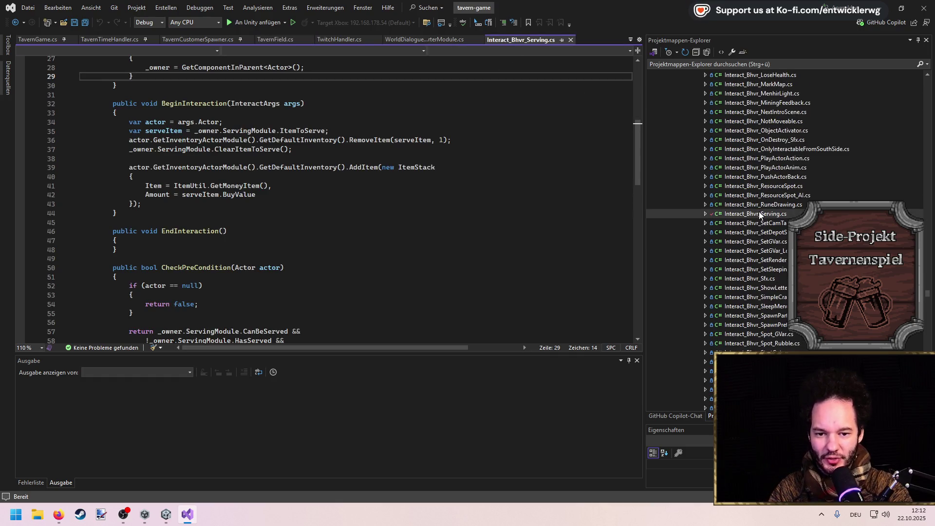
key(ctrl+c)
key(ctrl+v)
key(F2)
text(Interact)
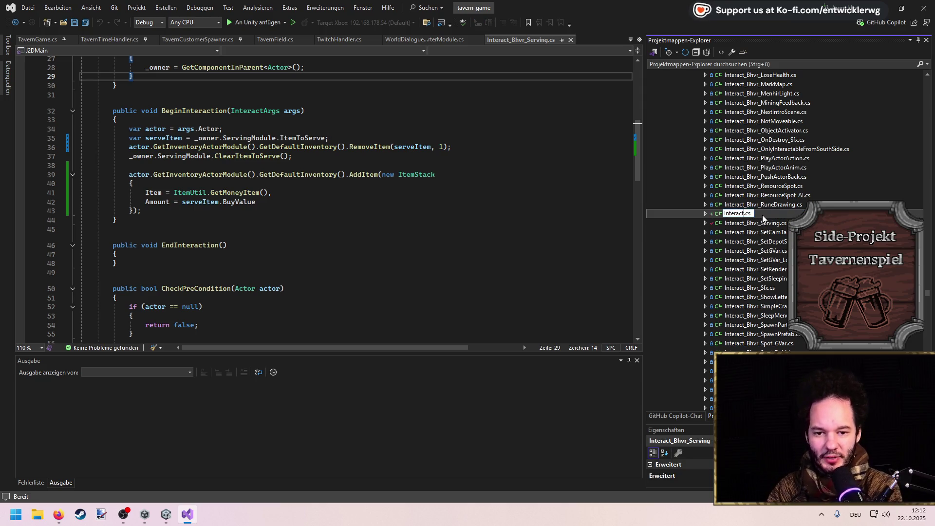
text(_Bhvr_P)
text(l)
text(avernF)
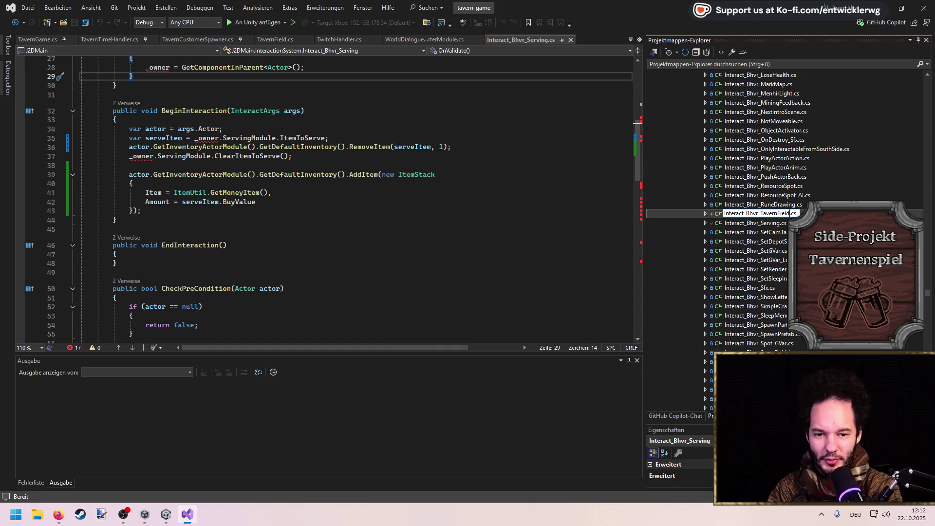
key(Return)
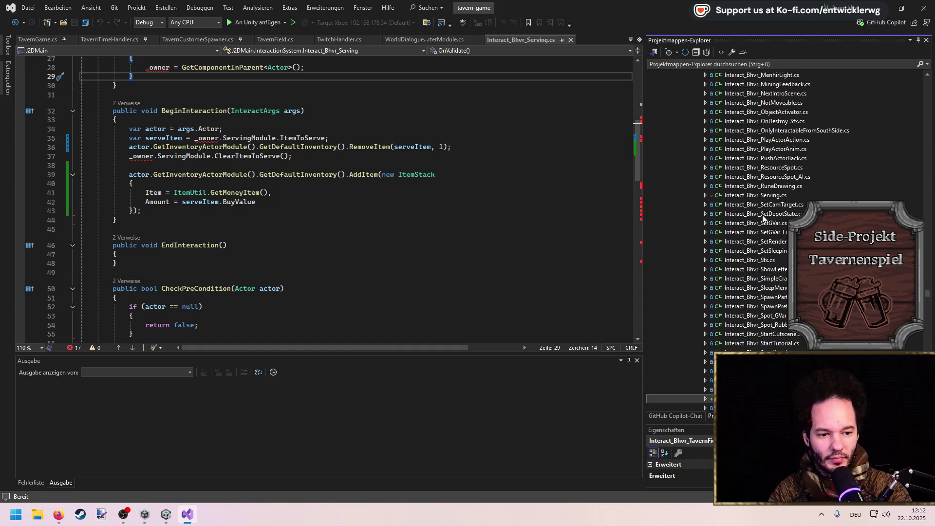
scroll(772, 336, down, 3)
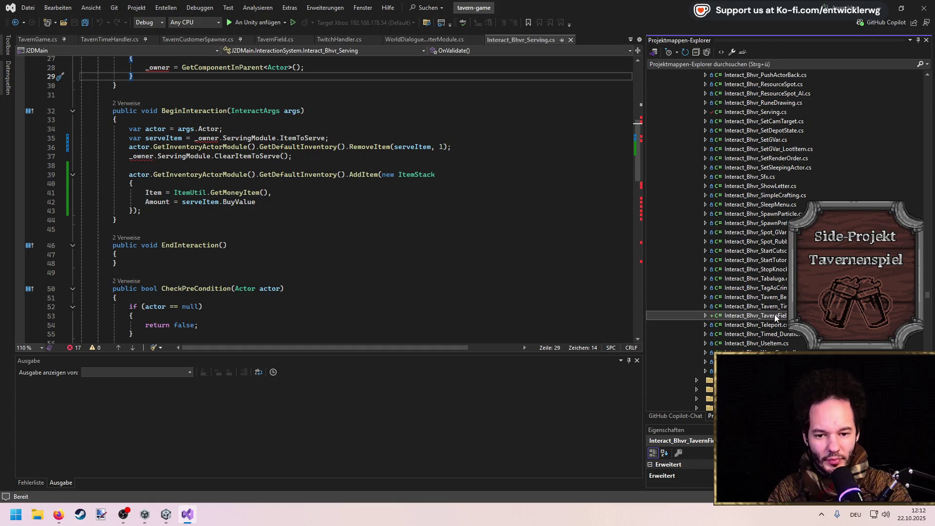
double_click(774, 314)
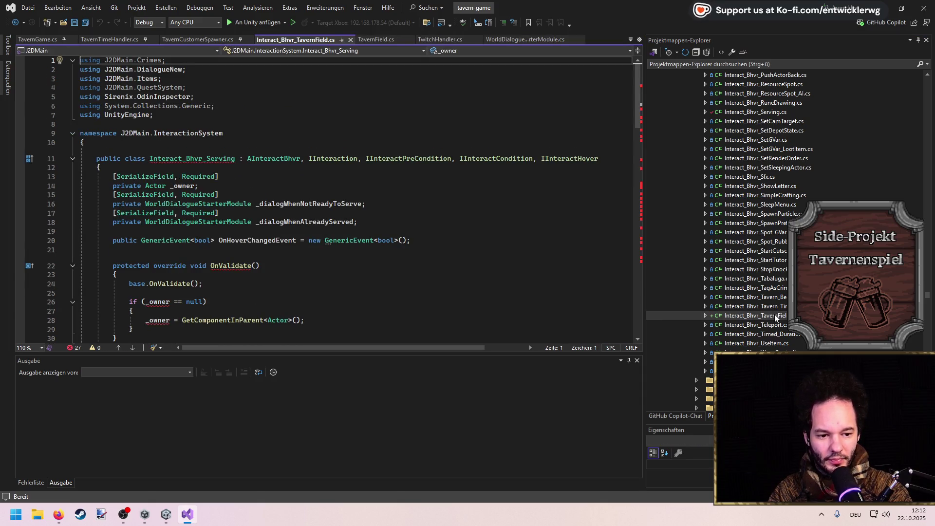
Rename the class from Interact_Bhvr_Serving to Interact_Bhvr_TavernField and save.
click(773, 315)
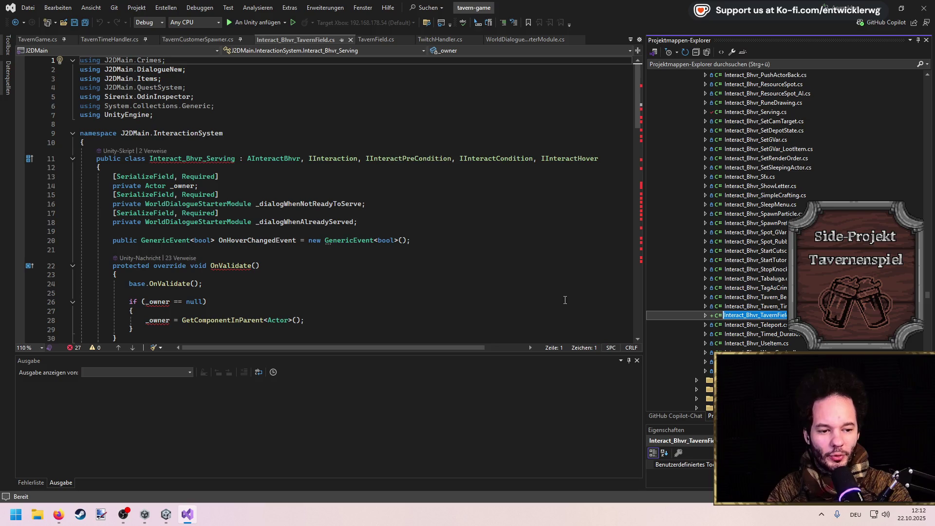
click(211, 159)
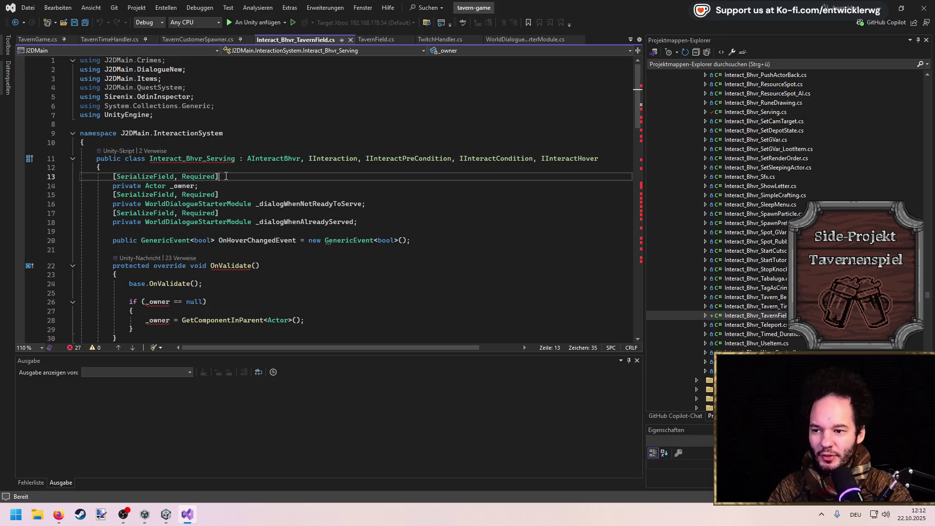
double_click(212, 159)
key(ctrl+v)
key(ctrl+s)
scroll(267, 226, down, 2)
click(267, 228)
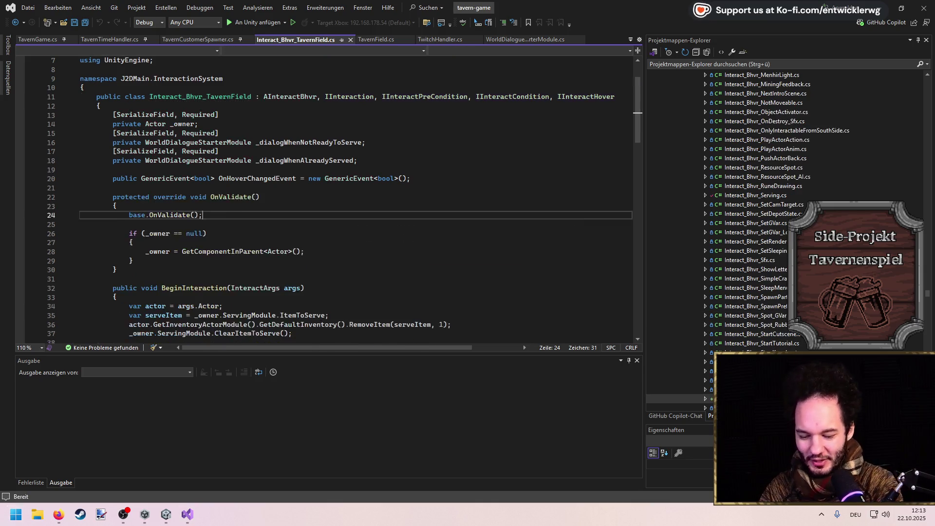
Launch Discord from the system search, then return to Visual Studio.
key(super)
text(disc)
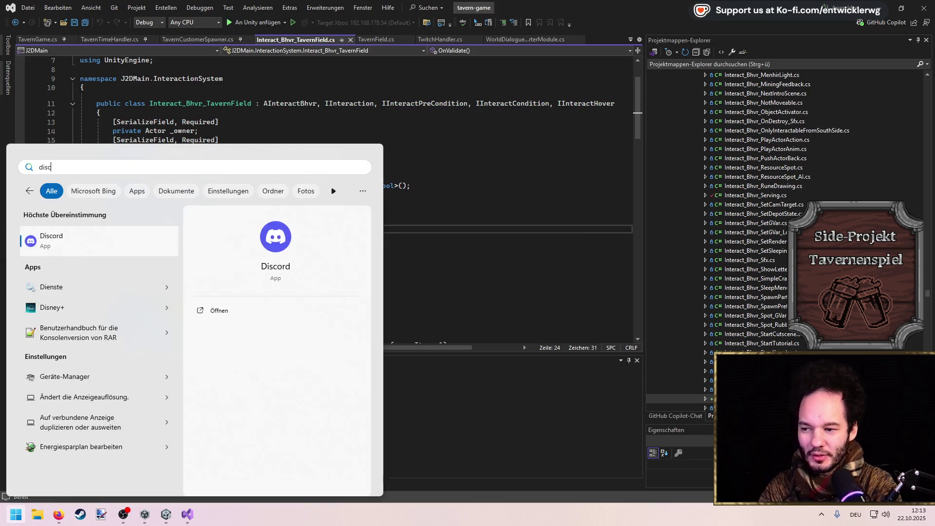
key(Return)
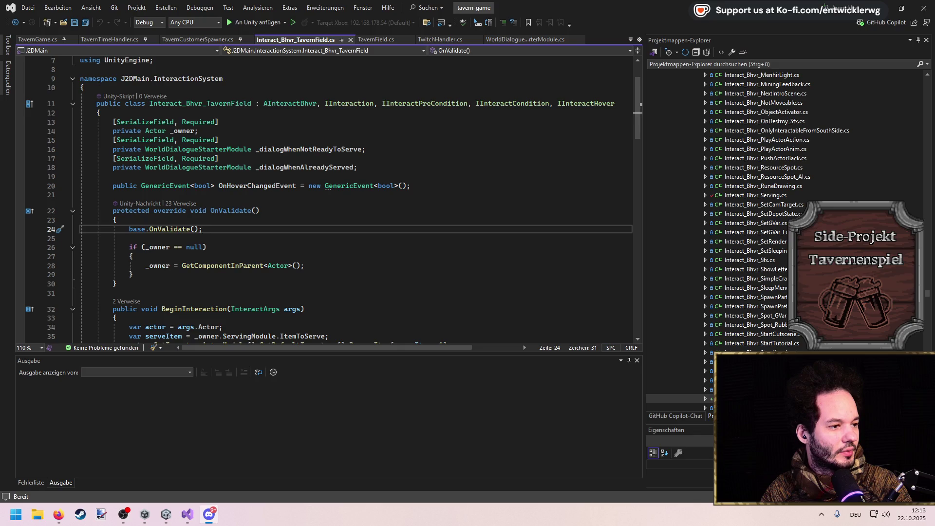
key(alt+Tab)
Empty the BeginInteraction method by deleting its old serving logic.
click(369, 211)
click(369, 255)
key(ctrl+s)
scroll(369, 256, down, 5)
scroll(735, 273, down, 3)
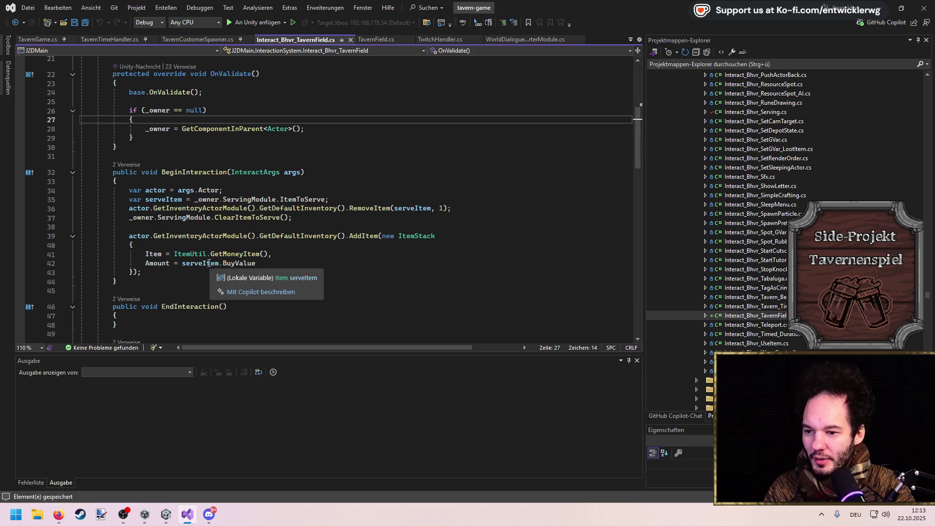
drag(141, 272, 23, 192)
key(Delete)
key(BackSpace)
scroll(311, 195, down, 3)
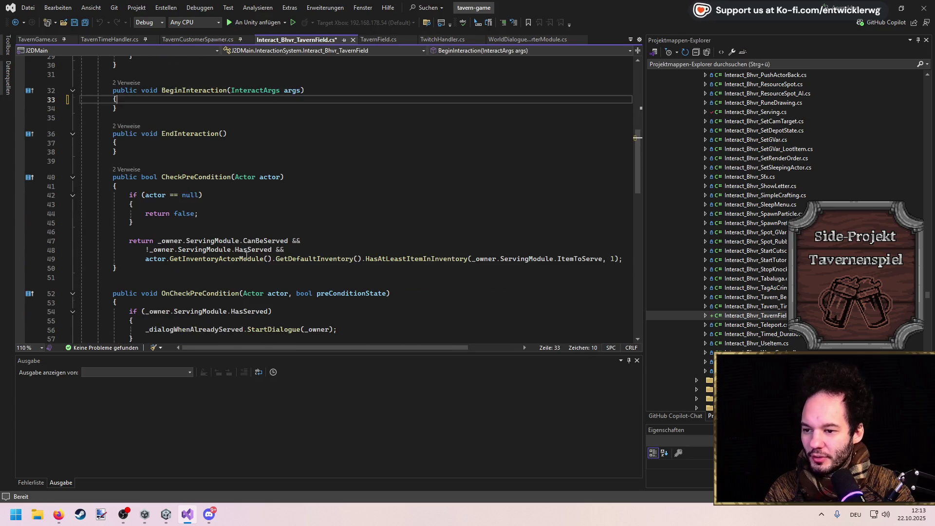
scroll(586, 151, up, 10)
Remove IInteractHover from the class's implemented interfaces.
click(618, 157)
drag(615, 157, 556, 155)
double_click(513, 157)
scroll(381, 200, down, 12)
scroll(381, 199, down, 8)
scroll(160, 201, up, 20)
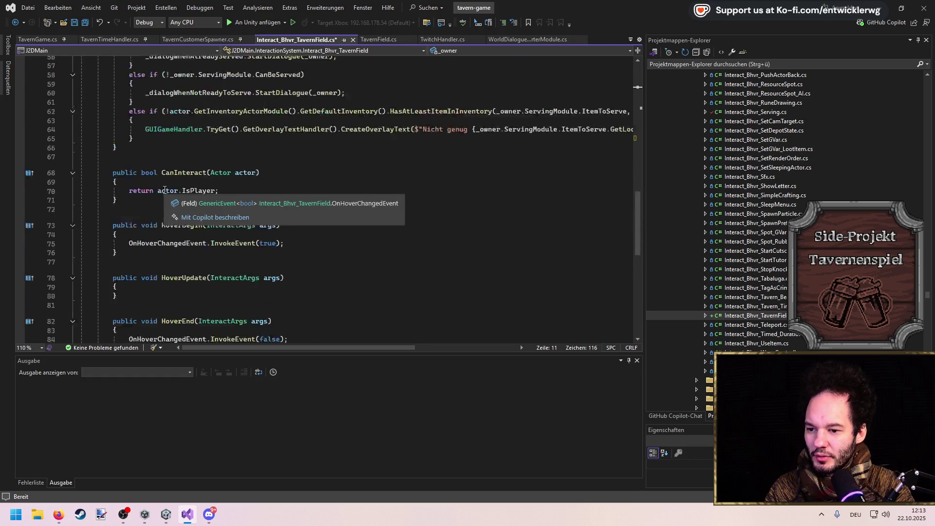
drag(626, 158, 478, 157)
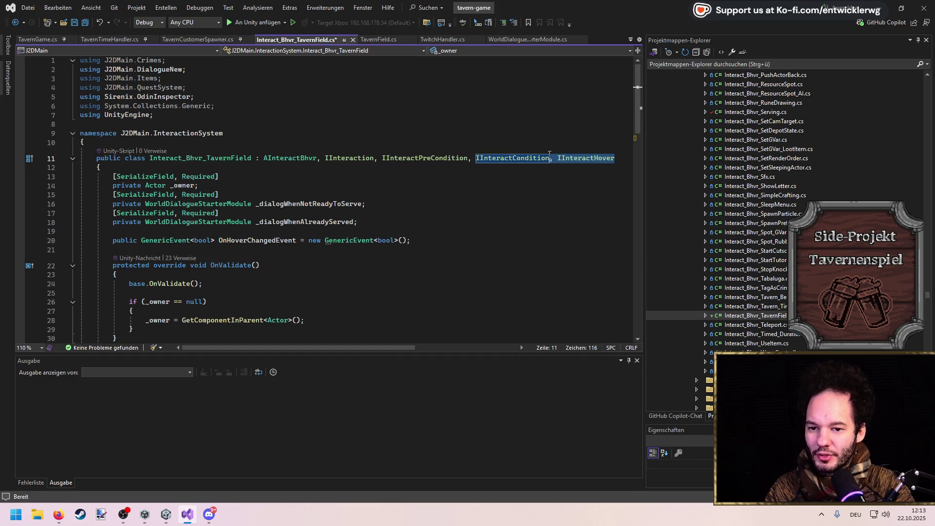
key(ctrl+z)
drag(477, 158, 383, 156)
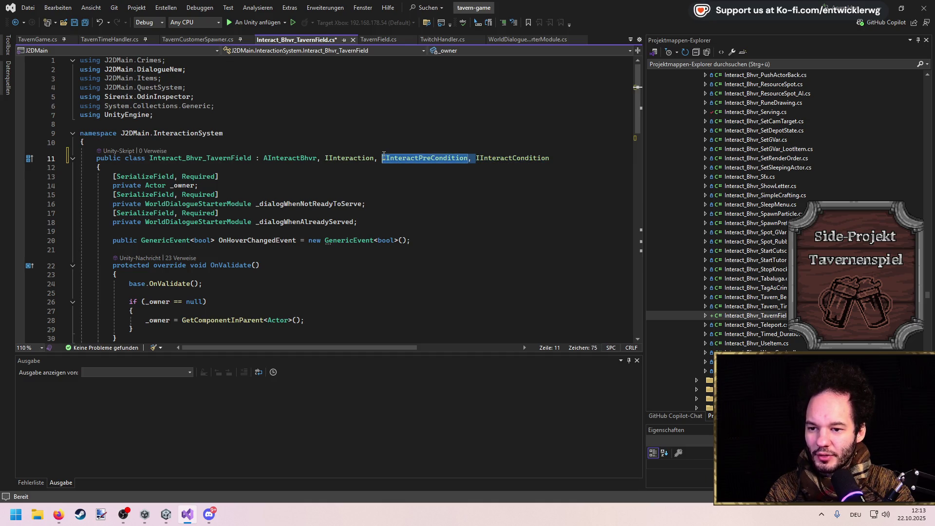
Delete the dialogue logic inside OnCheckPreCondition, leaving its body empty.
scroll(378, 207, down, 7)
click(378, 203)
scroll(378, 203, down, 6)
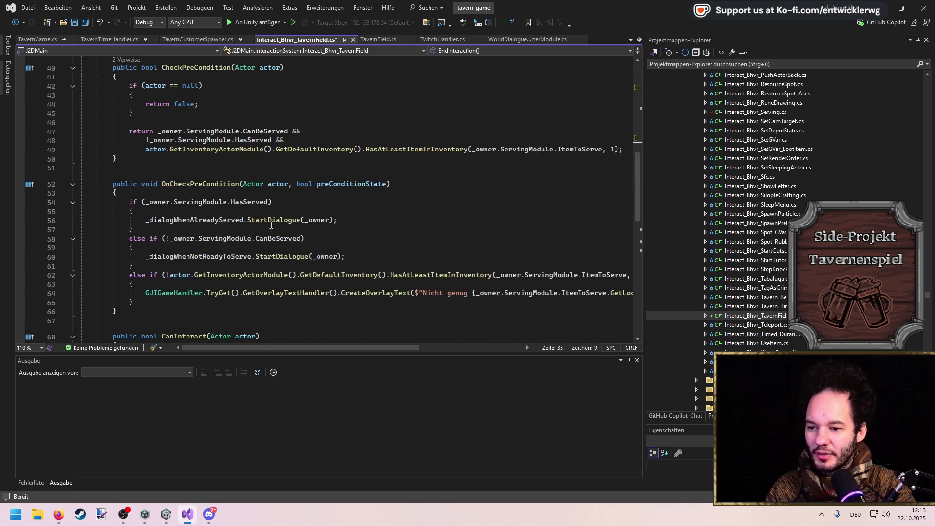
scroll(254, 238, down, 8)
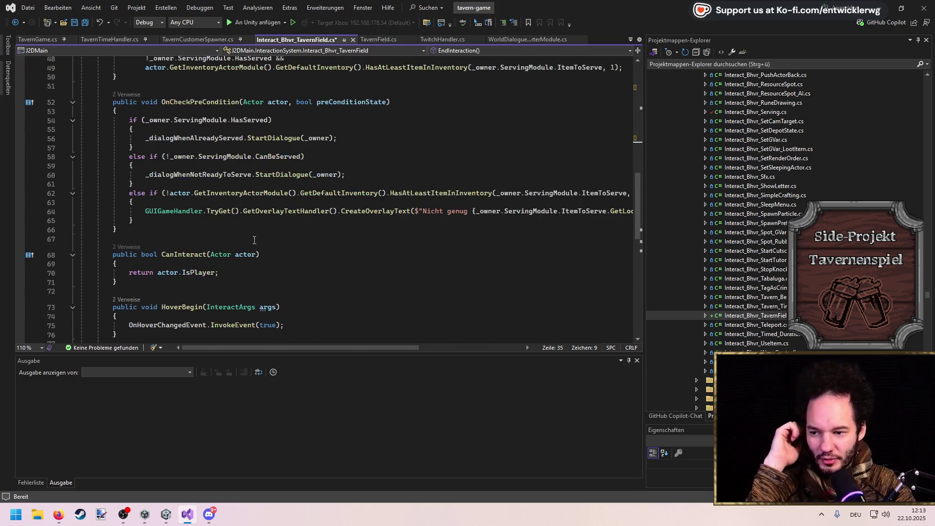
scroll(253, 237, up, 7)
scroll(172, 250, down, 6)
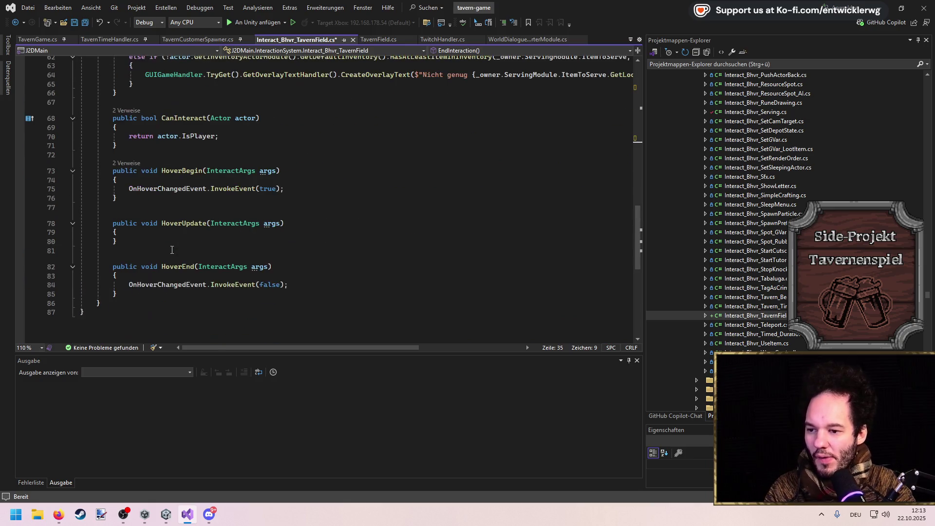
scroll(287, 260, up, 4)
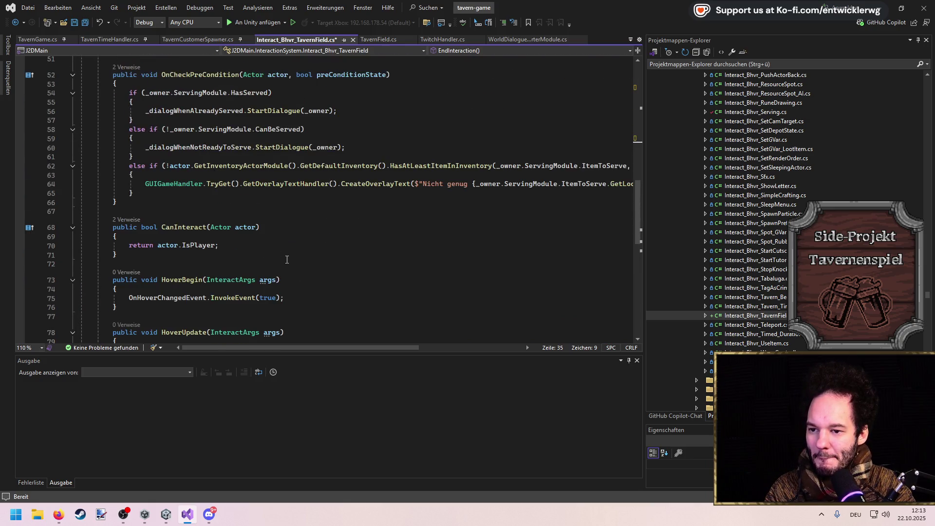
scroll(267, 241, up, 3)
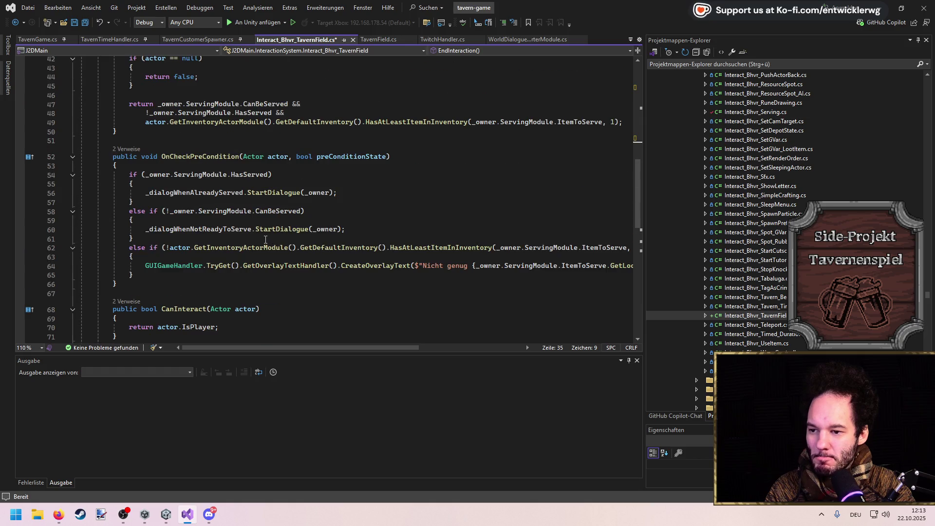
mouse_move(193, 275)
mouse_down()
mouse_move(122, 266)
mouse_move(29, 176)
mouse_move(2, 177)
mouse_up()
key(BackSpace)
key(BackSpace)
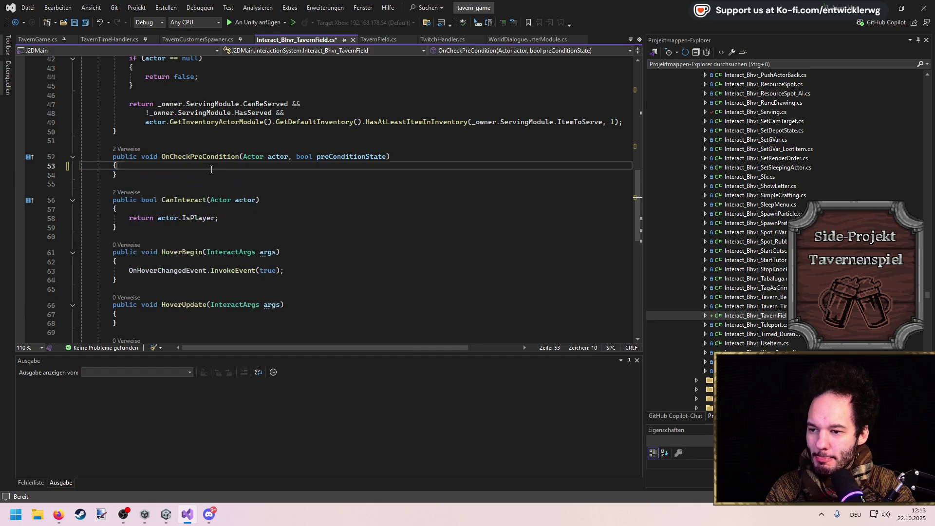
Replace the CheckPreCondition checks with a plain 'return true;' and save.
scroll(212, 169, up, 4)
key(Return)
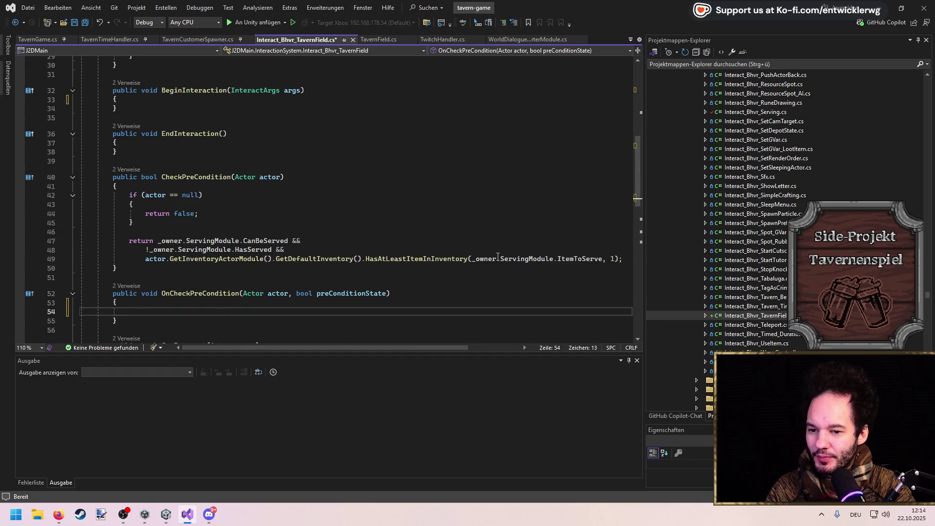
click(624, 258)
mouse_move(624, 258)
mouse_down()
mouse_move(49, 205)
mouse_move(5, 192)
mouse_up()
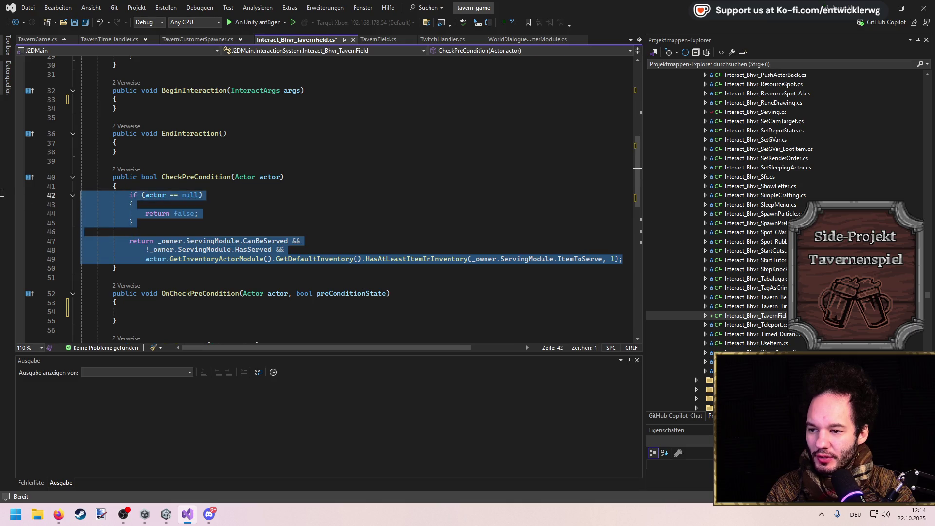
key(BackSpace)
text(return true;)
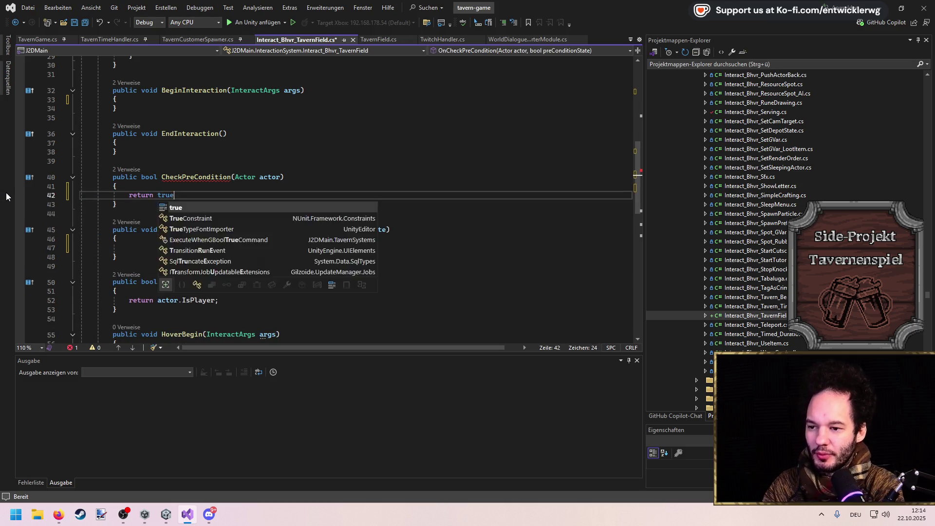
key(ctrl+s)
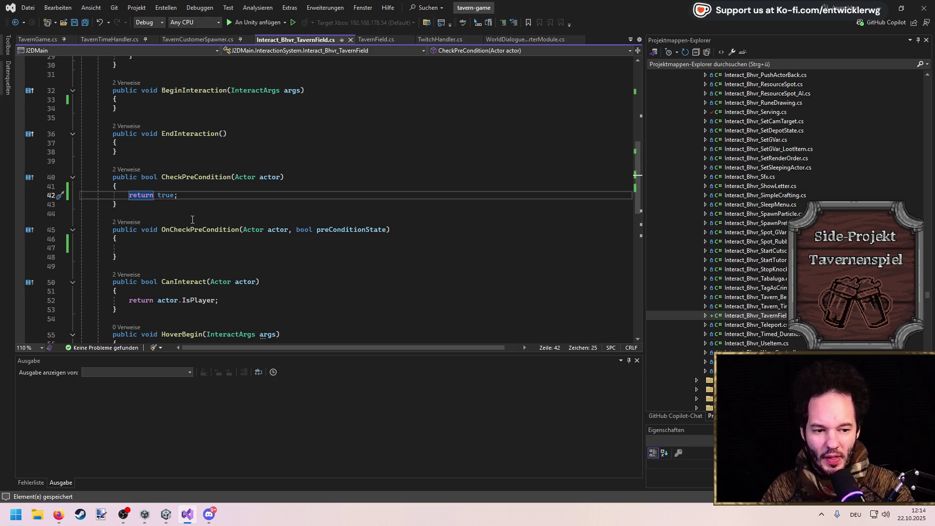
Delete the two dialogue module fields.
scroll(193, 220, up, 6)
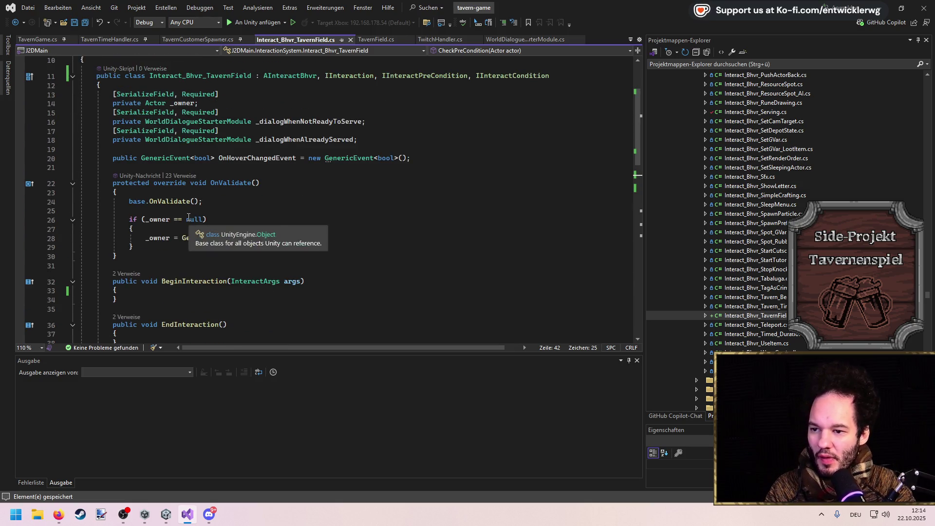
mouse_move(370, 142)
mouse_down()
mouse_move(109, 115)
mouse_move(10, 117)
mouse_up()
key(Delete)
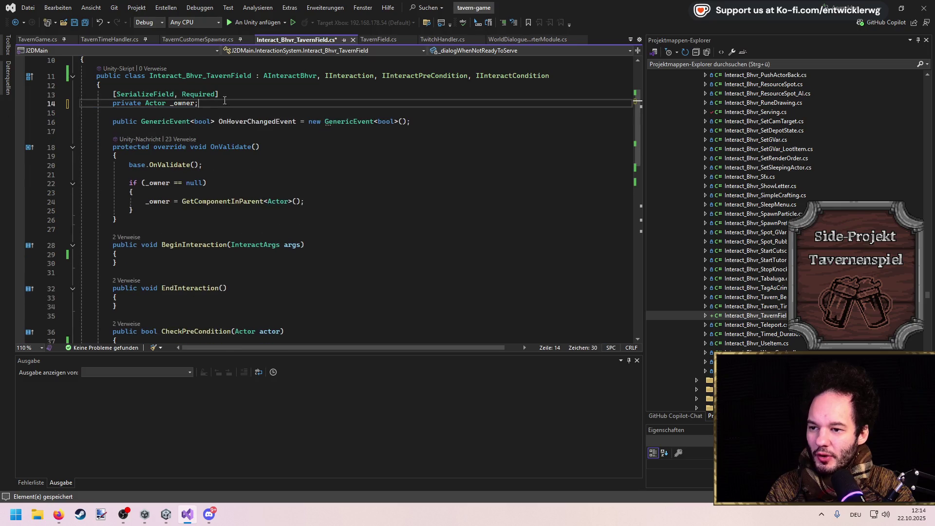
Change the owner field's type from Actor to TavernField, rename it _tavernField, and save.
click(150, 105)
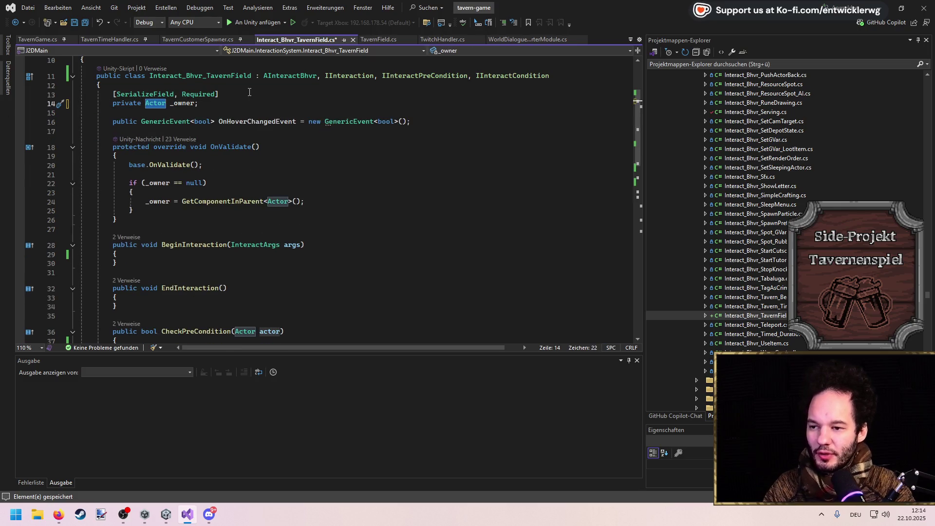
text(TavernField)
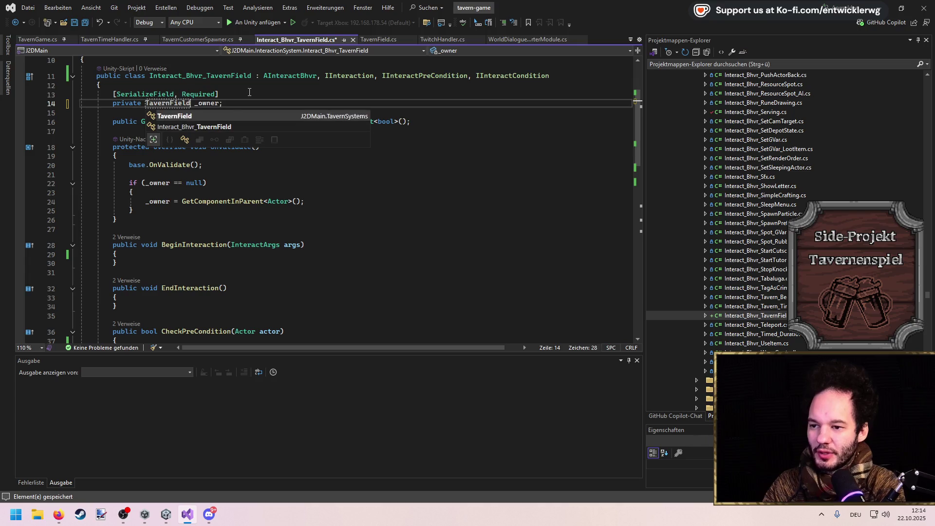
key(Tab)
key(ctrl+s)
key(ctrl+shift+Right)
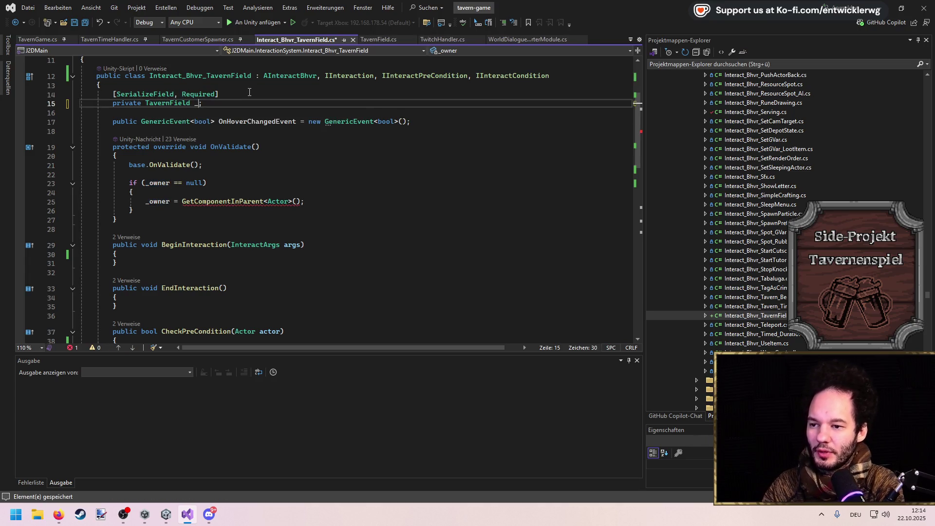
text(_tavernFI)
text(eld)
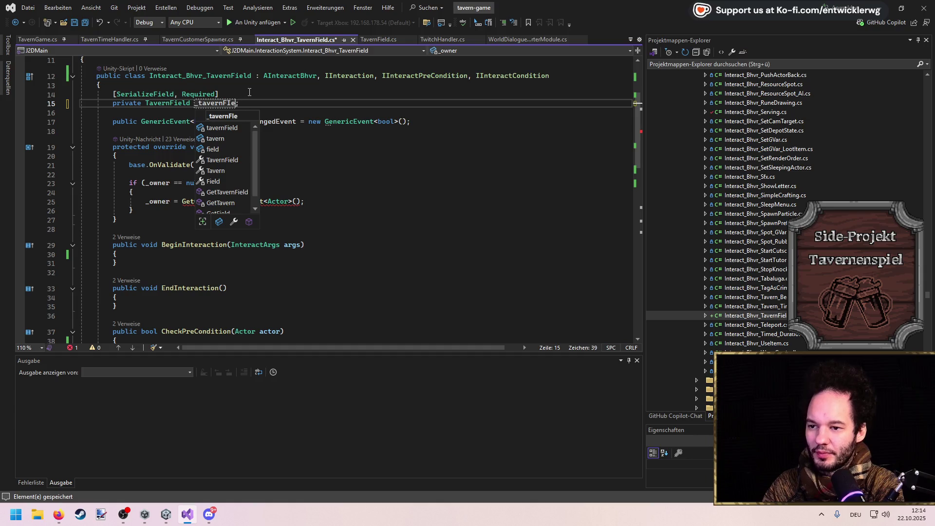
key(ctrl+s)
click(253, 93)
Remove the if (_owner == null) lookup block from OnValidate.
drag(164, 212, 332, 168)
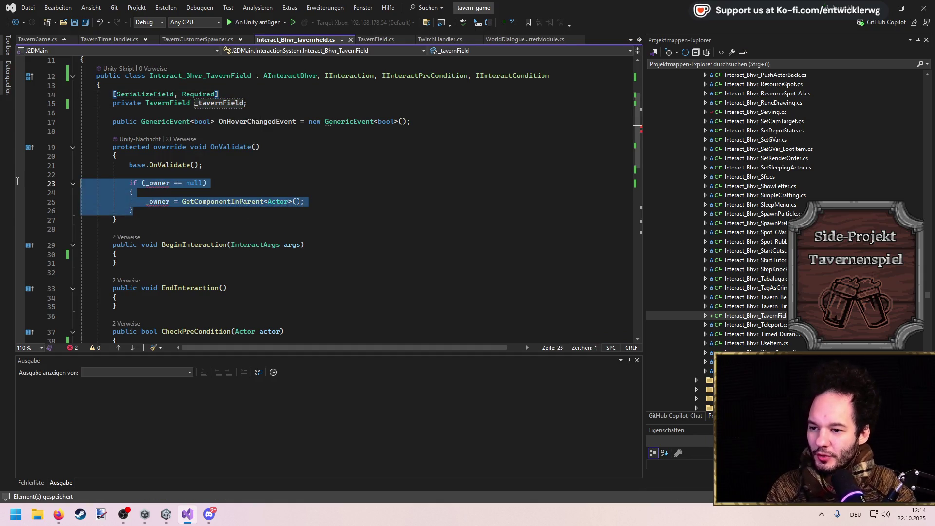
key(Delete)
key(Return)
key(Return)
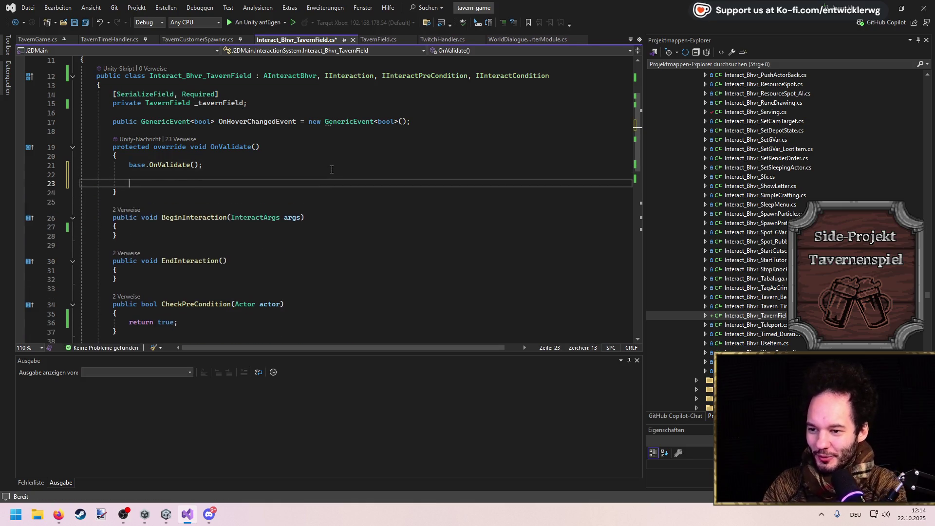
scroll(359, 173, down, 10)
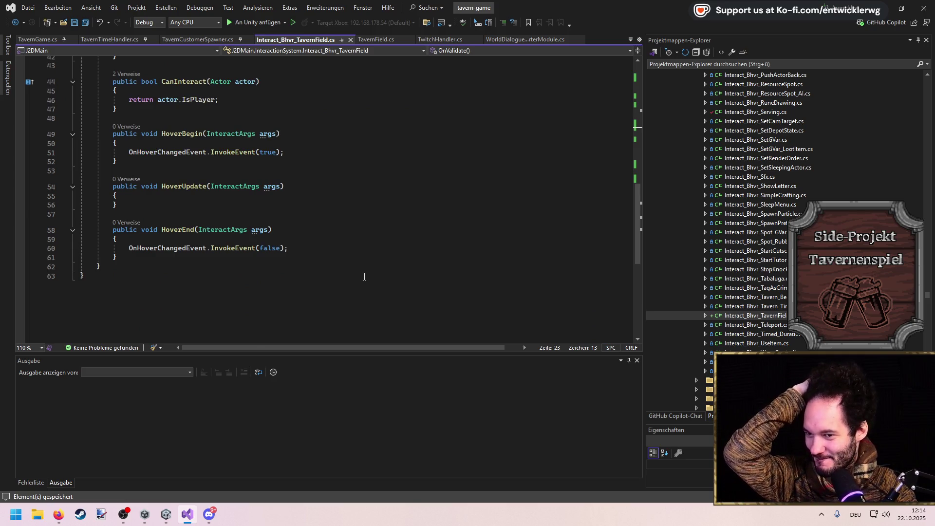
Dismiss the Copilot suggestion, add a new line inside BeginInteraction, and save.
scroll(368, 280, up, 13)
click(314, 194)
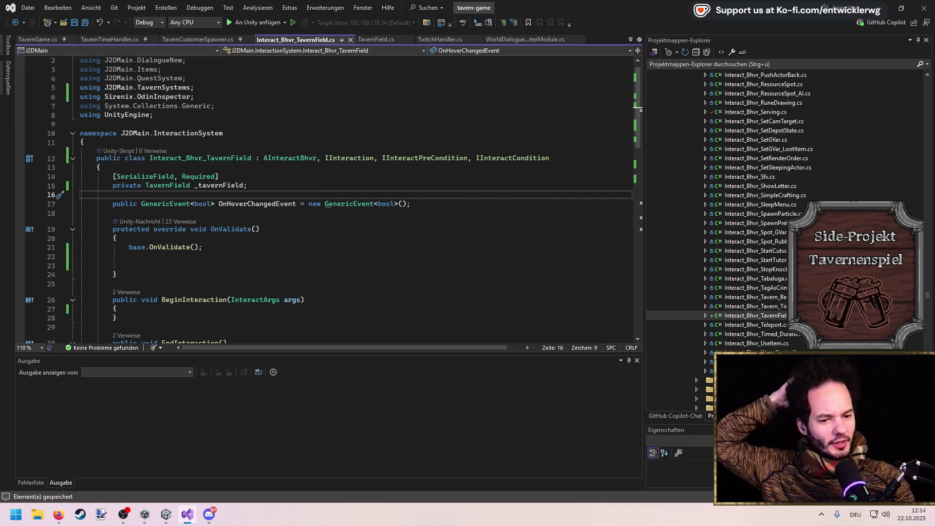
key(alt+Tab)
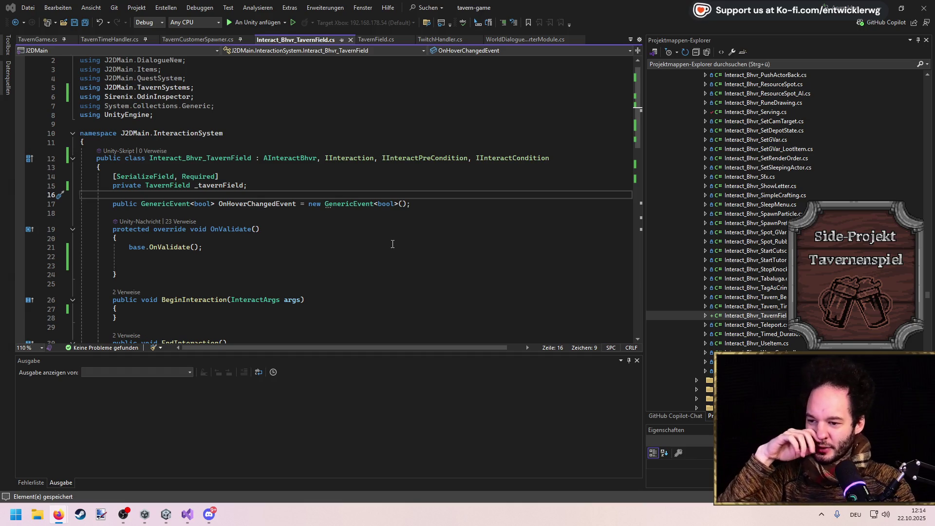
scroll(312, 226, down, 4)
click(294, 207)
click(292, 197)
key(Return)
key(ctrl+s)
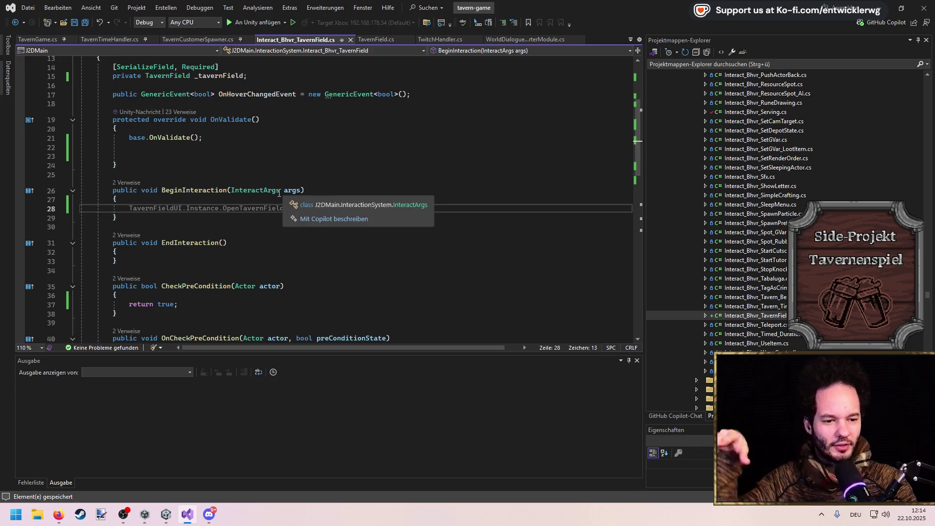
Dismiss the BeginInteraction suggestion, delete OnValidate's extra blank line, and return to Unity.
click(264, 169)
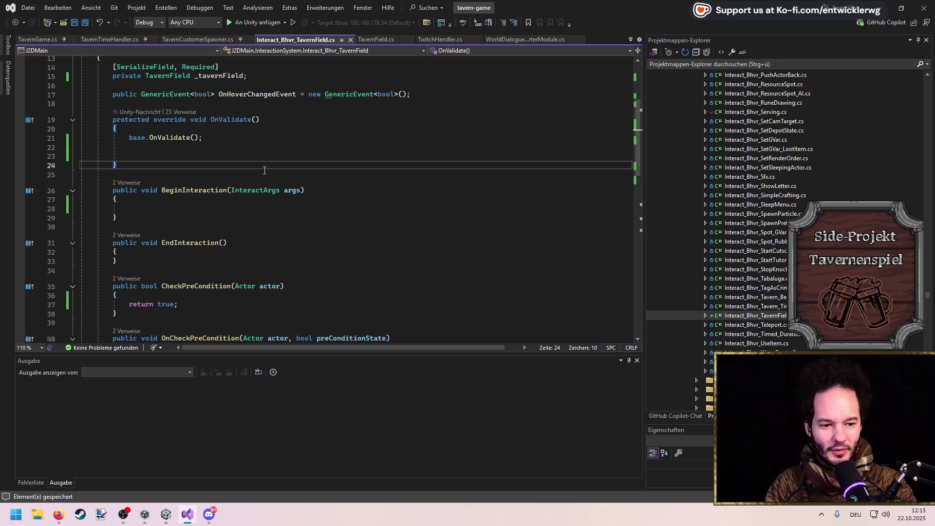
click(266, 148)
key(Delete)
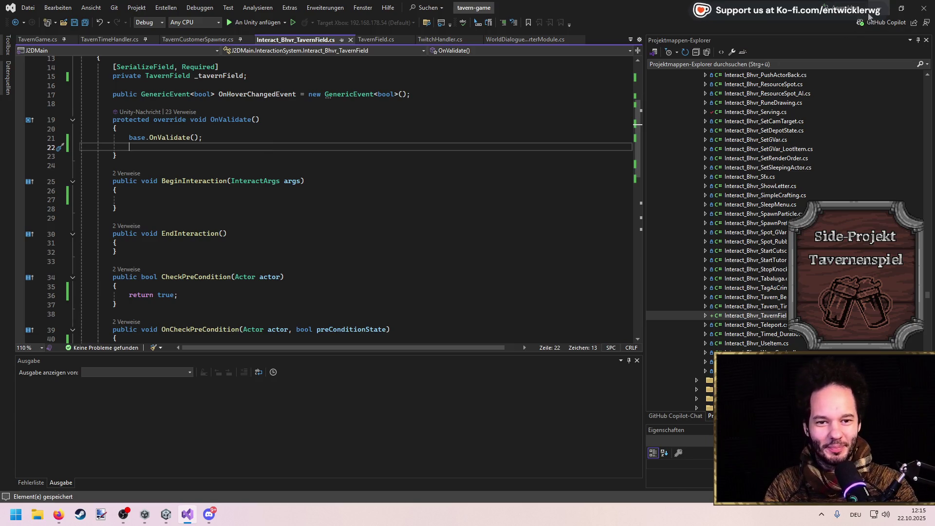
key(alt+Tab)
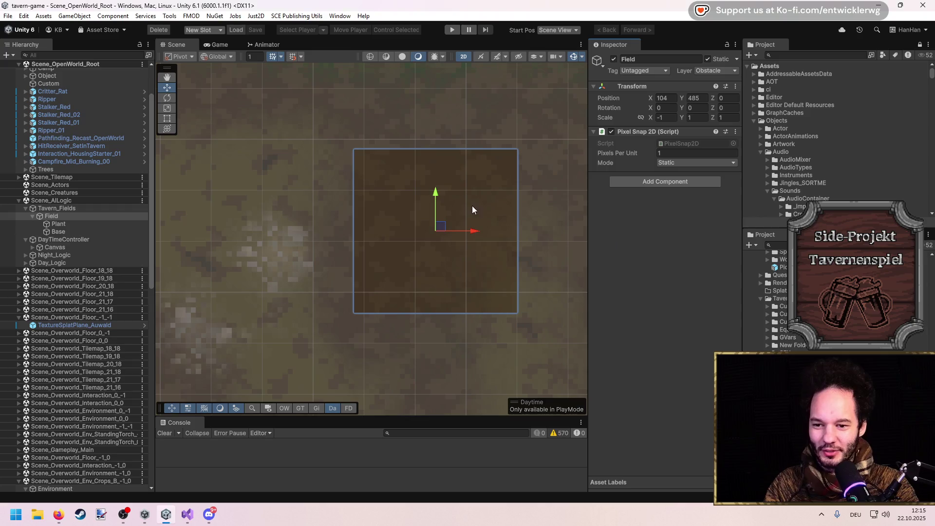
Zoom and pan the Scene view to frame the tavern beside the Field object.
scroll(472, 206, down, 2)
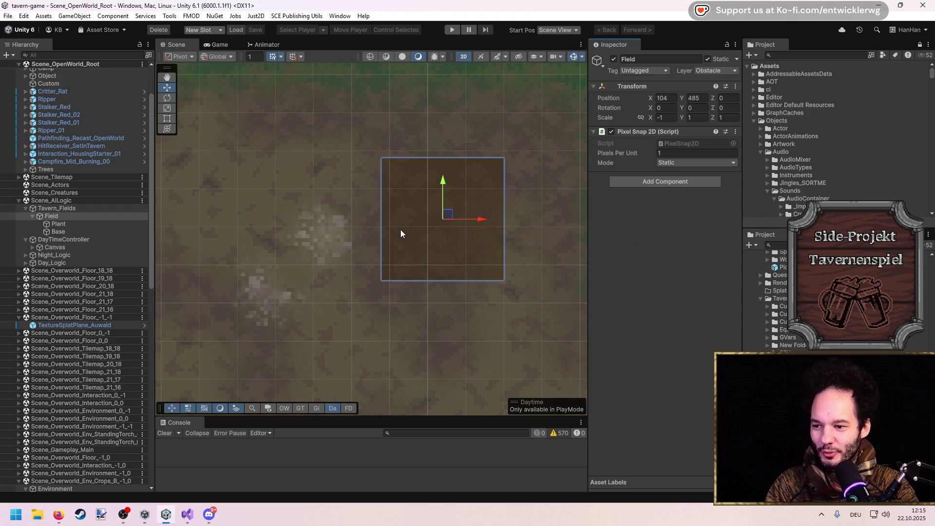
scroll(383, 218, down, 1)
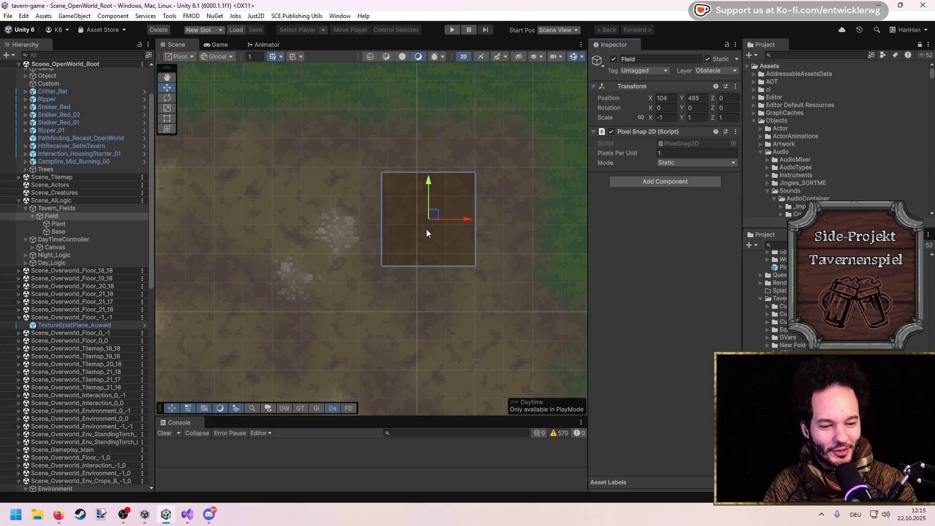
scroll(426, 233, down, 5)
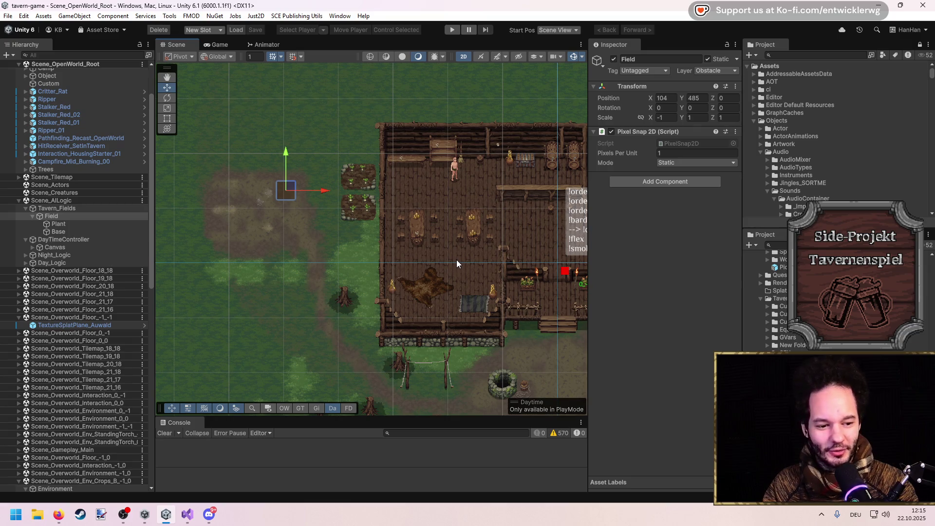
scroll(476, 282, up, 3)
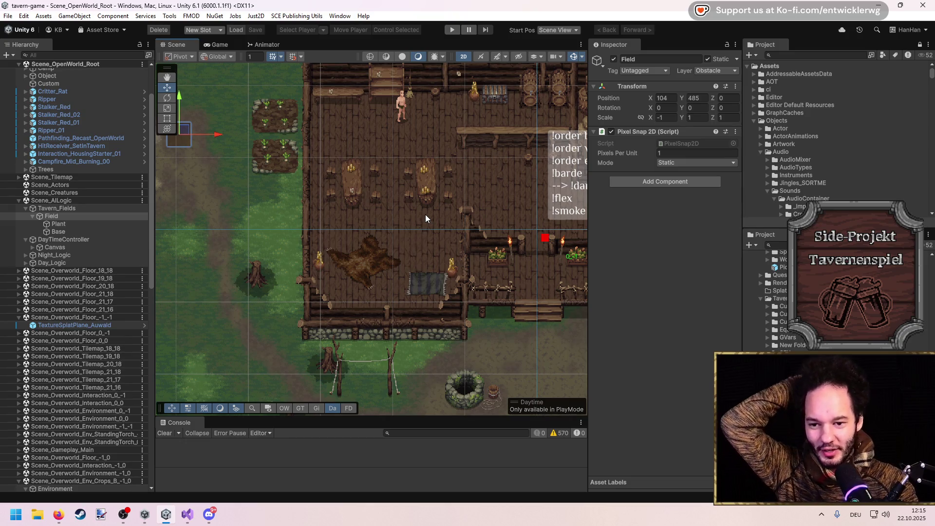
mouse_move(423, 210)
mouse_down()
mouse_move(430, 243)
mouse_move(453, 255)
mouse_up()
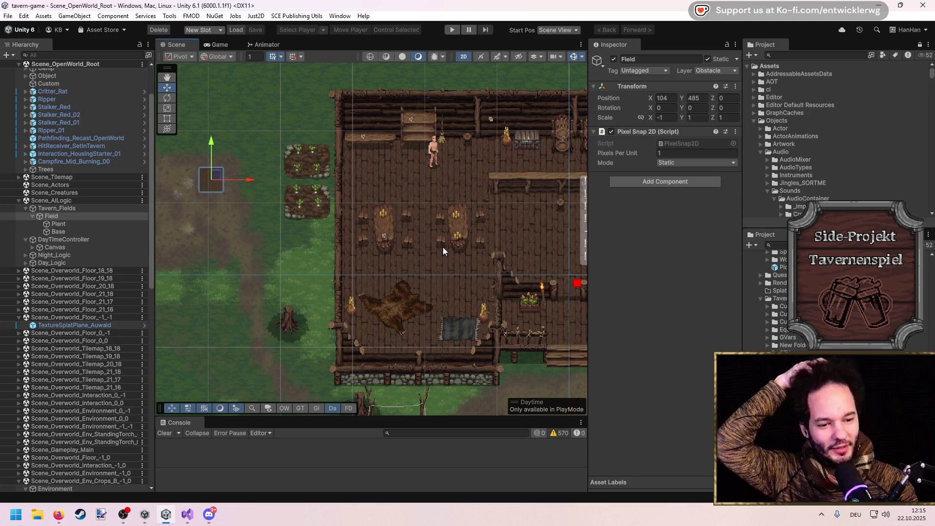
drag(380, 241, 417, 240)
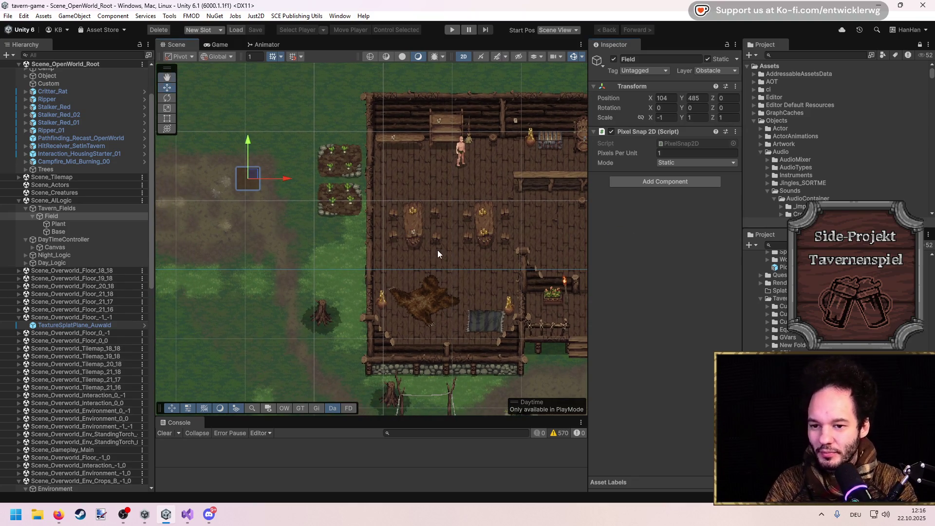
scroll(438, 251, up, 6)
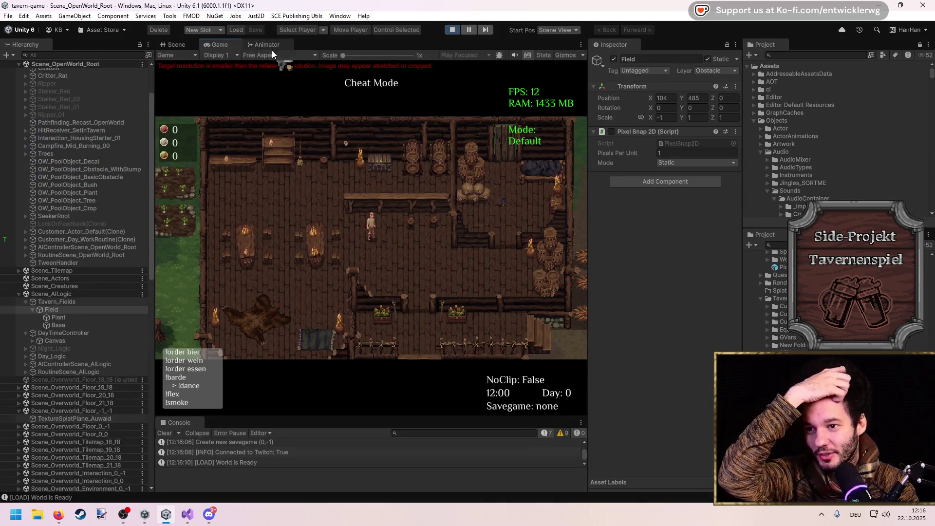
Set the Game view to 16:9 Aspect and maximize it with Shift+Space.
click(272, 51)
click(280, 101)
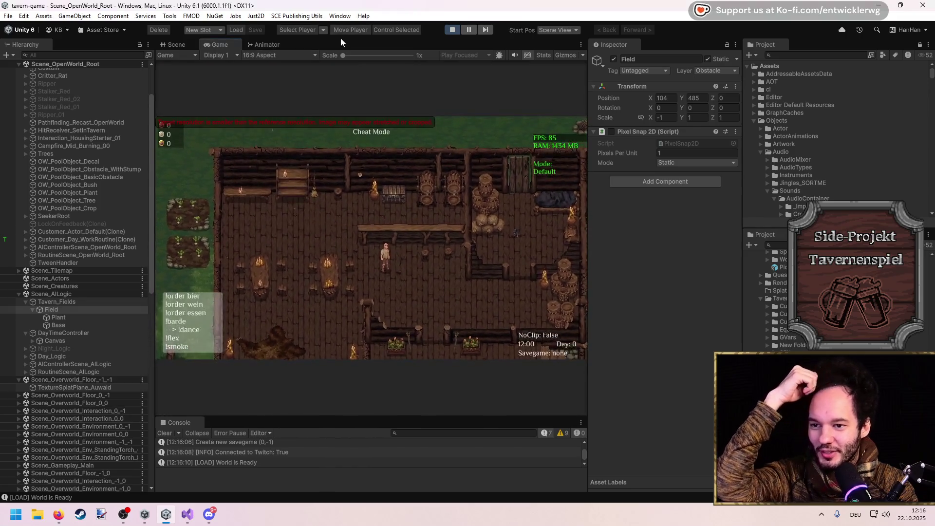
key(shift+space)
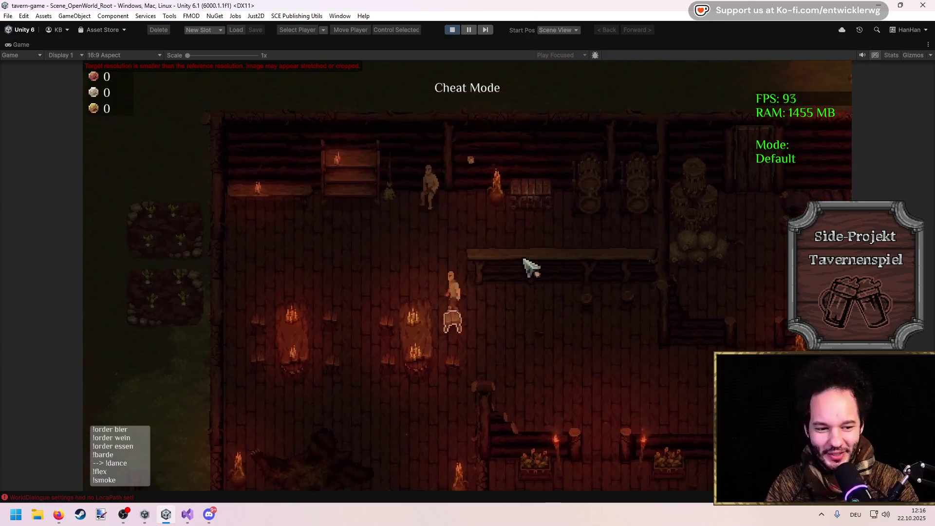
Submit a console command, loot the Lederrüstung from the container, and equip it as chest armour.
key(grave)
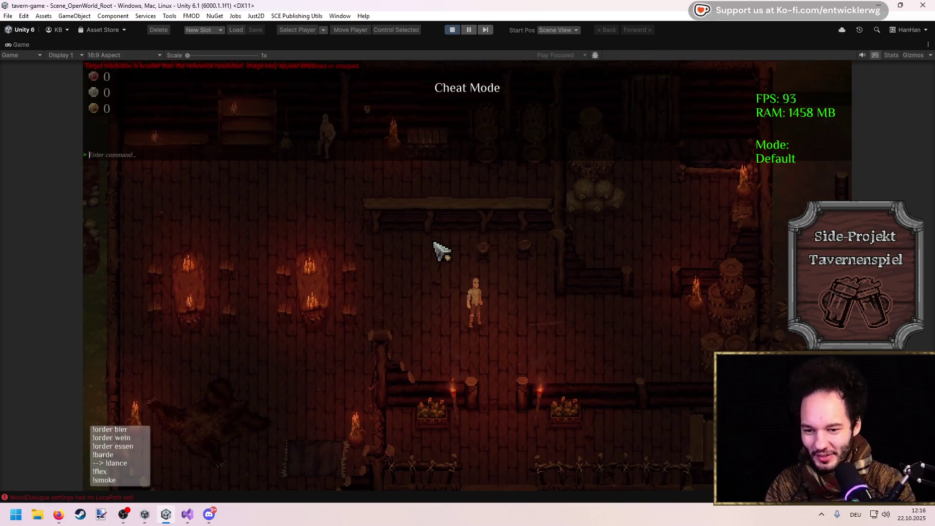
text(cam)
key(Return)
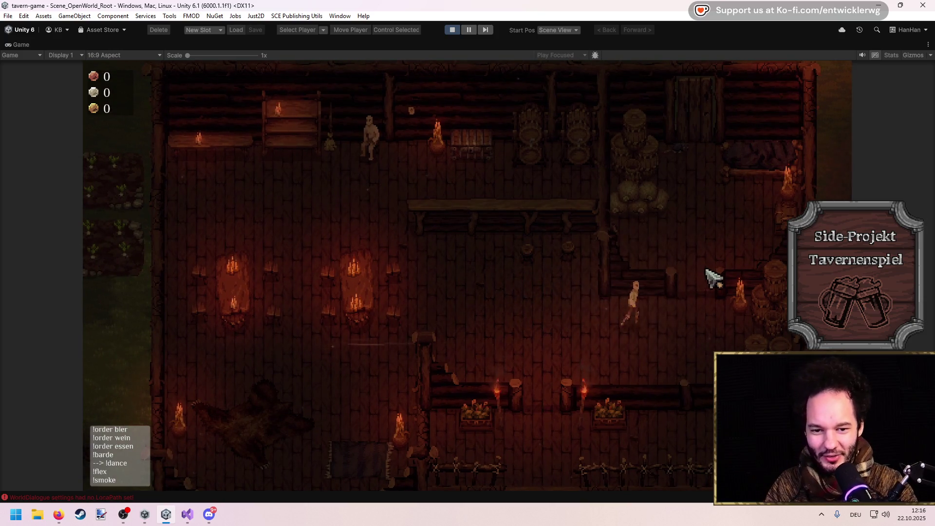
key(e)
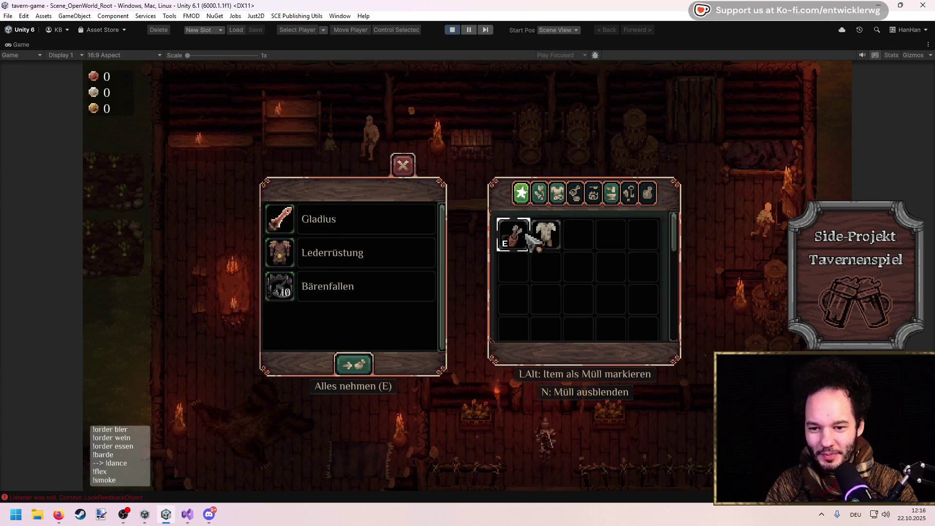
click(414, 253)
key(Escape)
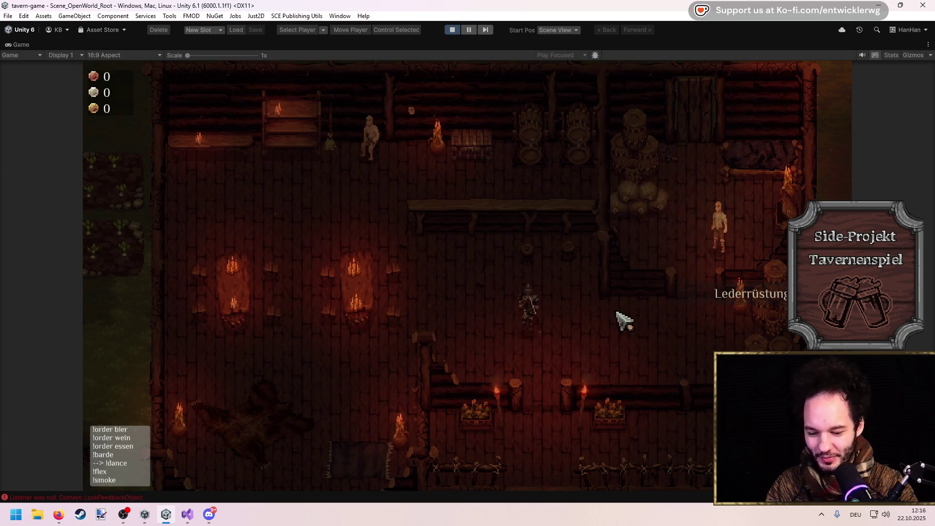
key(i)
key(i)
key(i)
right_click(597, 179)
key(i)
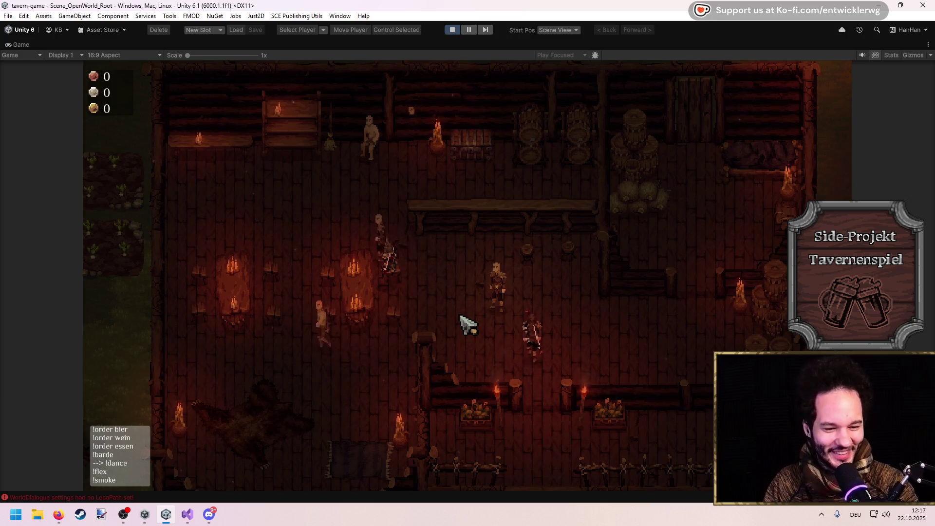
Send the waiter to the beer shelf, then enable Cheat Mode with the FPS/RAM overlay via F1.
mouse_move(392, 266)
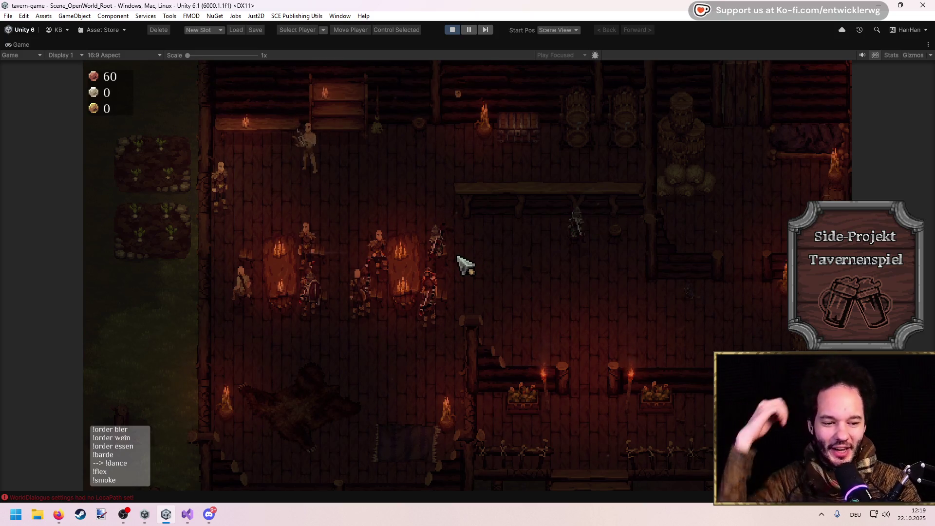
mouse_move(448, 251)
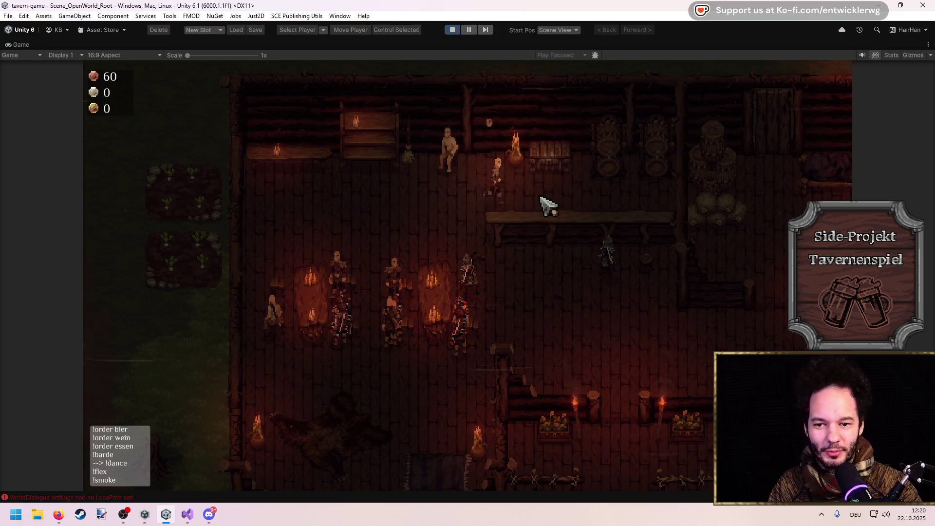
click(545, 166)
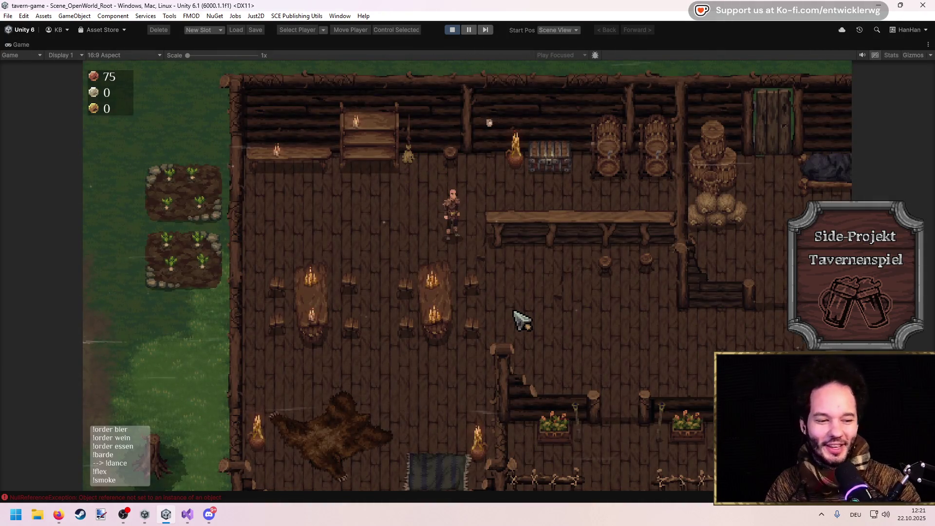
key(F1)
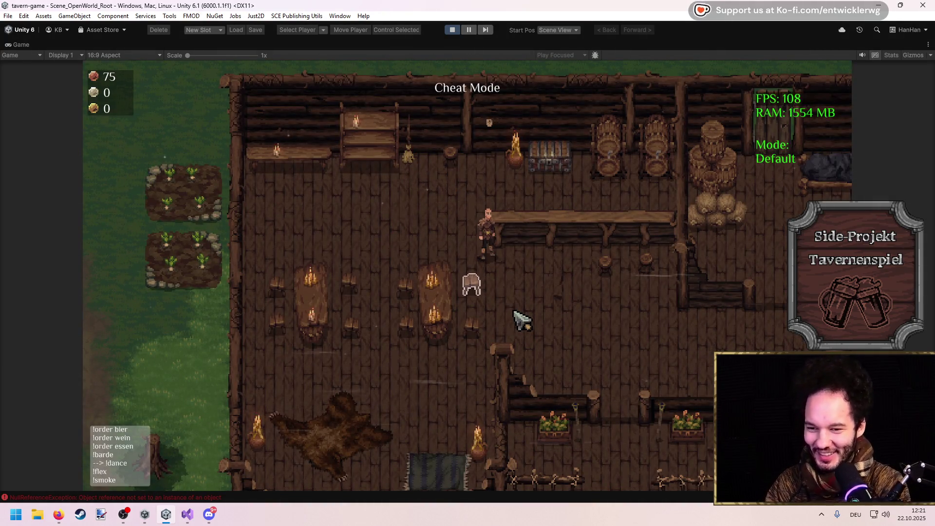
Run the 'top' console command, then open and close the chest's loot.
key(grave)
text(top)
key(Return)
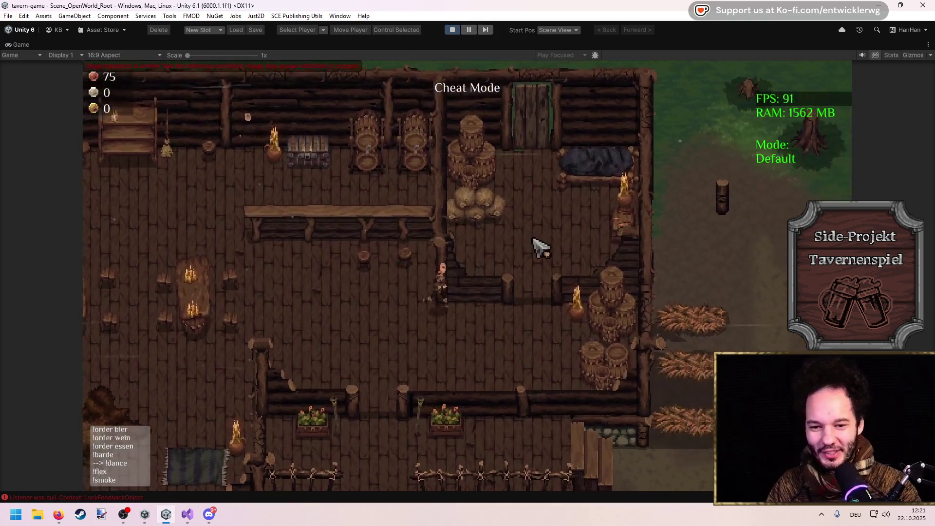
key(e)
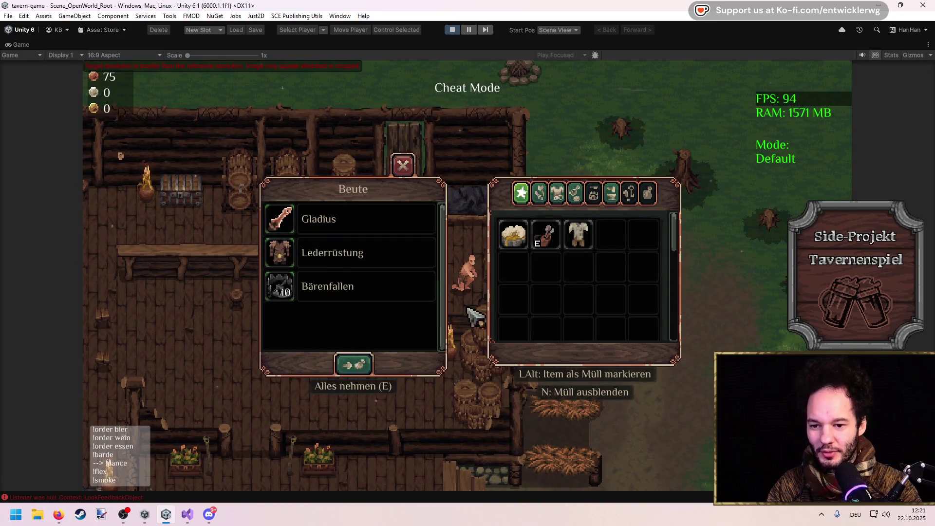
key(Escape)
Walk away from the chest, glance at the inventory, and head past the sheep pen.
key(s)
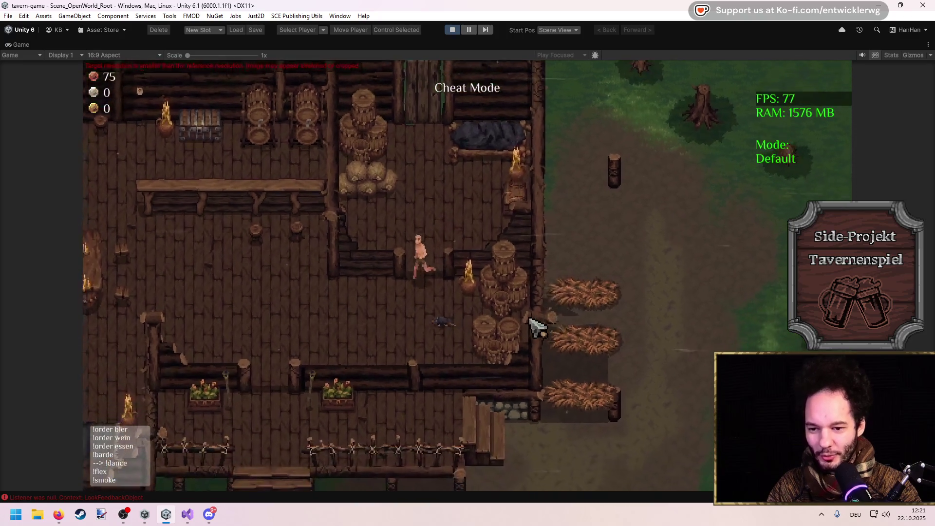
key(i)
key(Escape)
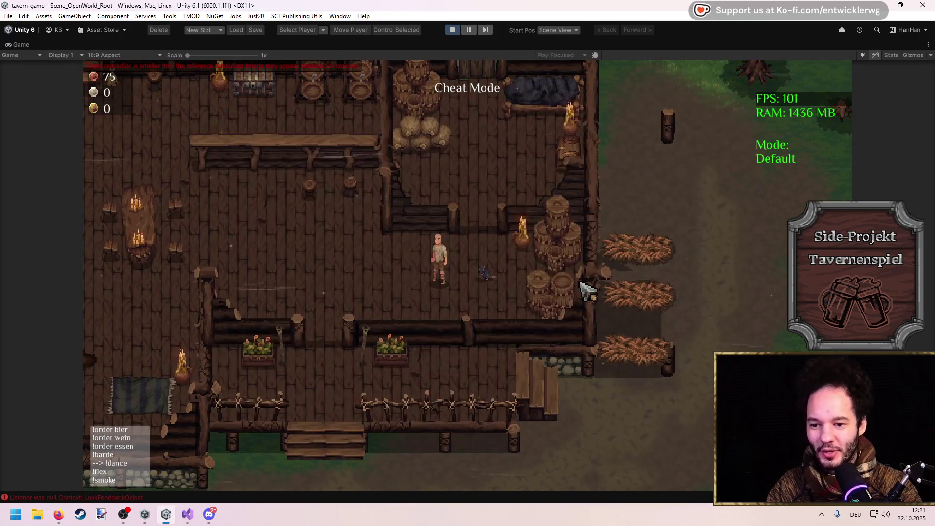
key(s)
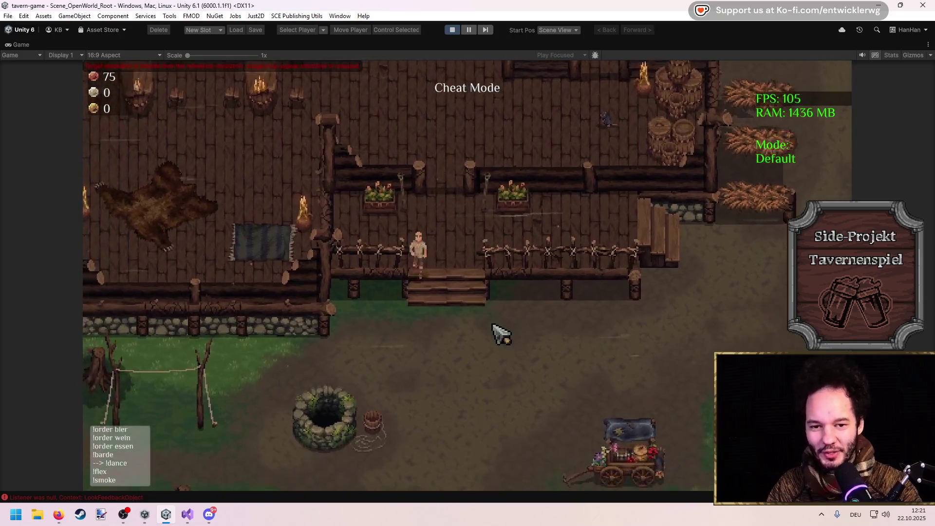
key(d)
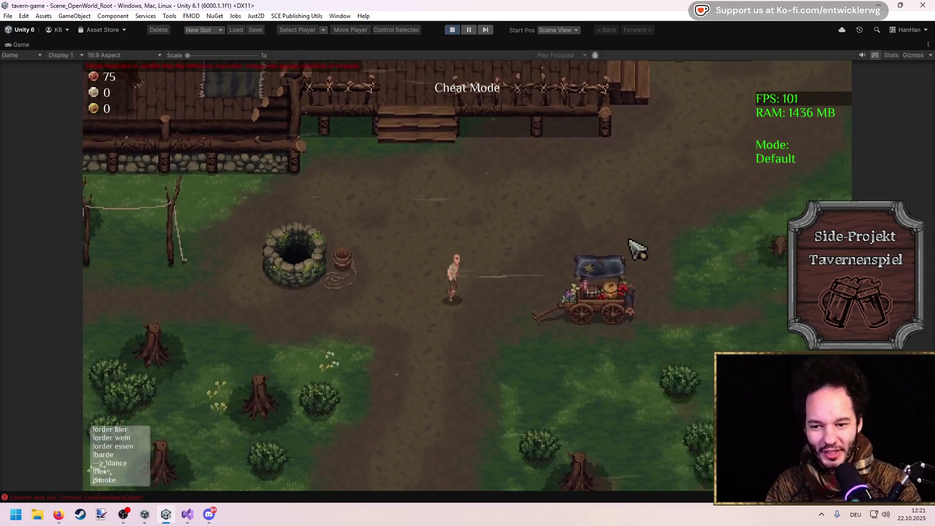
key(d)
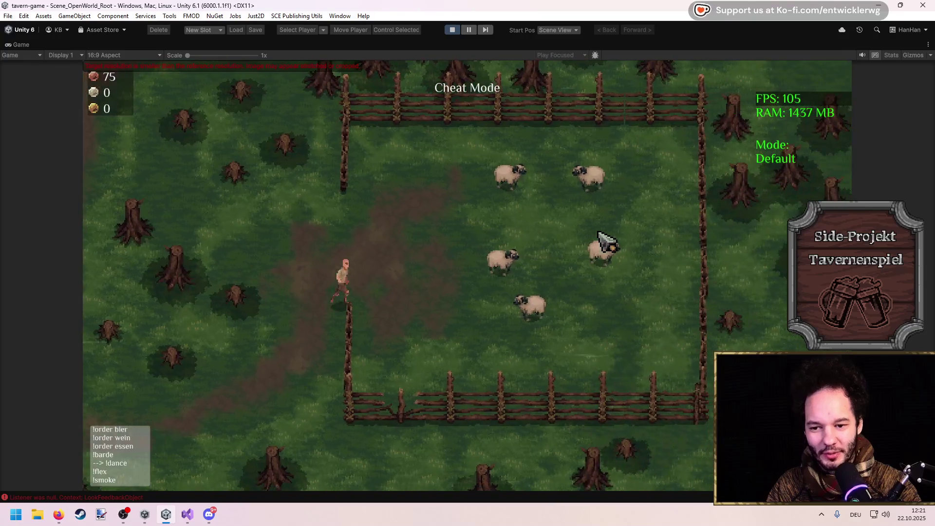
key(d)
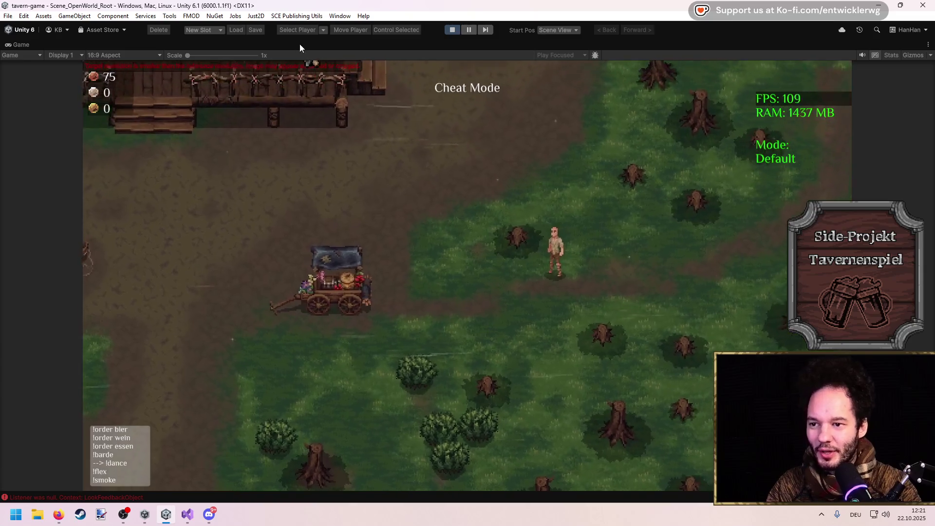
Restore the editor layout, check the Scene view, and re-maximize the Game view.
key(shift+space)
click(174, 45)
click(384, 242)
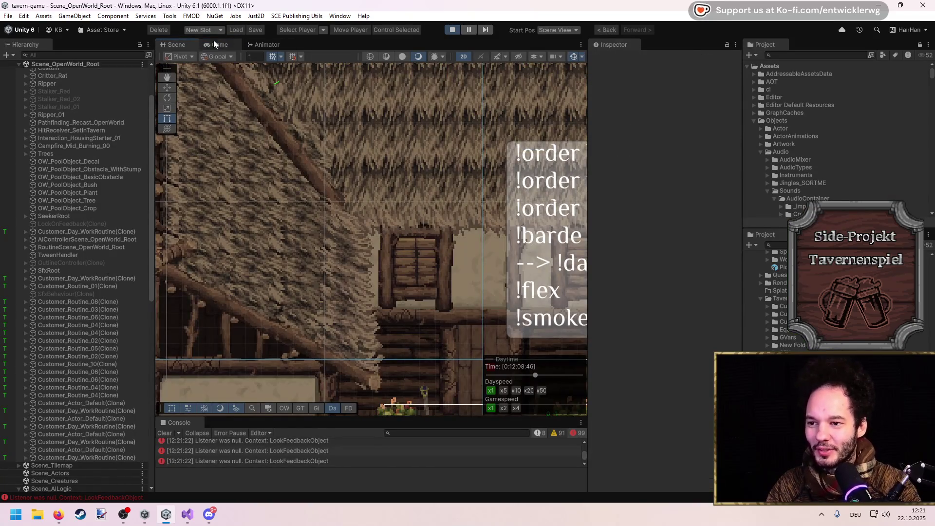
click(214, 43)
key(shift+space)
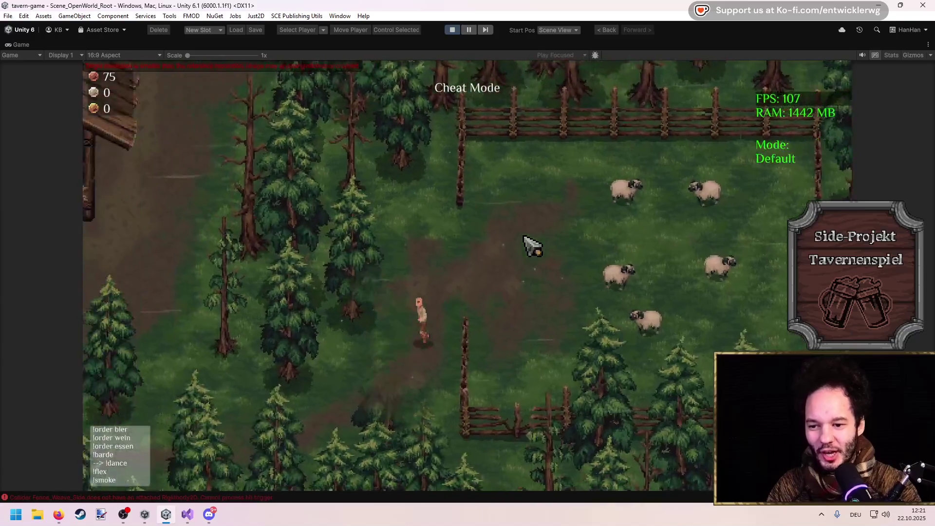
Walk the character back around the tavern, past the garden plots, toward the chest.
key(a)
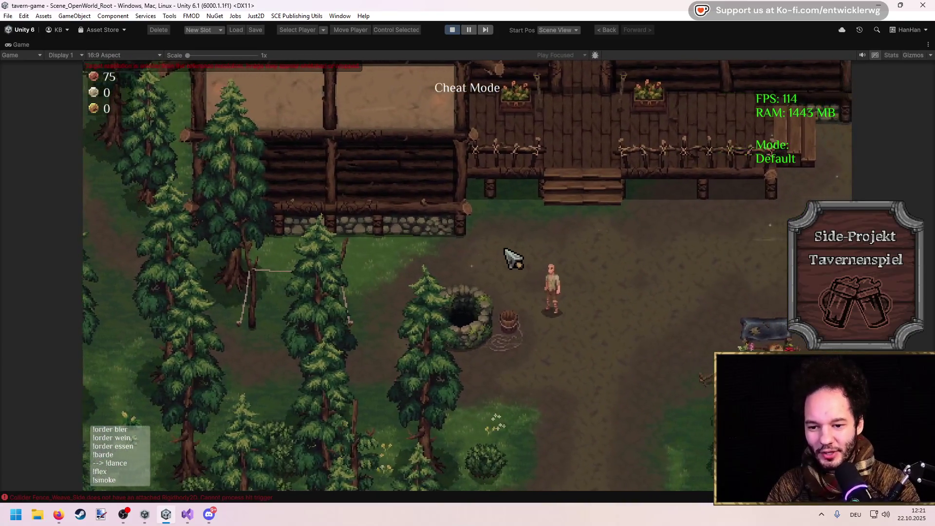
key(a)
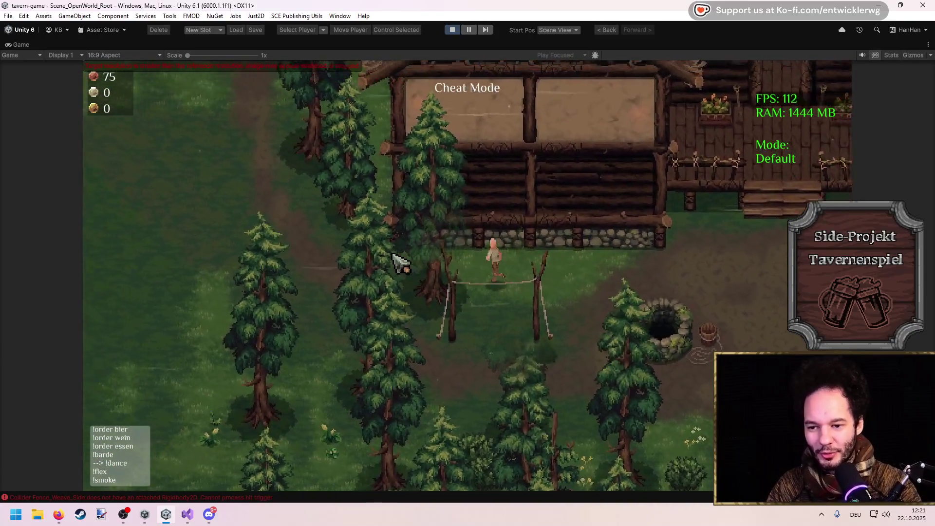
key(w)
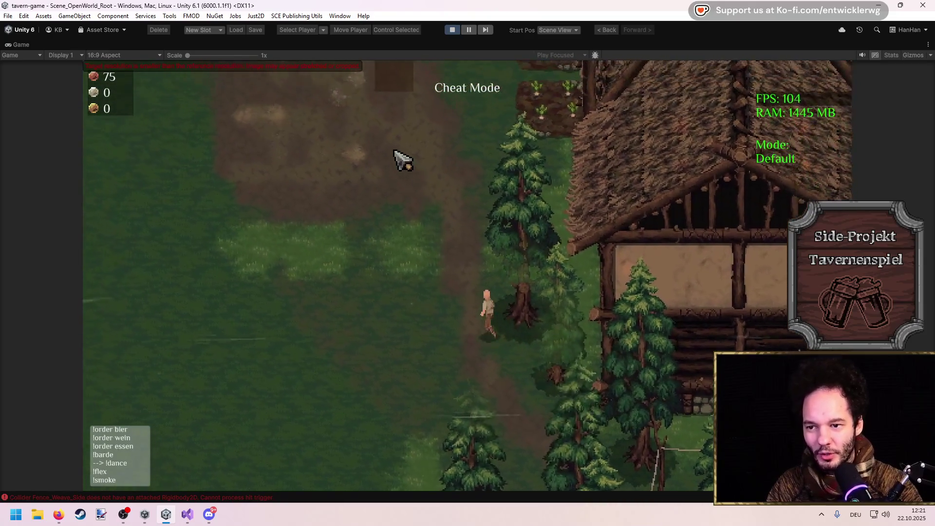
key(w)
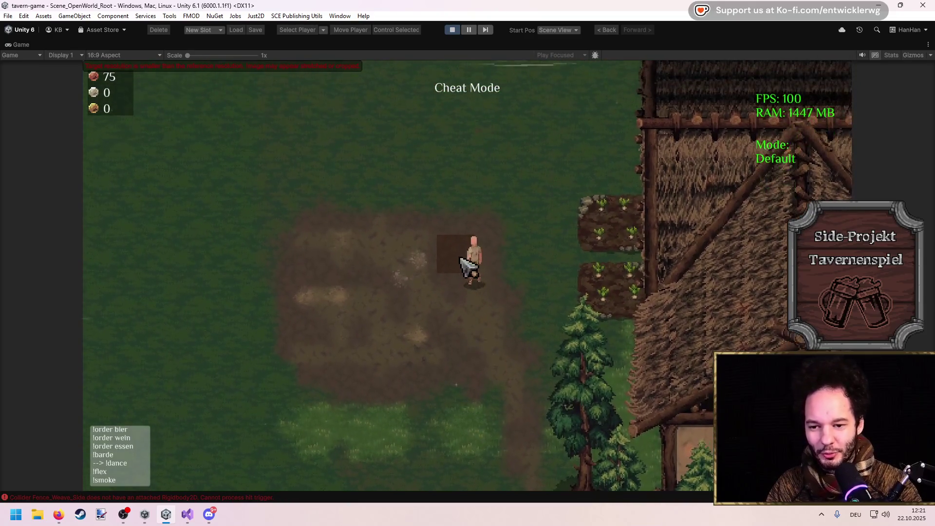
key(d)
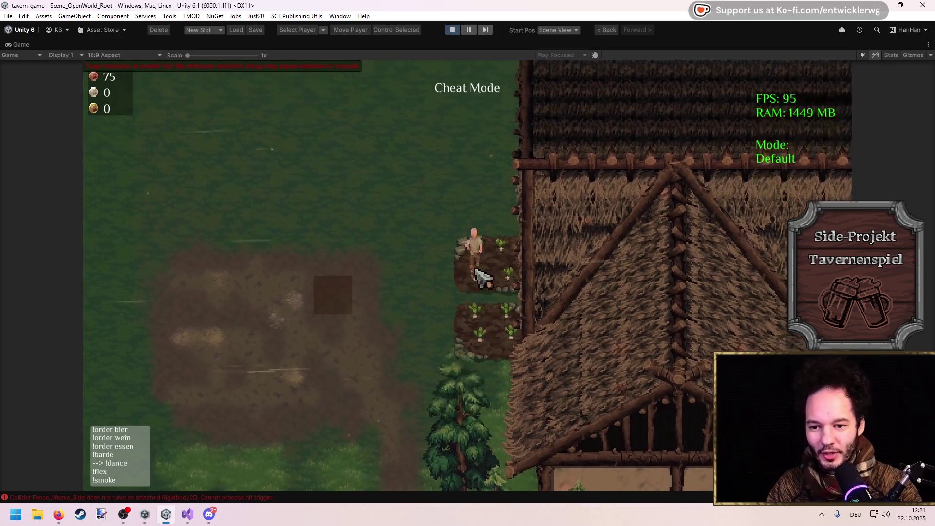
key(s)
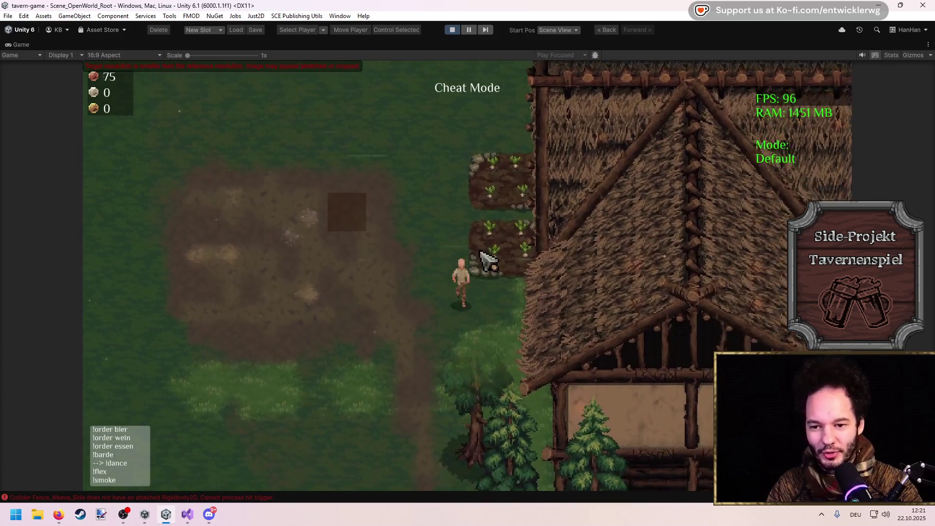
key(w)
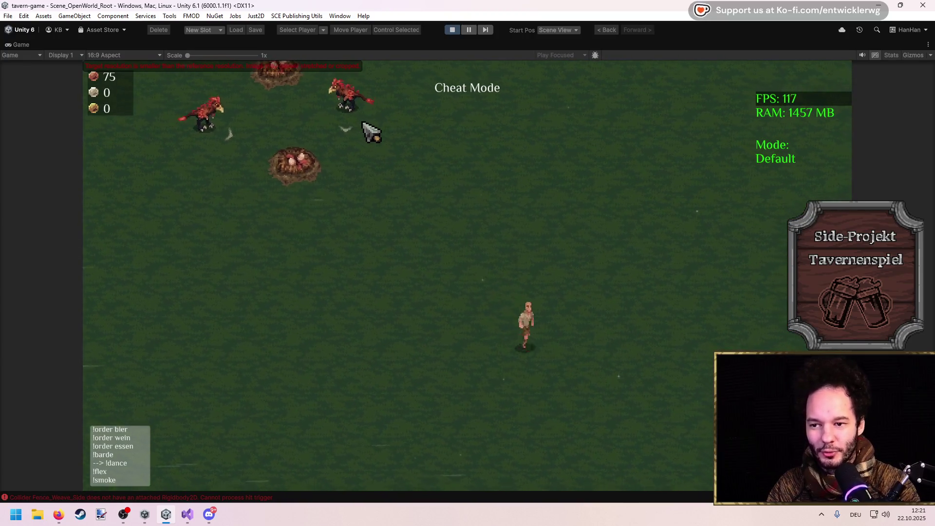
key(s)
key(s)
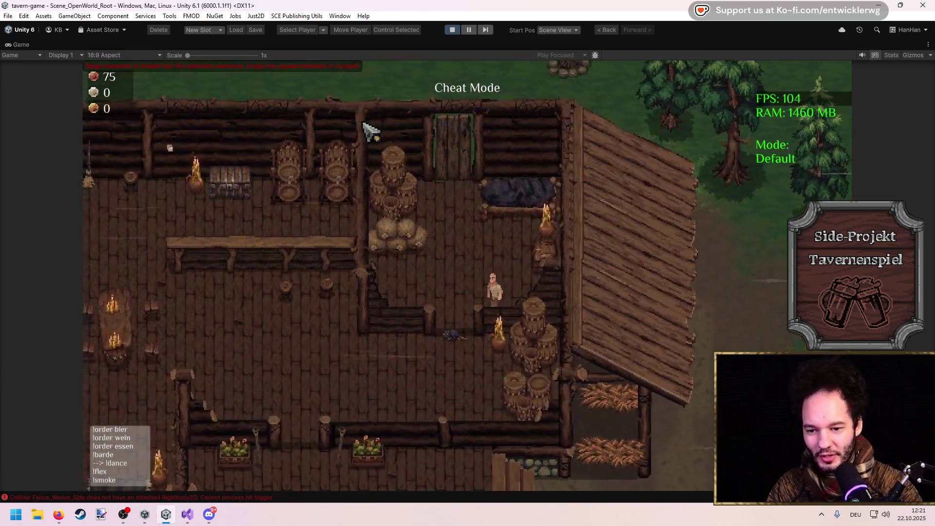
Take the ten Bärenfallen from the chest and equip the Lederrüstung in place of the shirt.
key(w)
key(e)
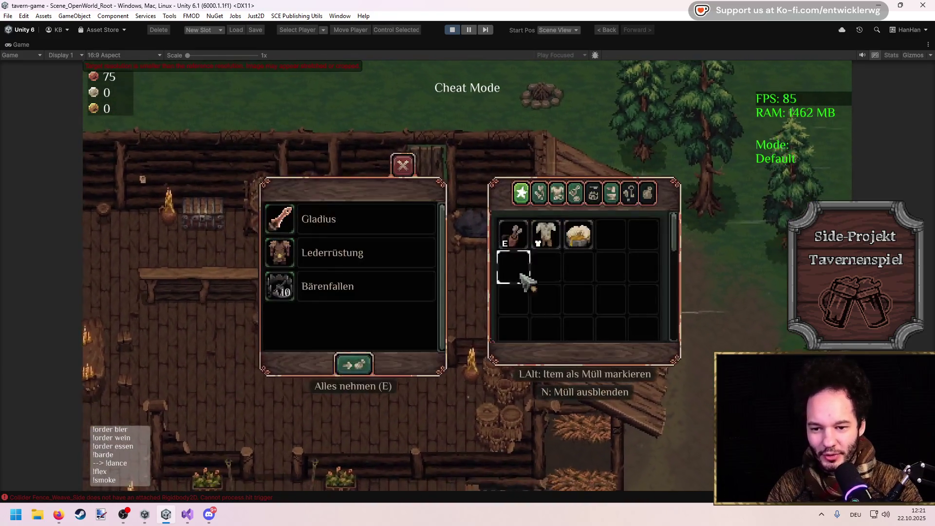
click(299, 236)
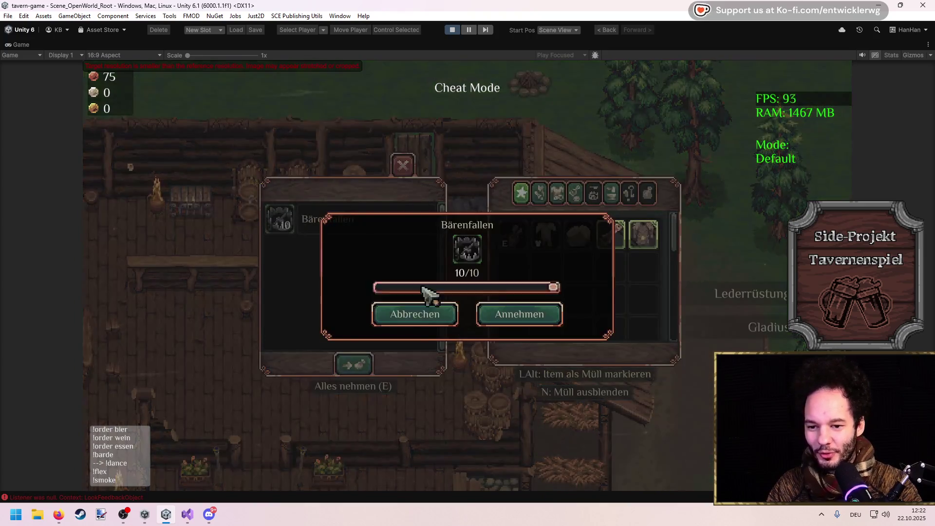
click(504, 313)
key(i)
right_click(623, 177)
right_click(654, 177)
key(i)
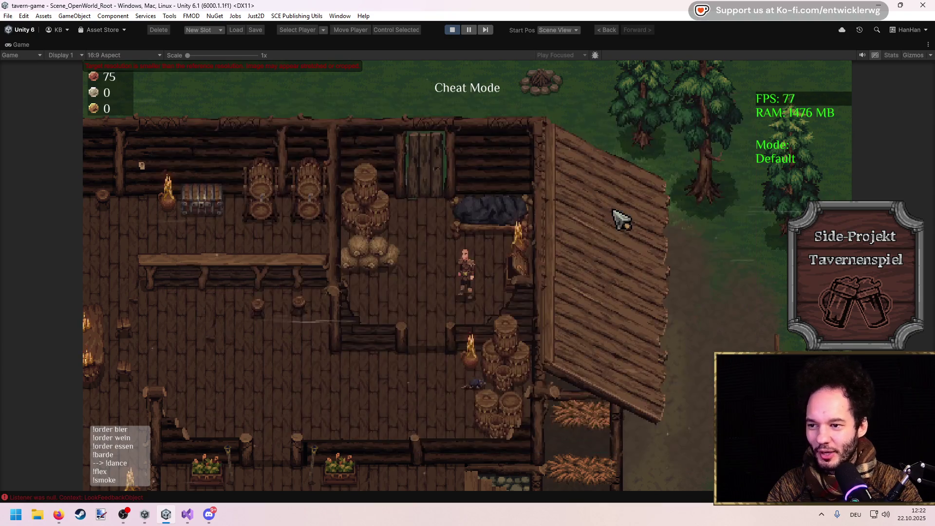
Run the 'str' console command for +15 Stärke and confirm it in the inventory.
key(grave)
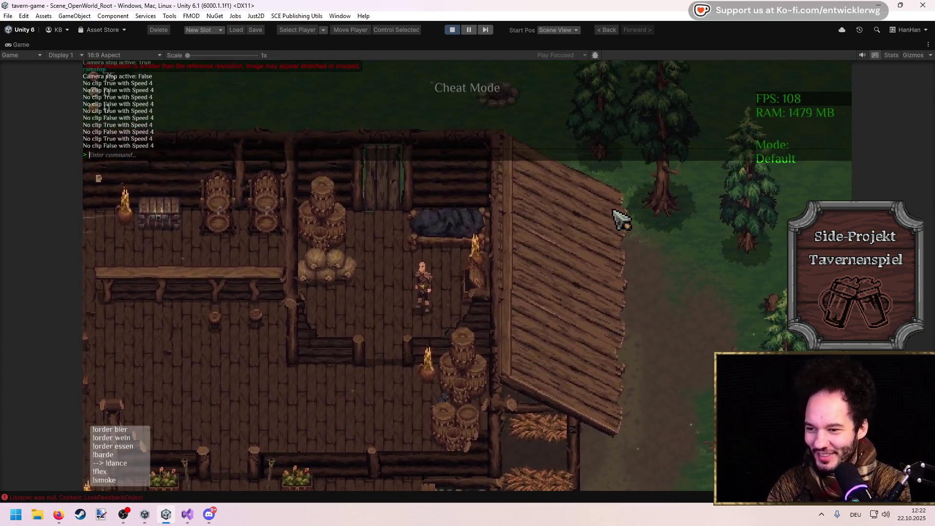
text(str)
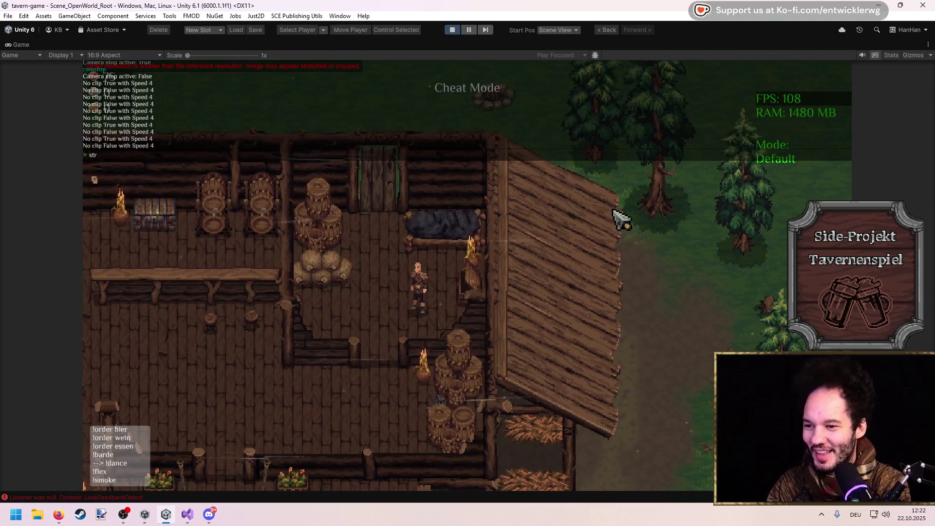
key(Return)
key(grave)
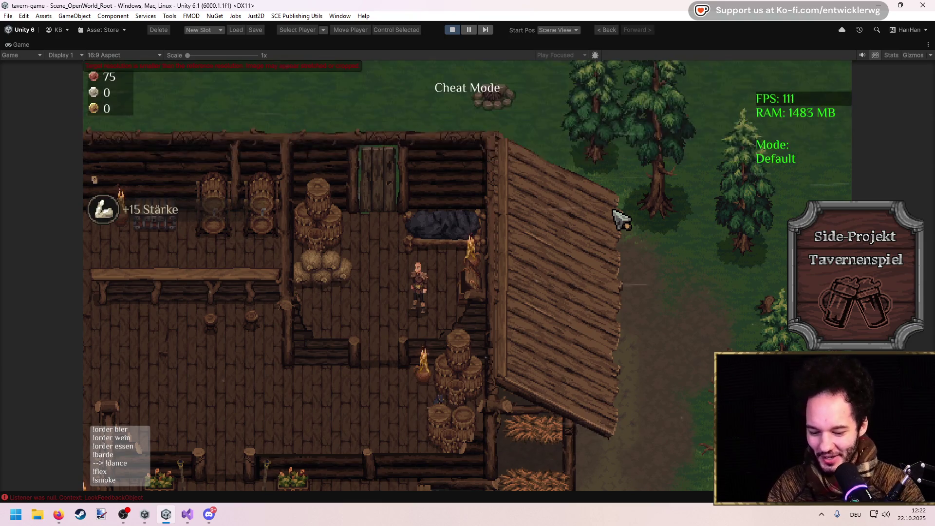
key(i)
key(i)
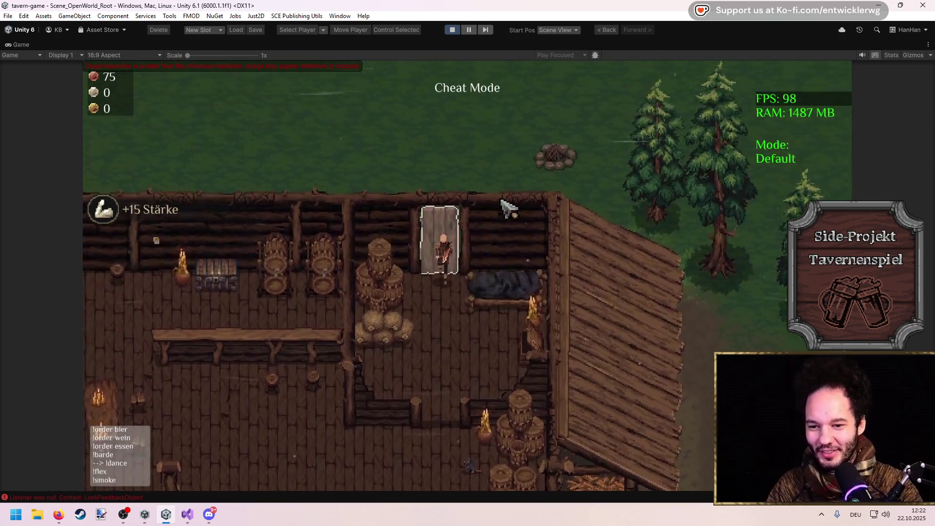
Walk south into the forest and attack the two wolves with the sword until they die.
key(d)
key(s)
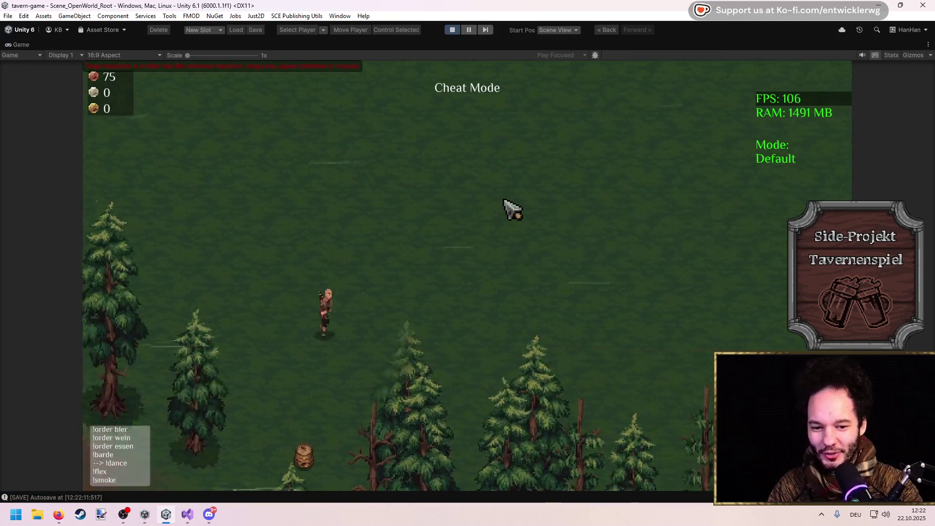
key(s)
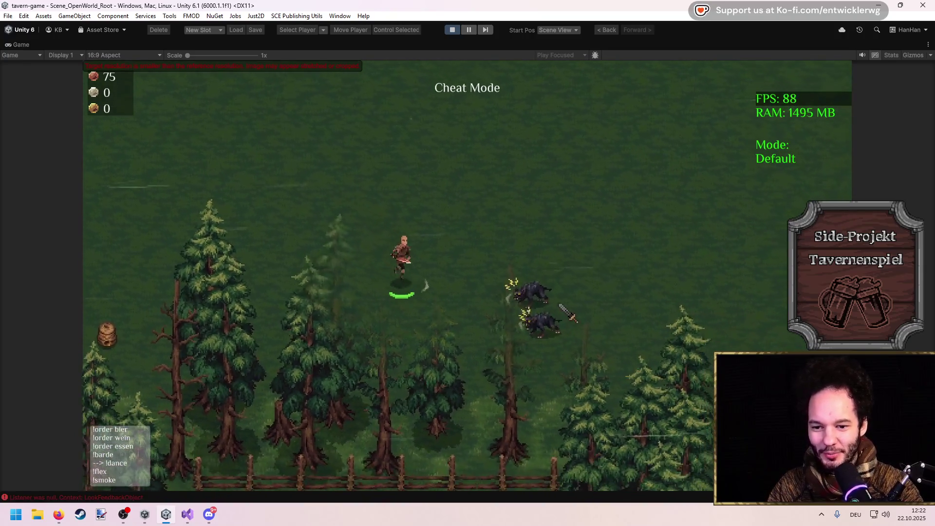
key(grave)
key(grave)
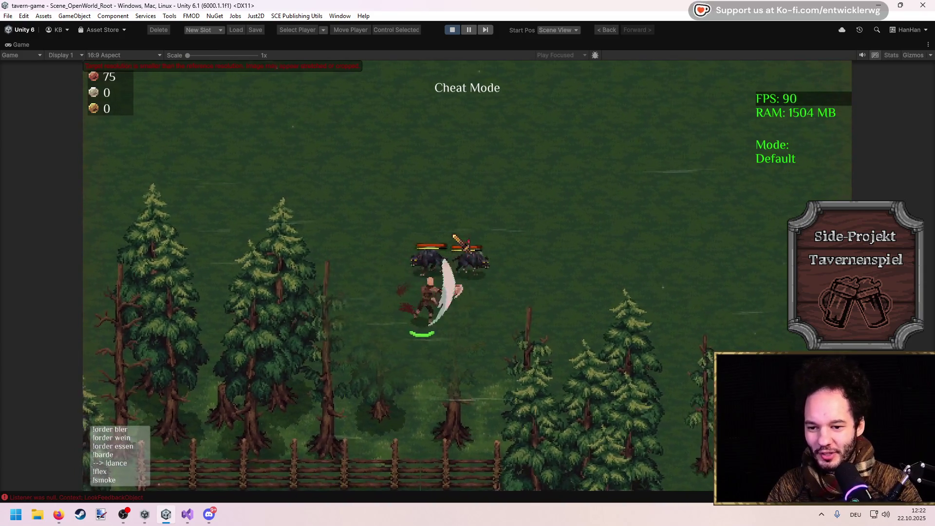
key(d)
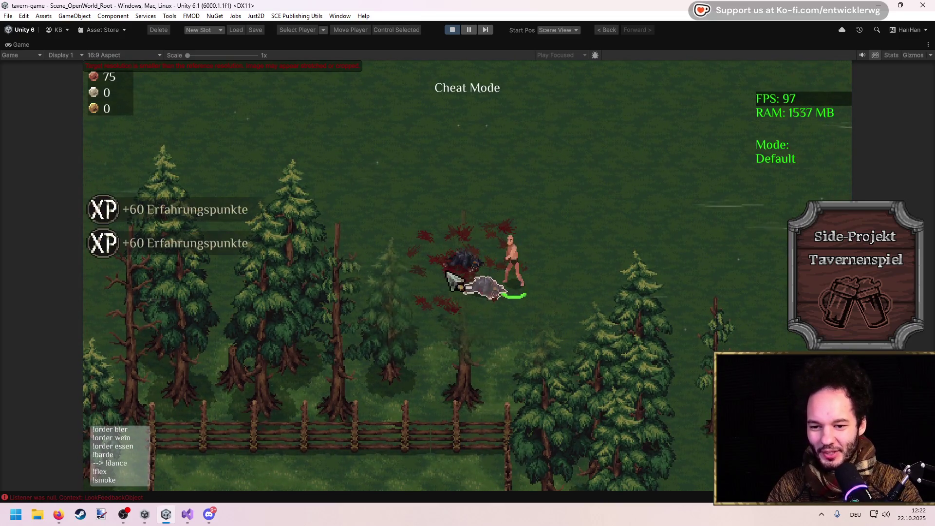
Take all the wolves' Saftiges Fleisch and Klaue, then walk left to the barrel.
click(472, 291)
key(e)
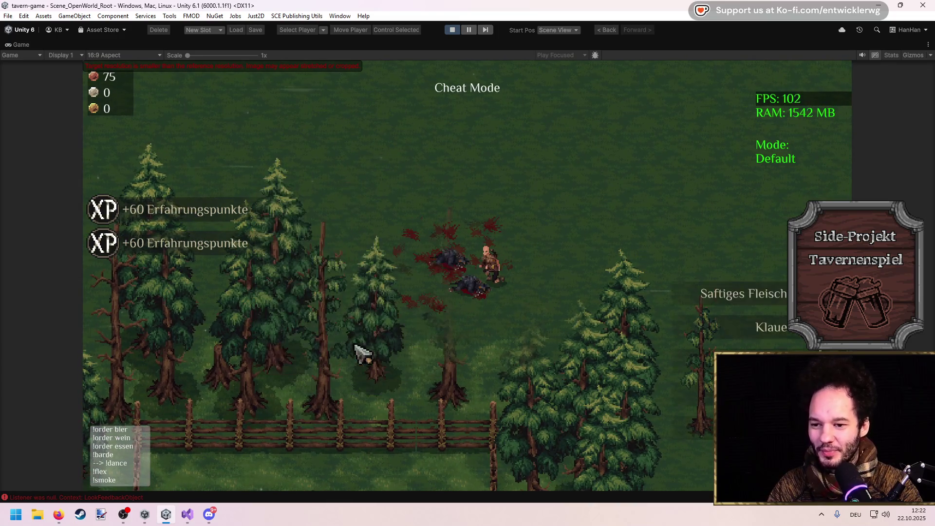
key(a)
key(a)
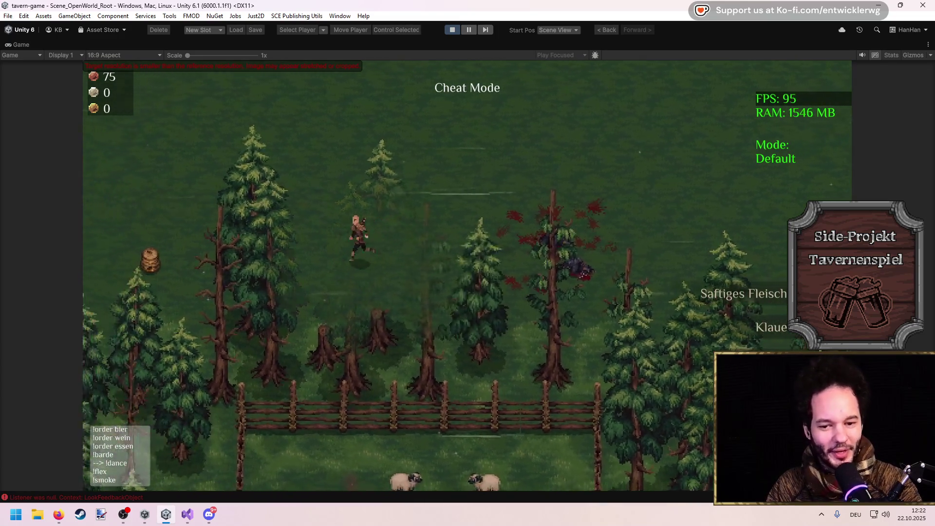
key(a)
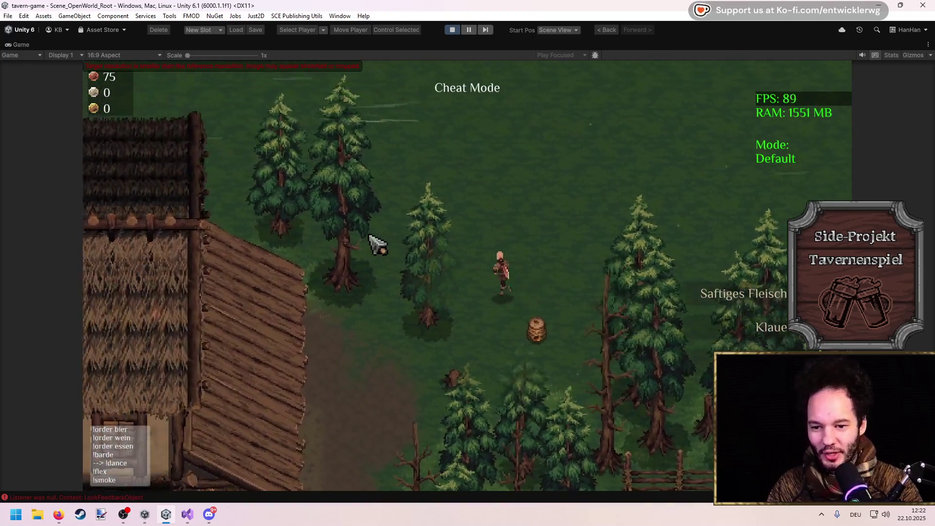
key(d)
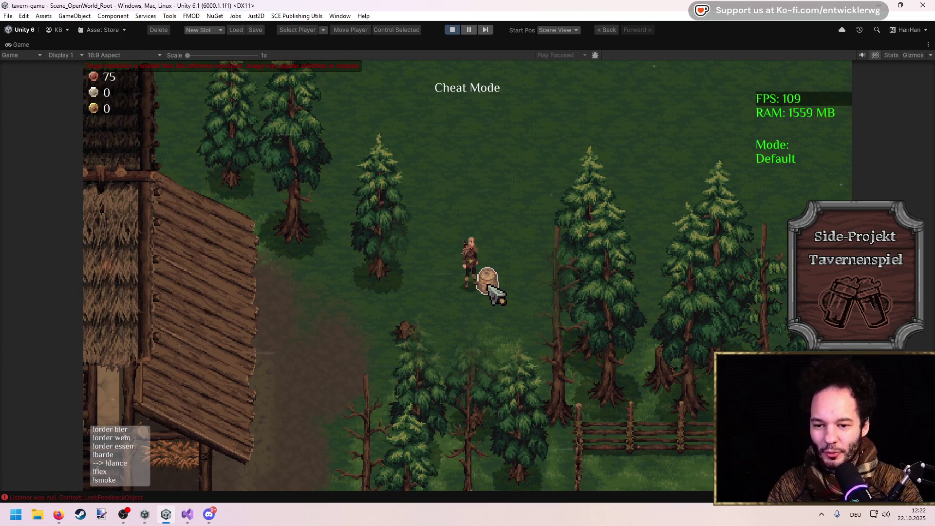
Loot Honig from the barrel, walk to the tavern campfire, and light it.
click(489, 287)
click(352, 358)
click(385, 205)
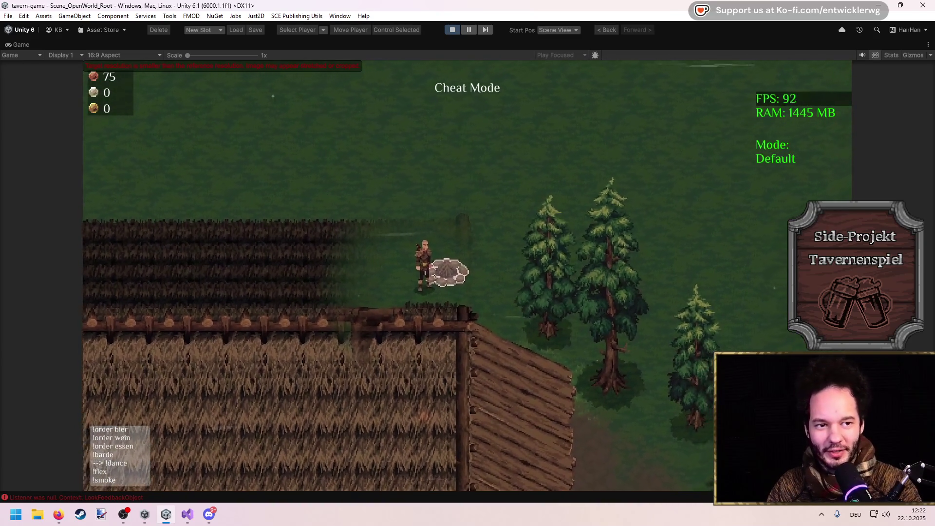
click(58, 515)
click(605, 360)
Craft one Essen at the campfire from the Saftiges Fleisch.
key(Tab)
click(730, 106)
key(e)
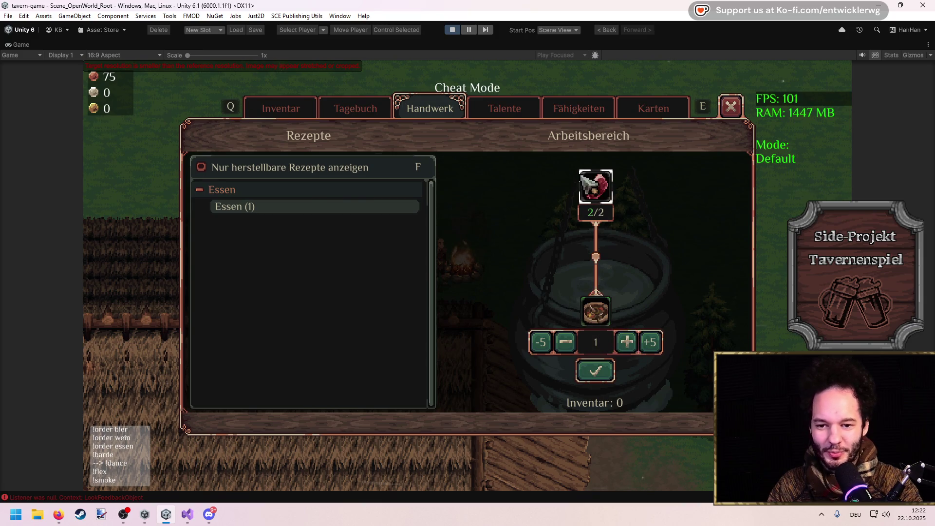
mouse_move(600, 324)
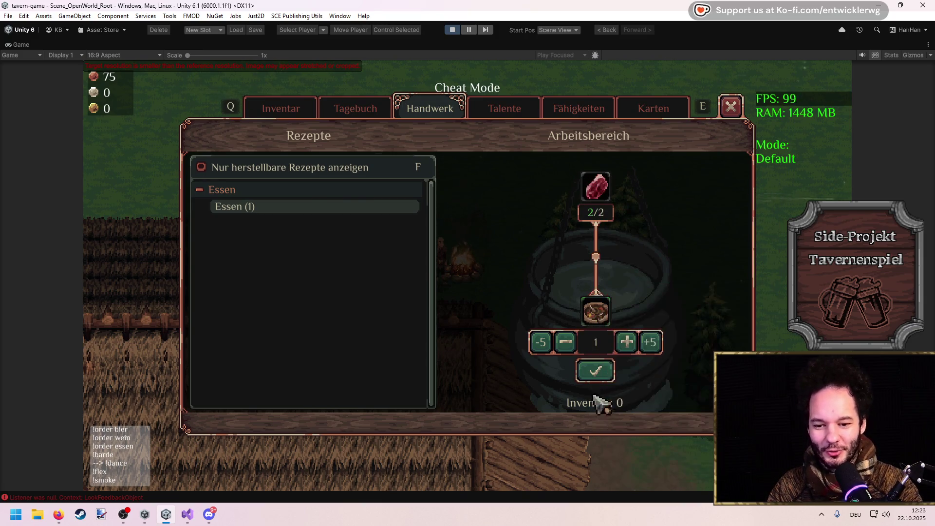
click(601, 379)
key(e)
click(731, 106)
Walk the hero from the campfire down through the tavern and out its lower exit onto the path.
key(a)
key(s)
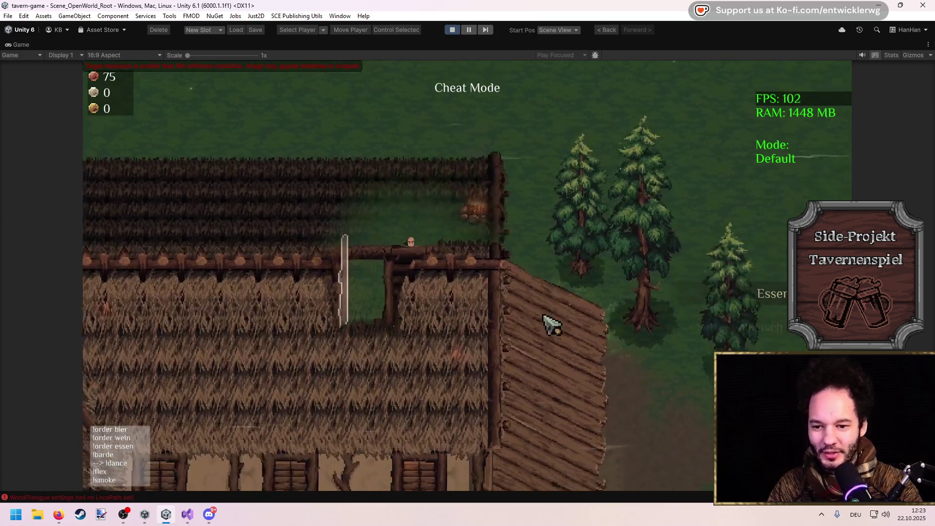
key(s)
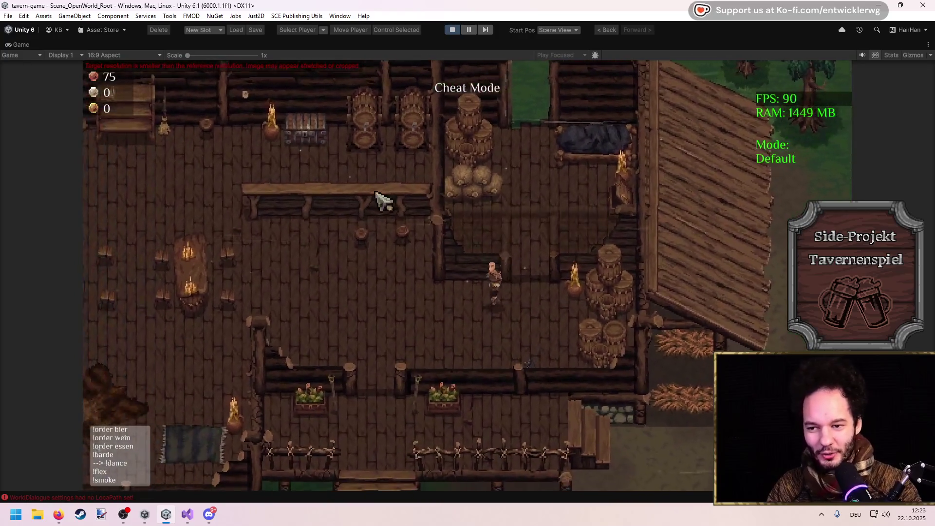
key(s)
key(a)
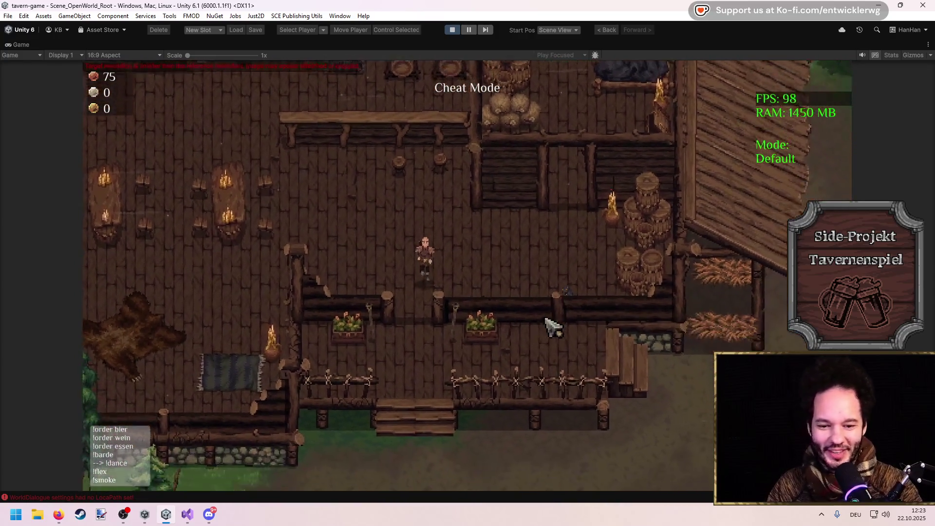
key(s)
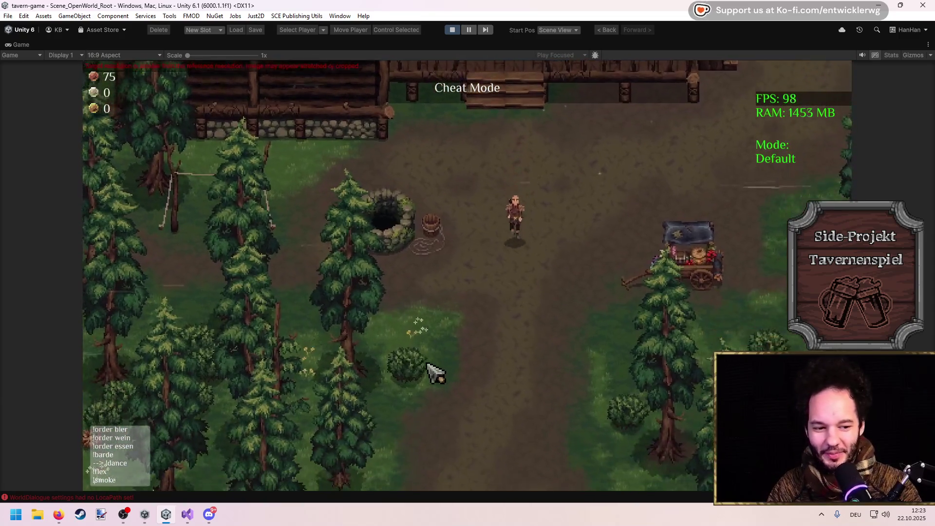
key(s)
key(s)
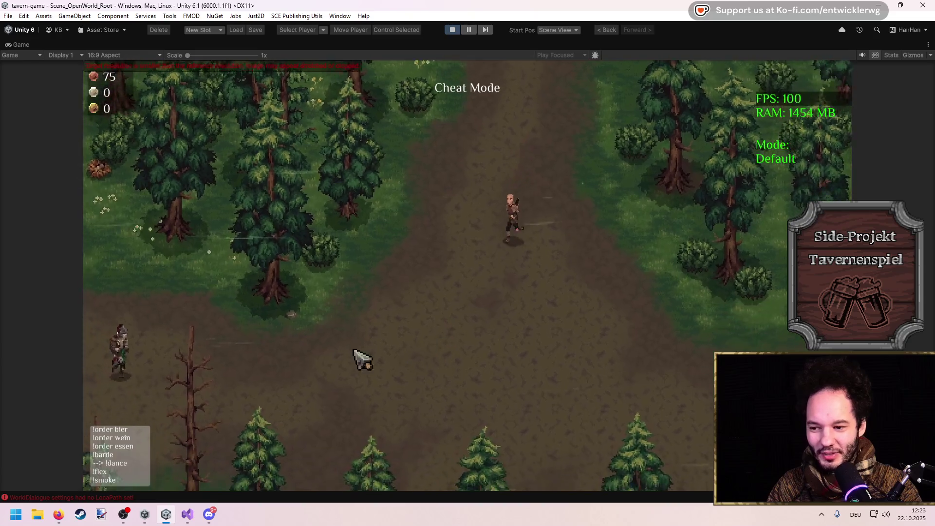
Walk left through the forest past the nearby NPCs and onto the dirt path.
key(a)
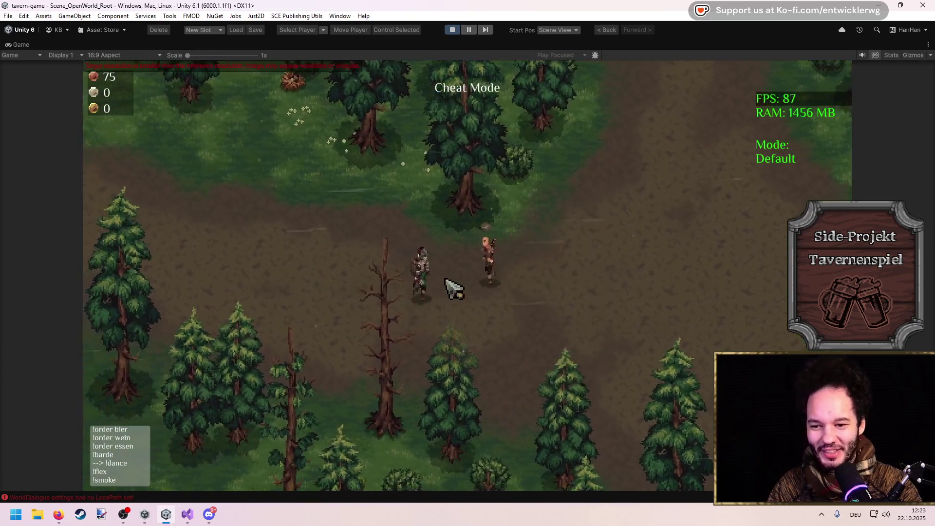
key(d)
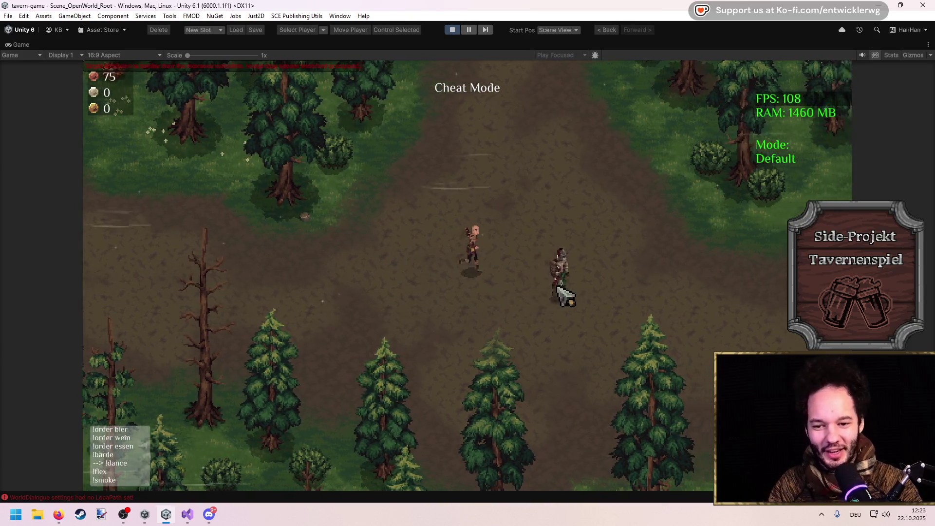
key(a)
key(a)
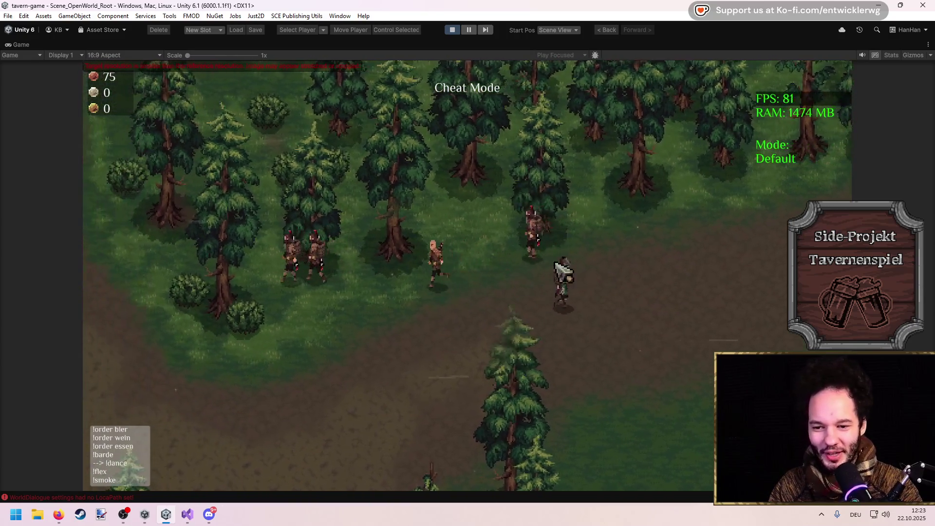
key(w)
key(a)
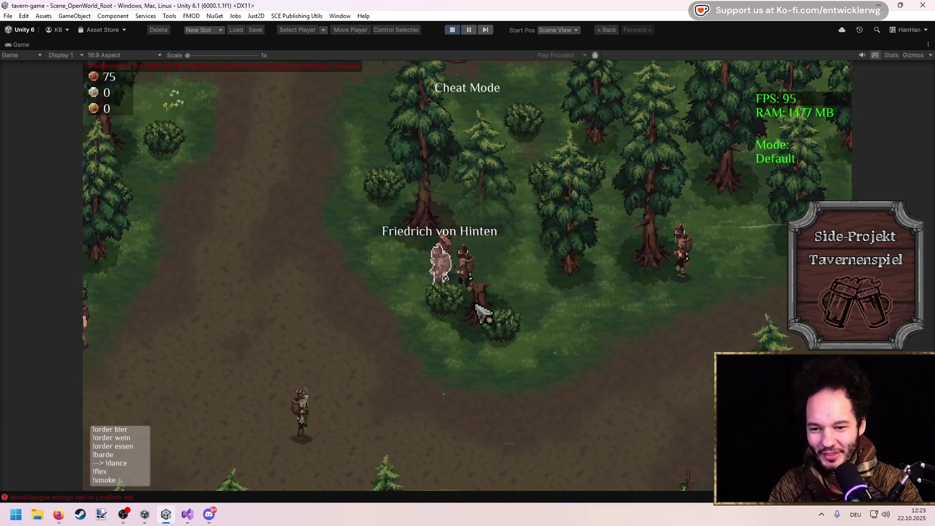
key(a)
key(s)
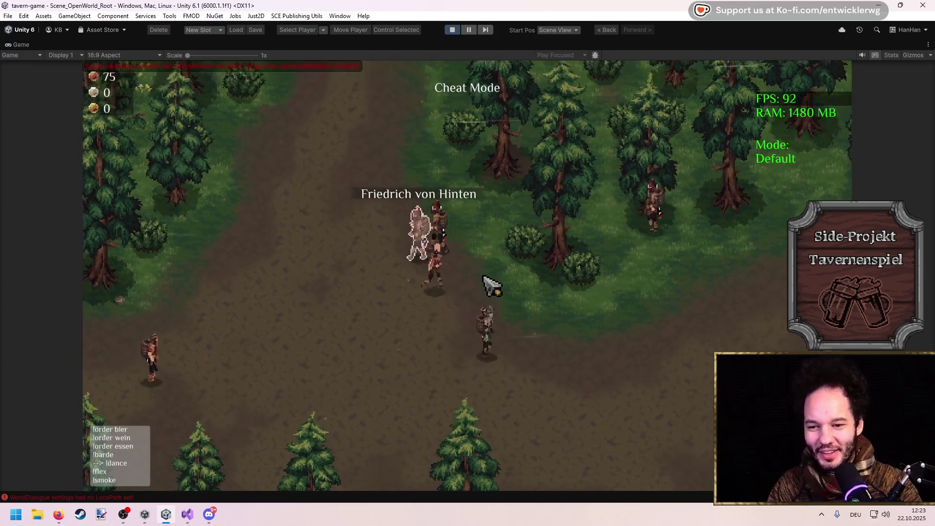
key(a)
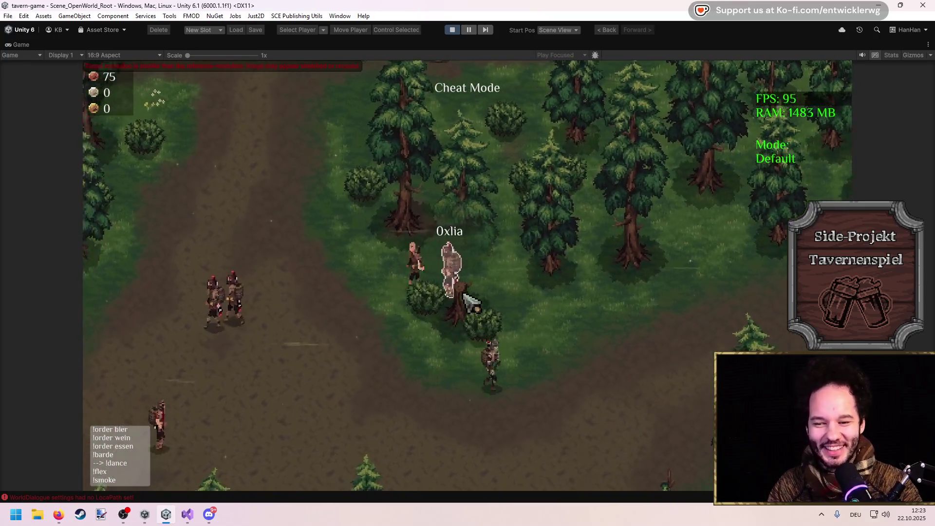
key(s)
key(a)
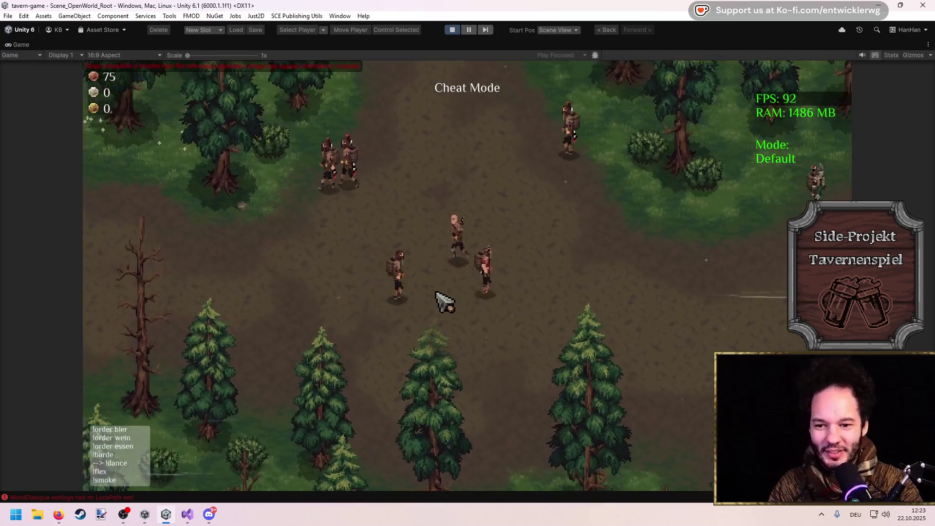
Walk back and forth along the dirt path alongside the wandering viewer-named NPCs.
key(d)
key(s)
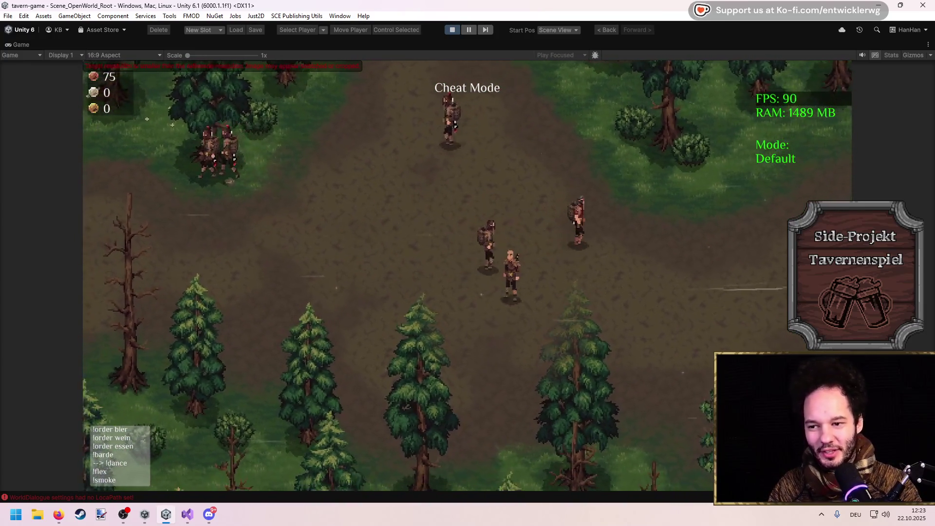
key(a)
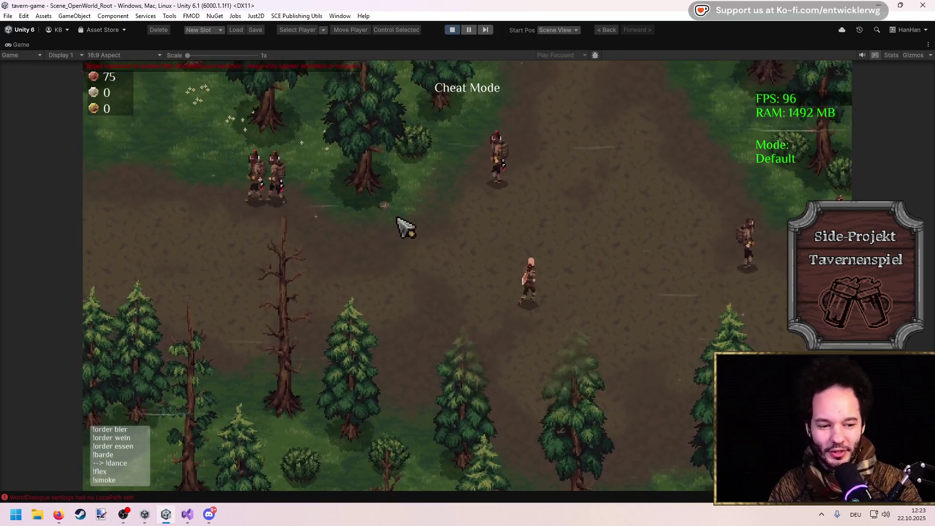
key(w)
key(d)
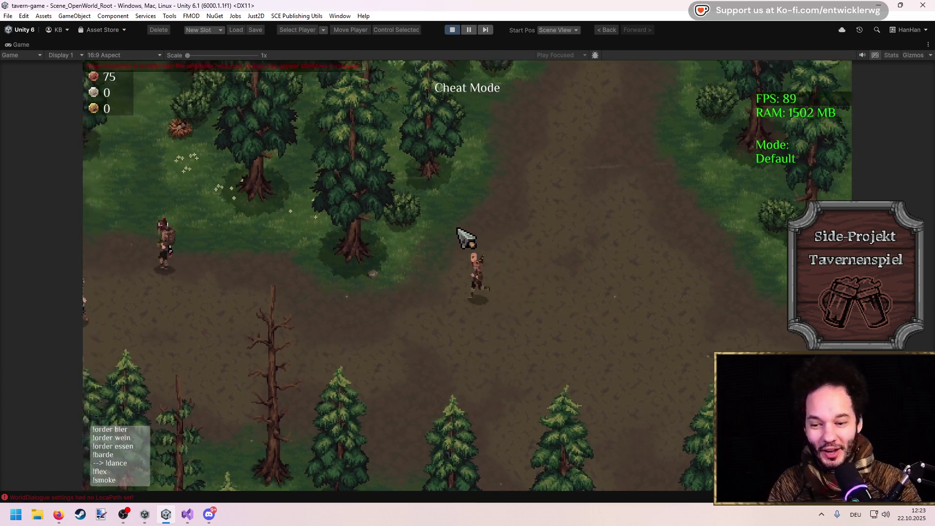
key(a)
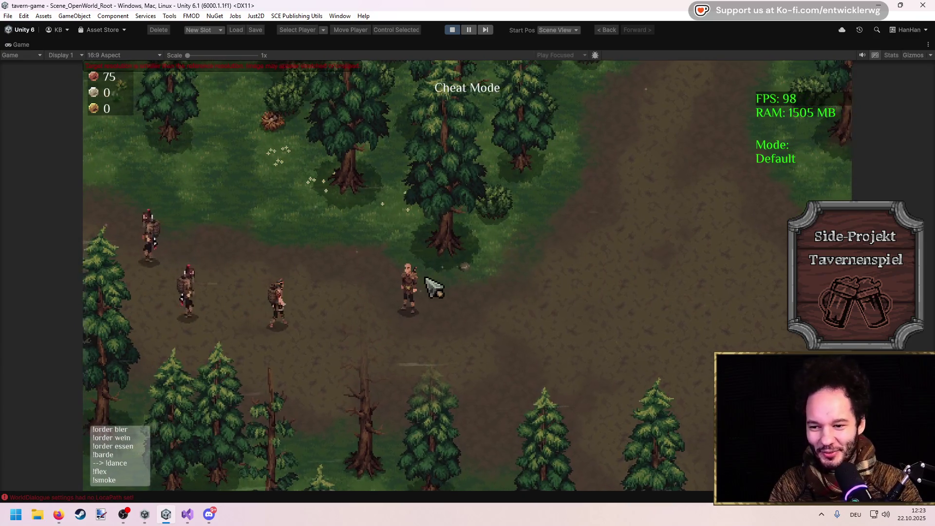
key(a)
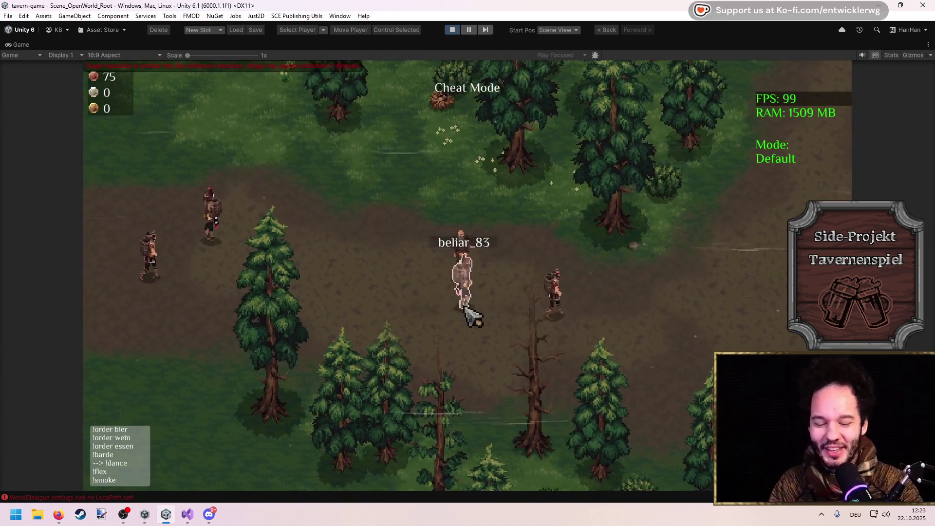
key(a)
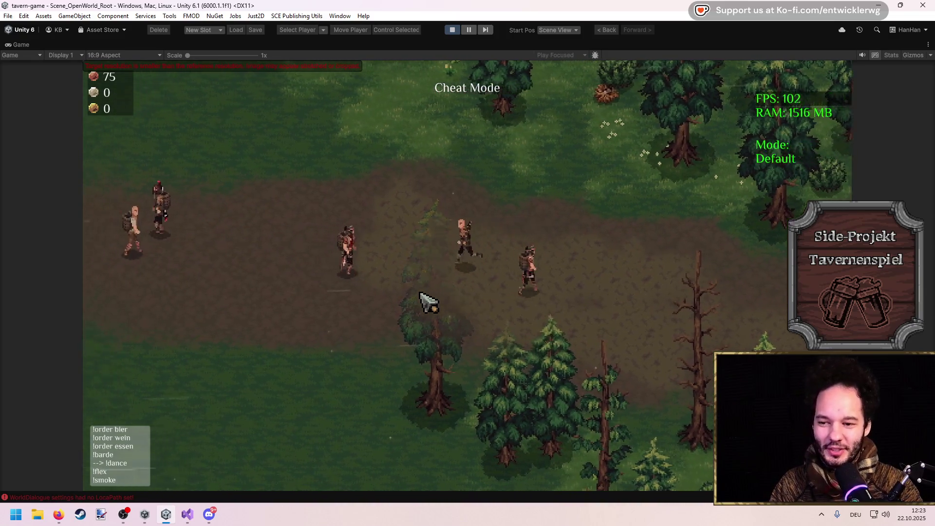
key(d)
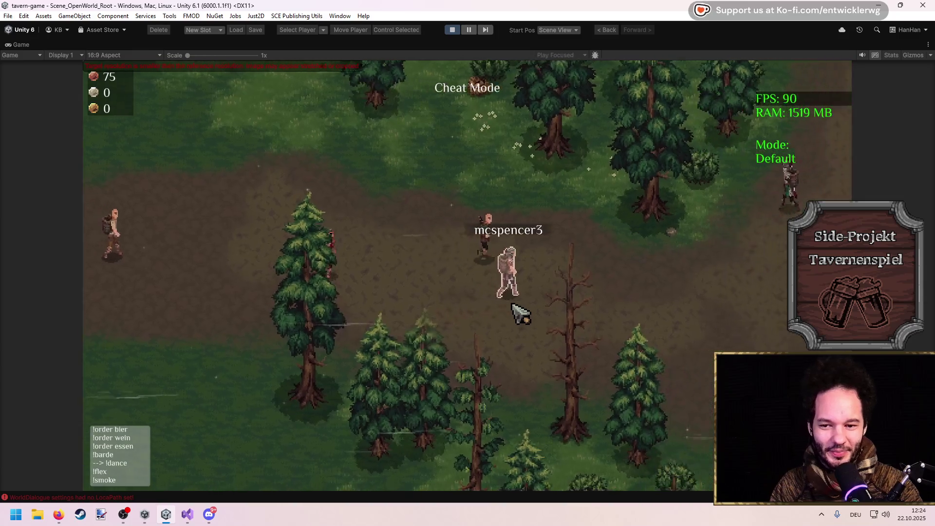
key(w)
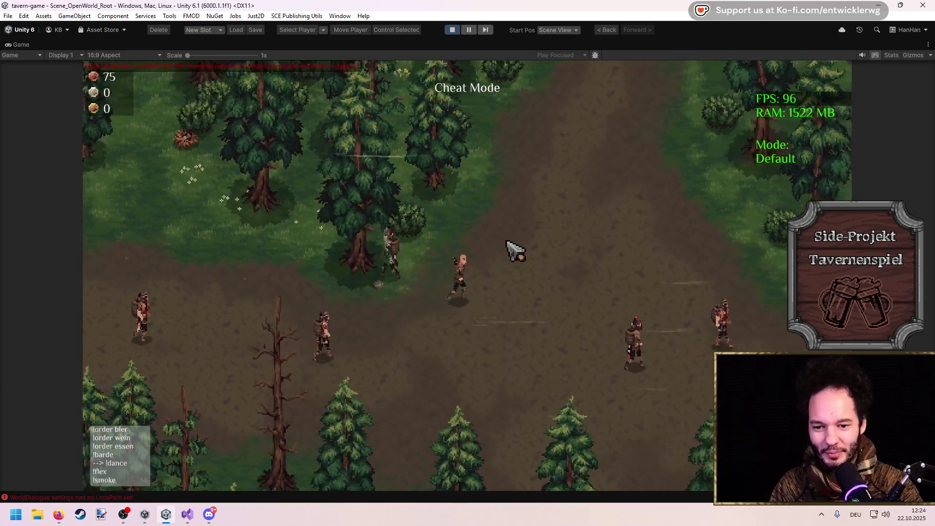
key(d)
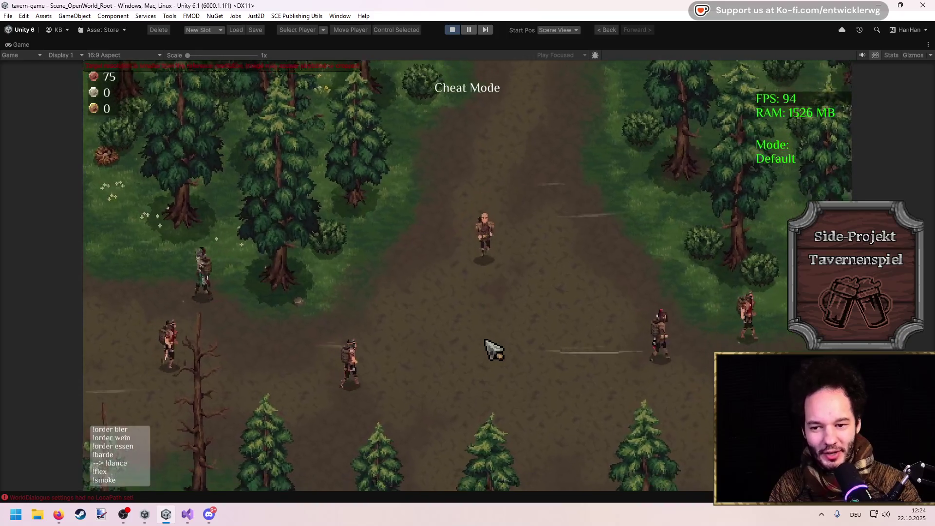
key(s)
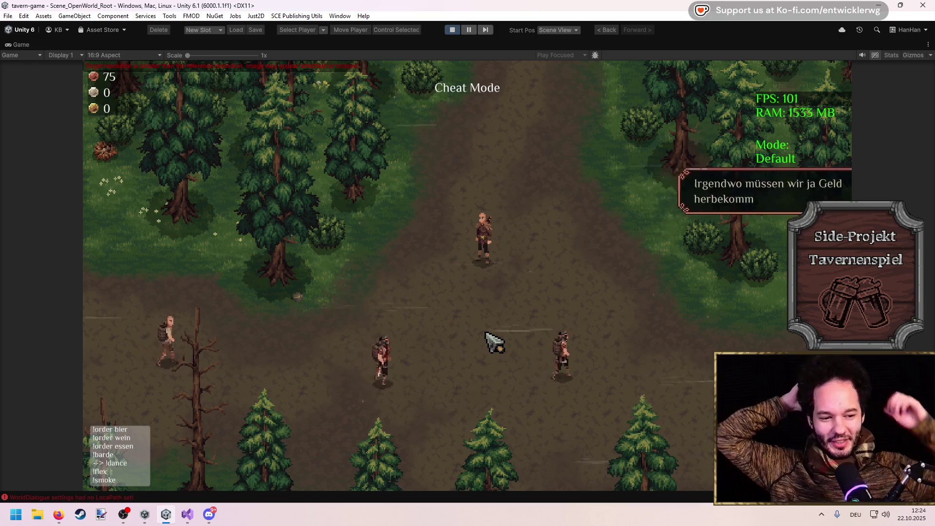
Walk right, then diagonally down-left through the forest among the wandering NPCs.
key(d)
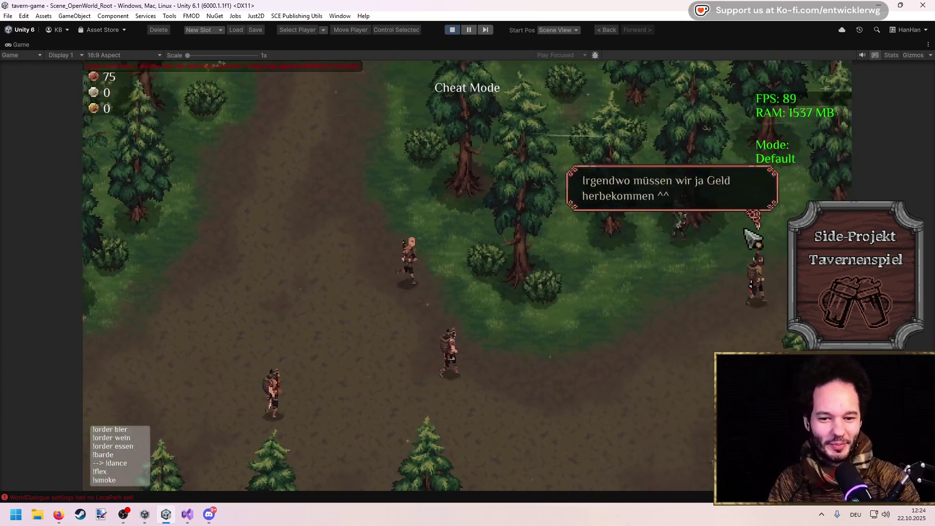
key(a)
key(s)
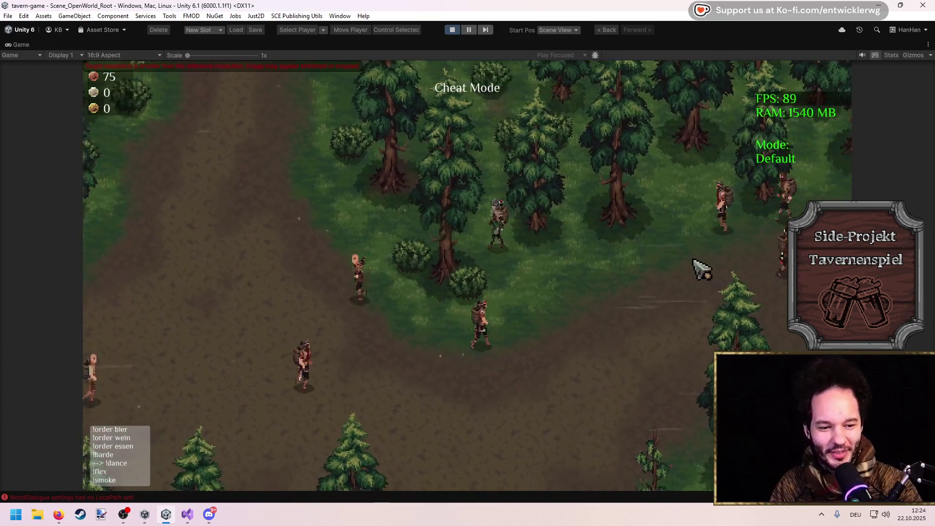
key(a)
key(s)
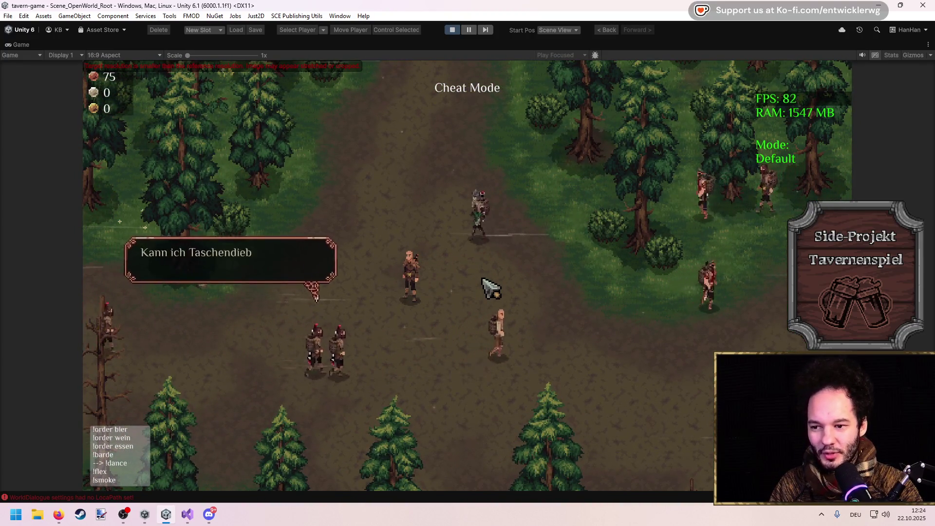
key(a)
key(a)
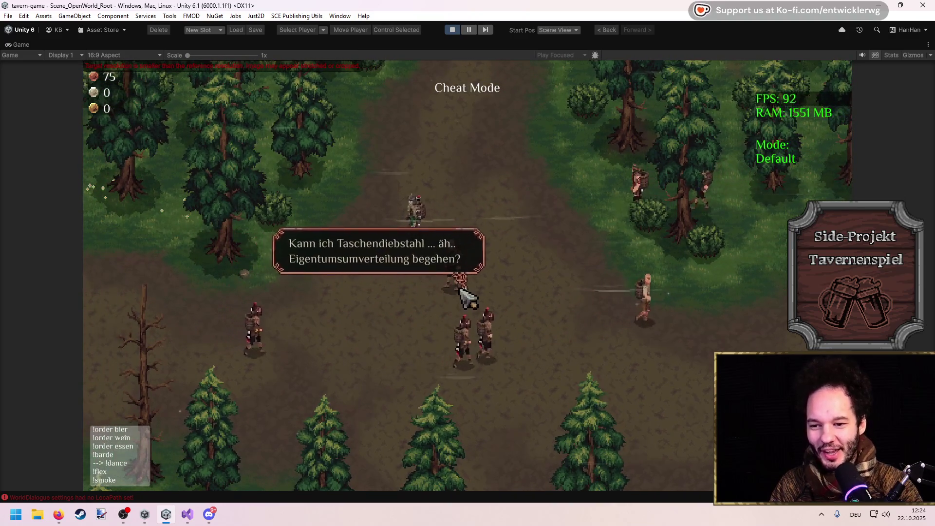
key(a)
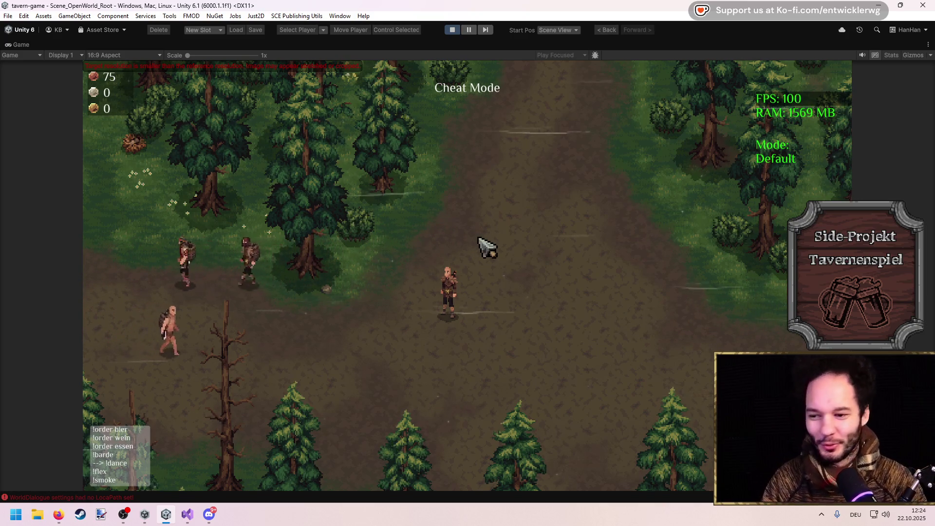
Continue left through the forest, weaving up and down toward the well and merchant cart.
key(a)
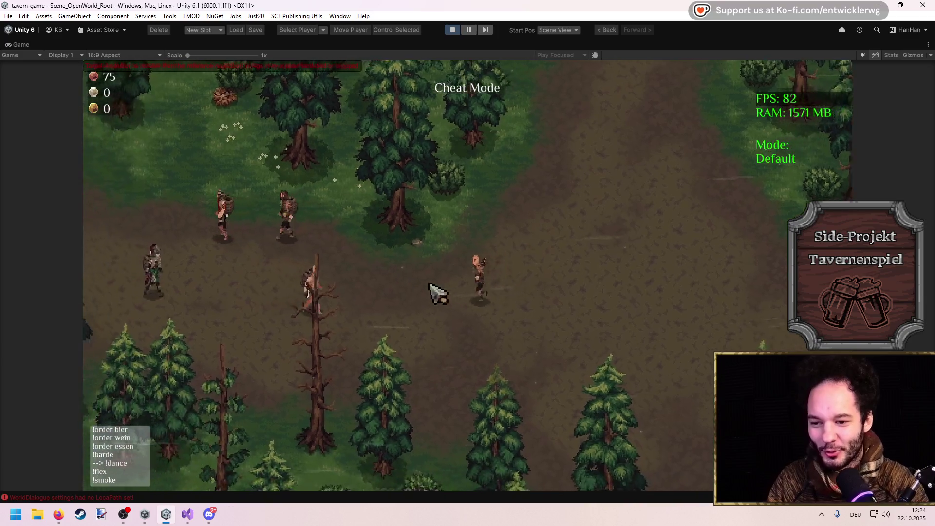
key(a)
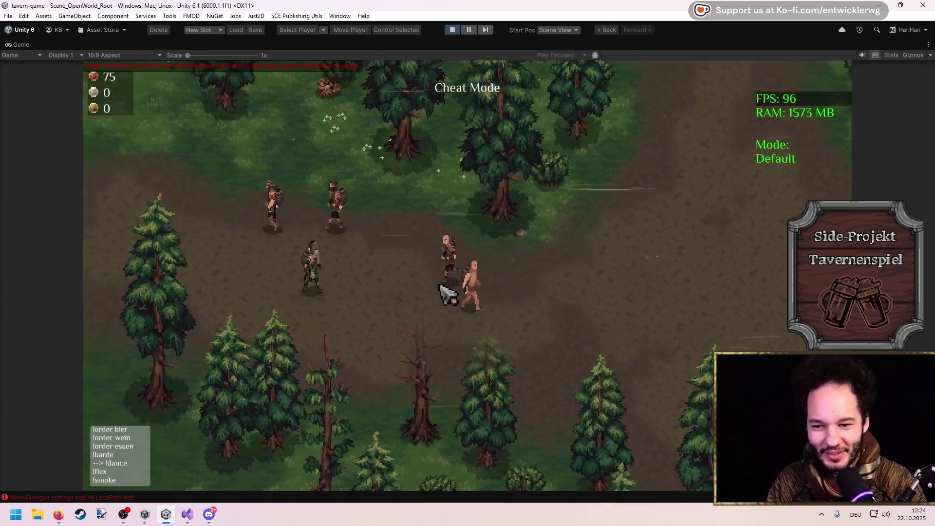
key(a)
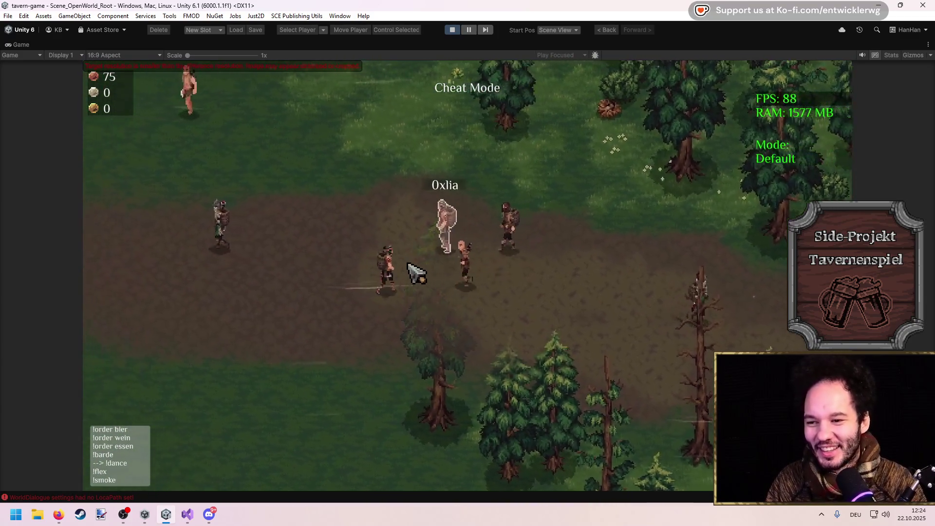
key(w)
key(a)
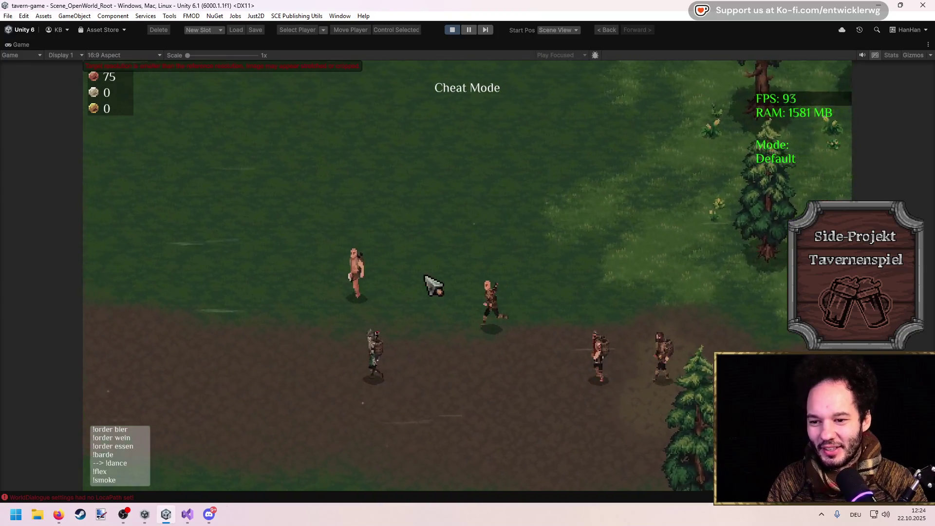
key(w)
key(d)
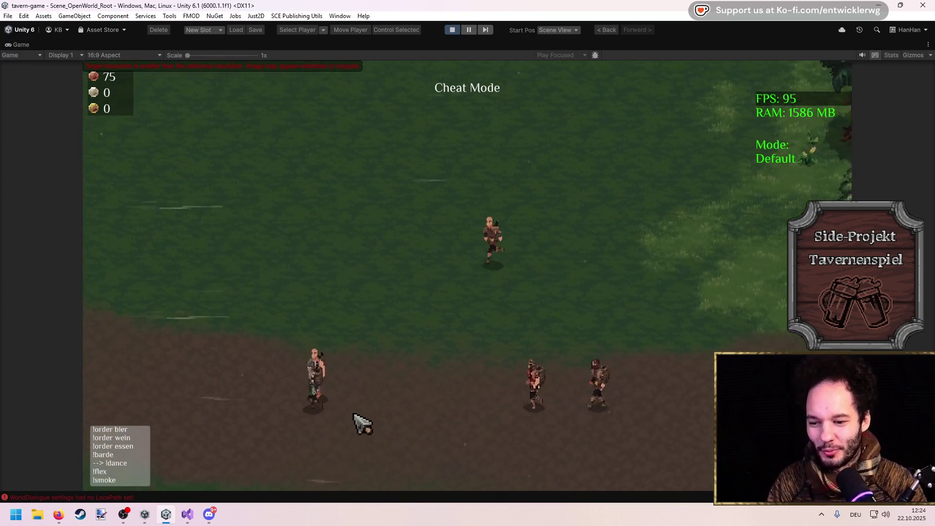
key(s)
key(a)
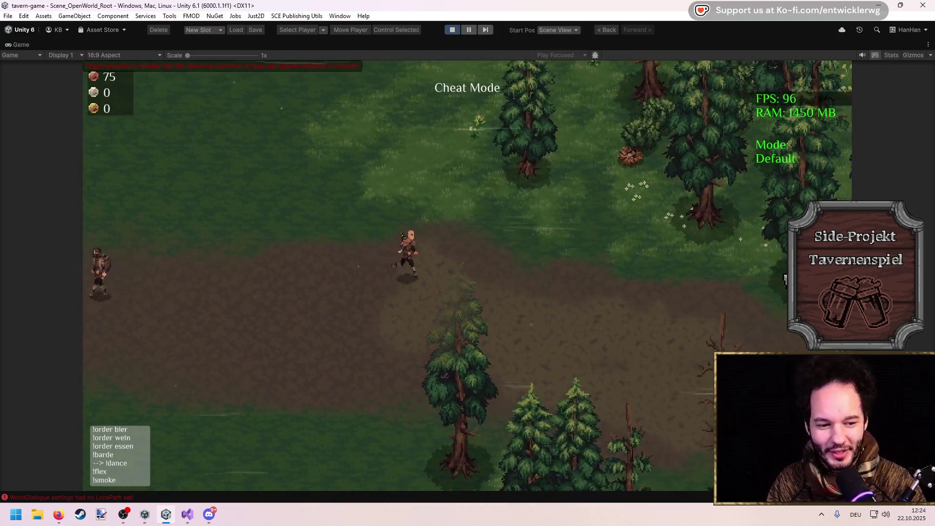
Walk right and up along the path until standing beside the merchant cart by the well.
key(d)
key(s)
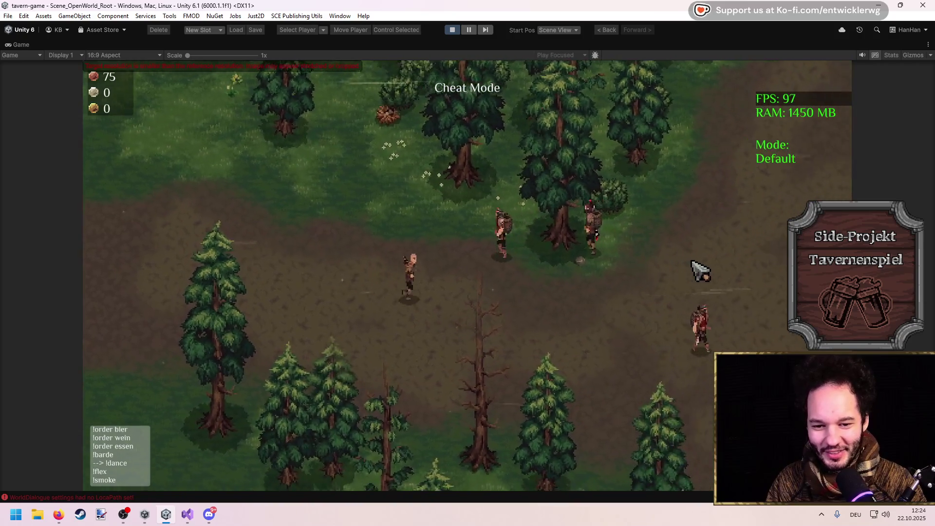
key(d)
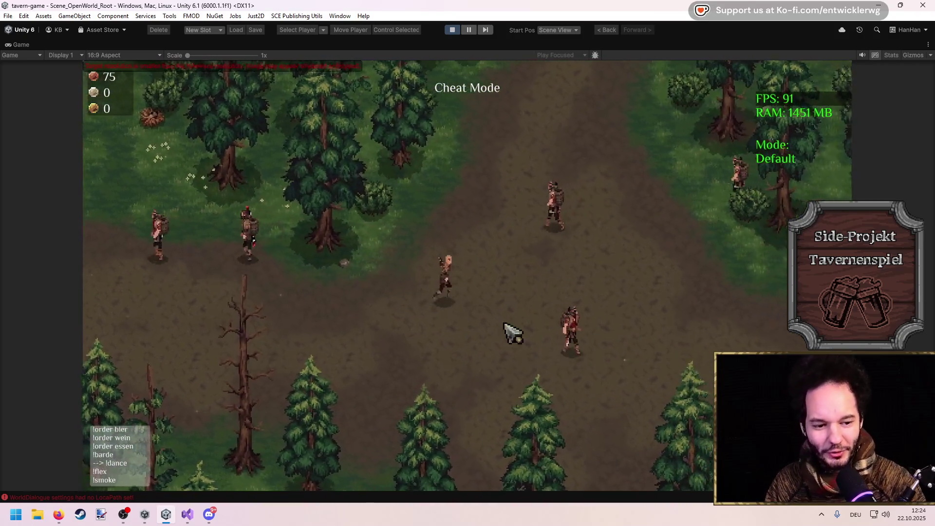
key(w)
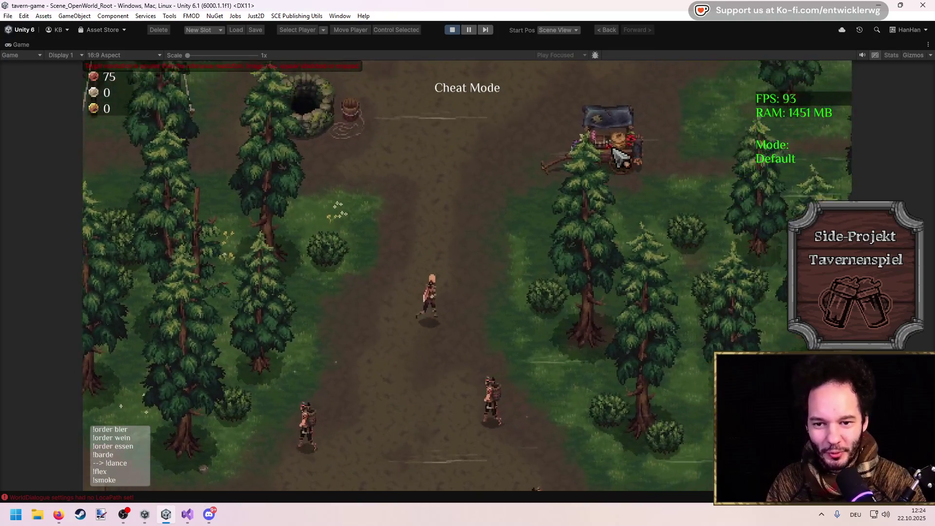
key(d)
key(a)
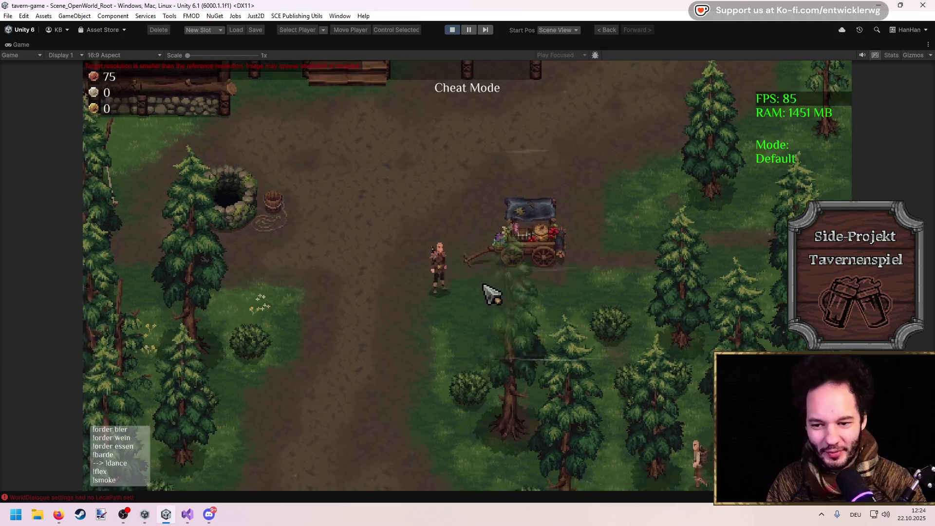
key(w)
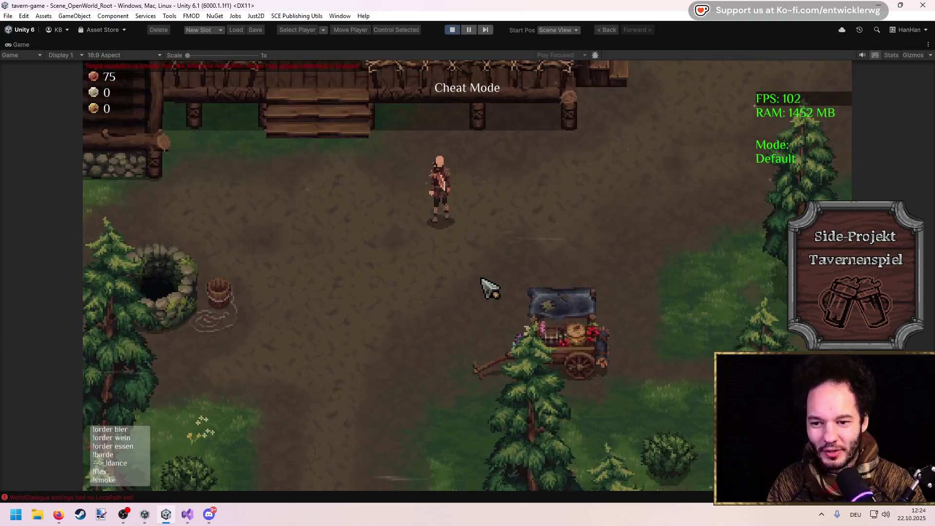
key(d)
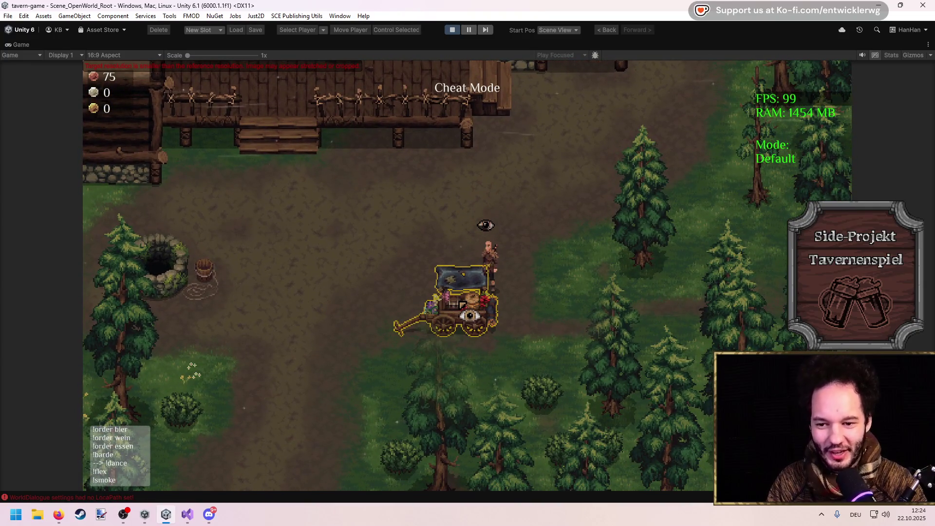
Loot the cart with Alles nehmen, taking Heilsalbe, Honig and 15 Münzen, then walk away.
click(459, 302)
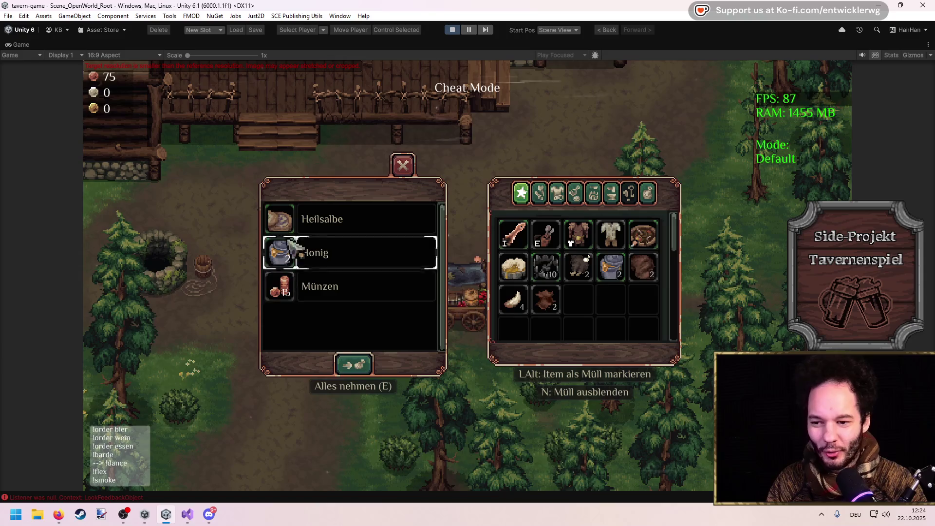
key(e)
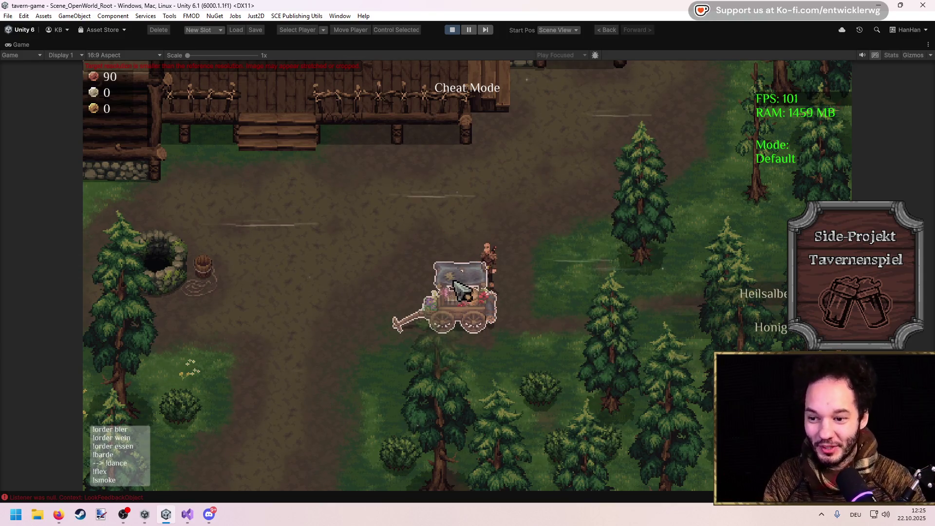
key(w)
key(a)
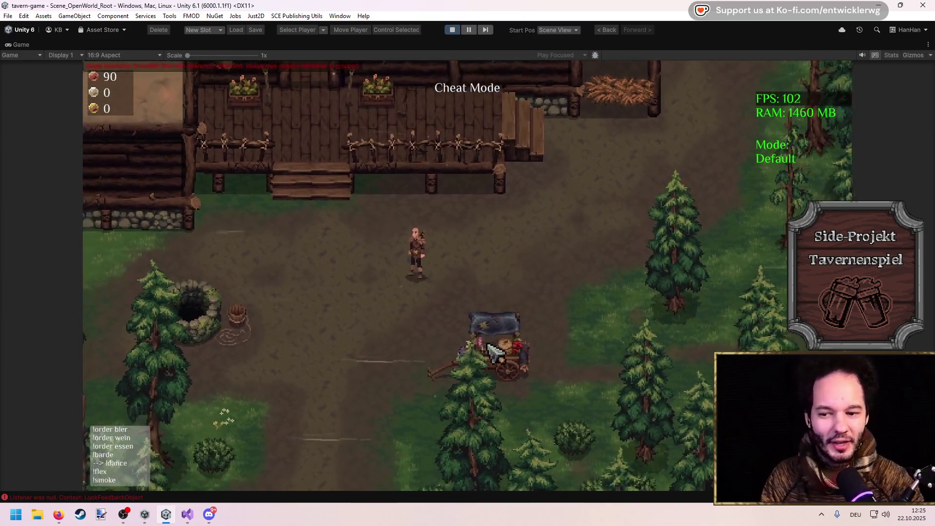
key(s)
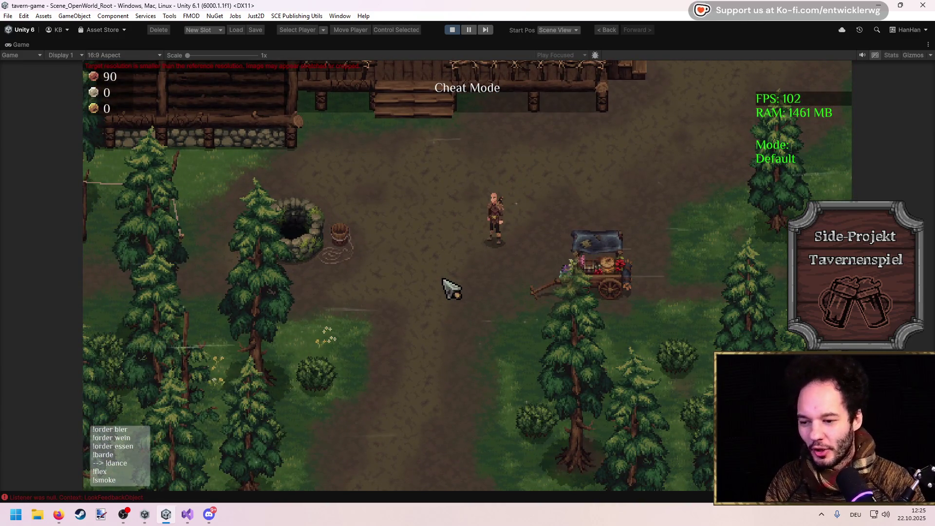
Walk up onto the tavern porch, step inside and back out, then onto the steps.
key(w)
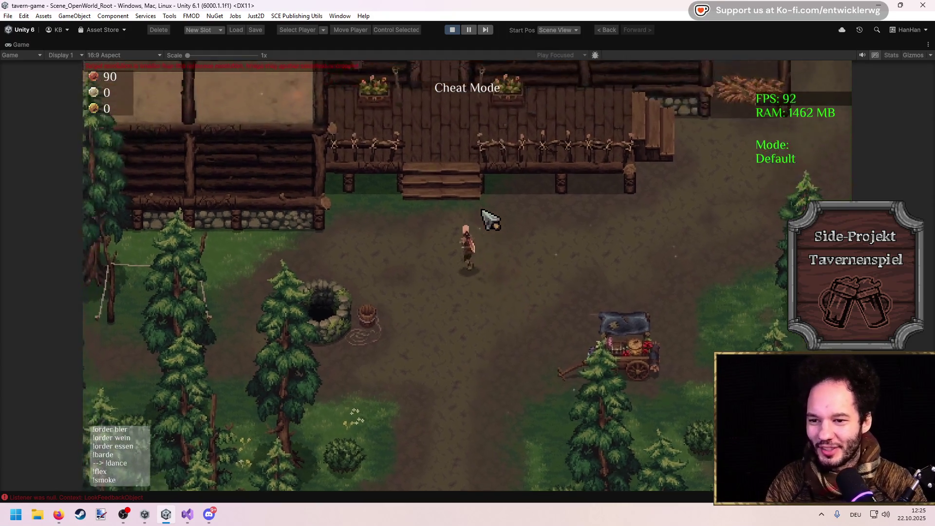
key(s)
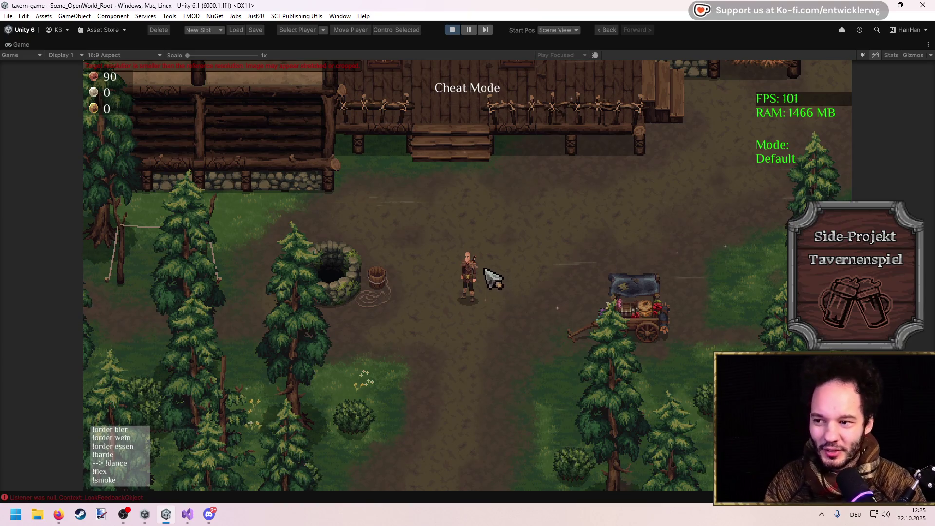
key(w)
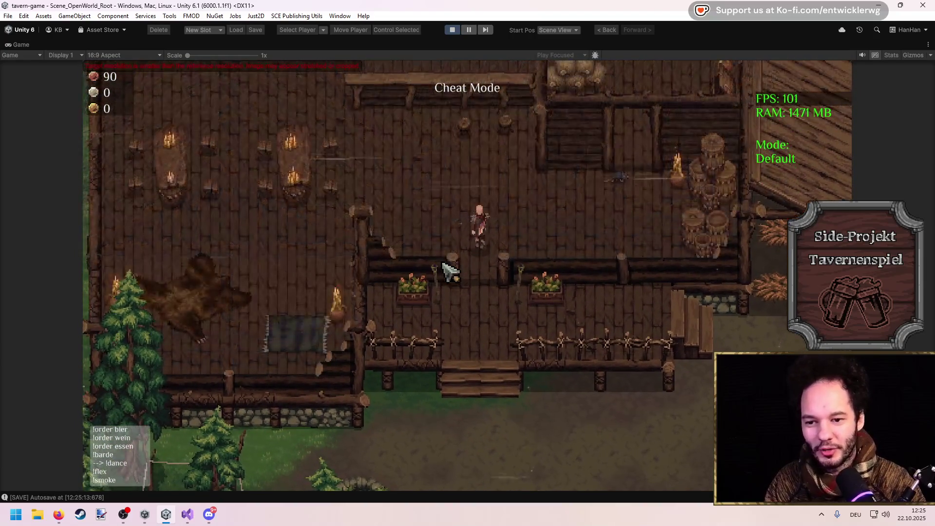
key(s)
key(s)
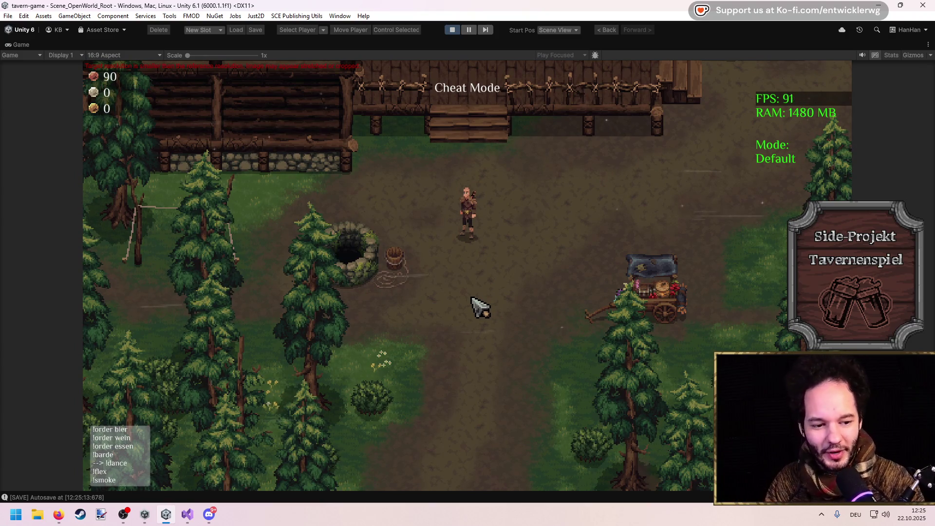
key(w)
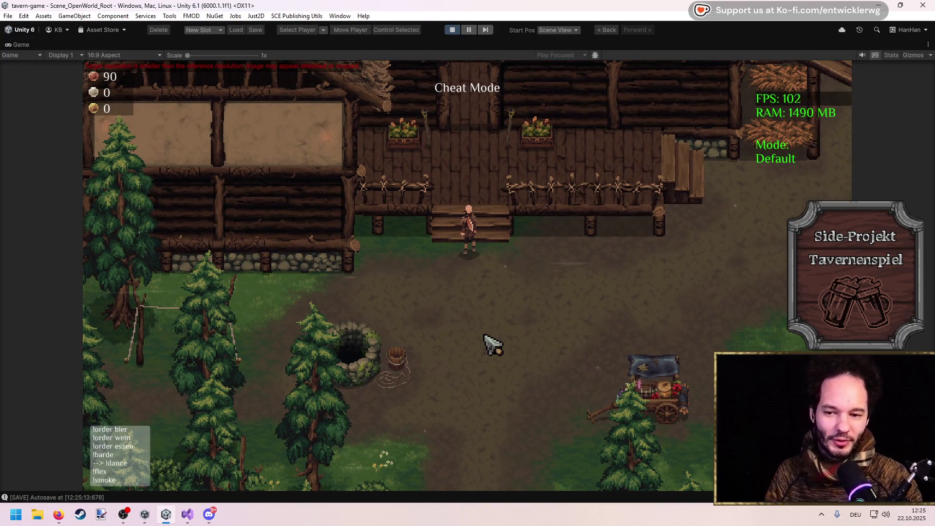
Walk back down the forest path and right among the roaming NPCs.
key(s)
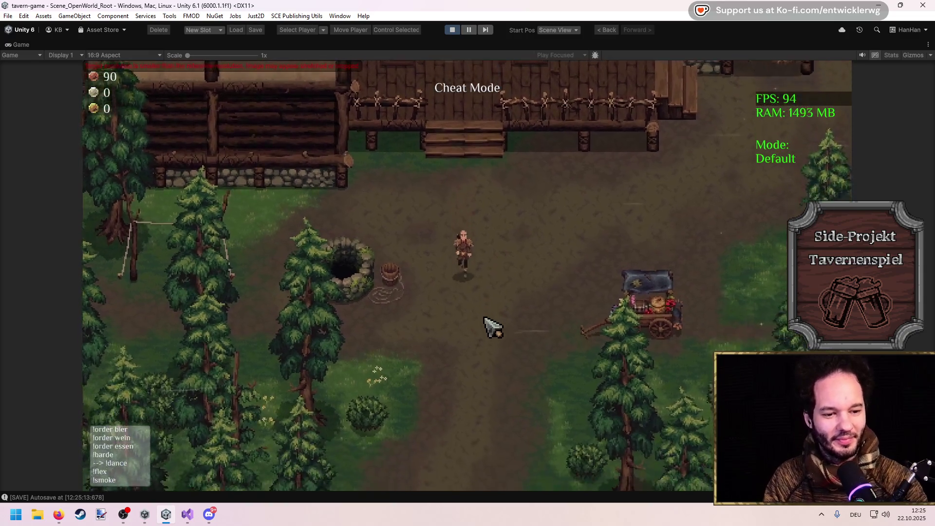
key(s)
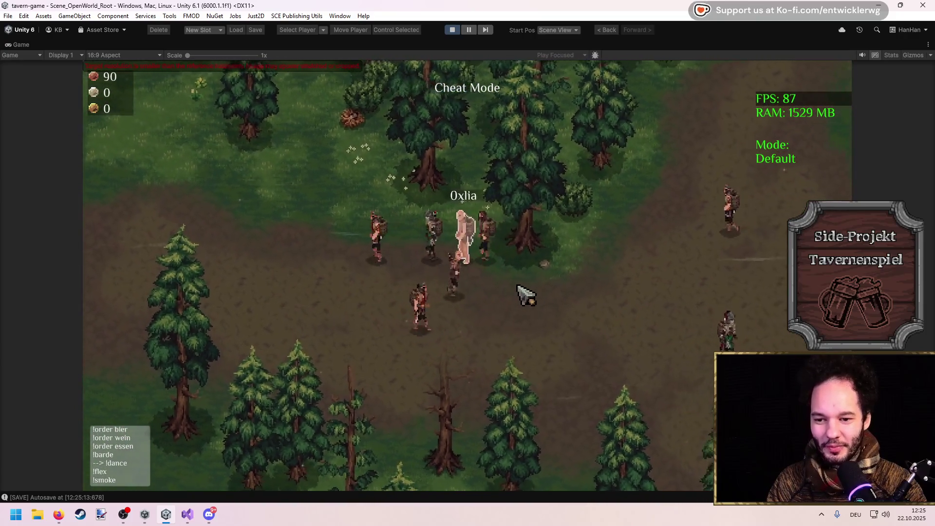
key(d)
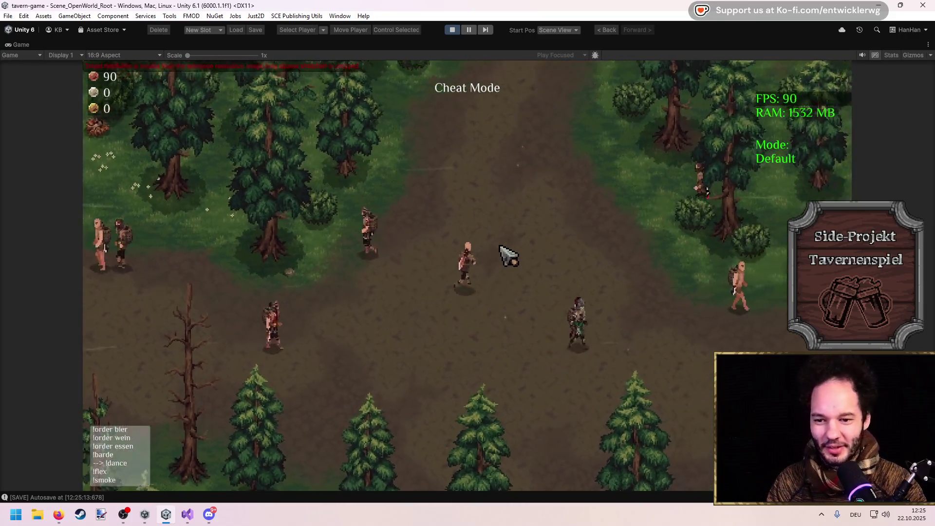
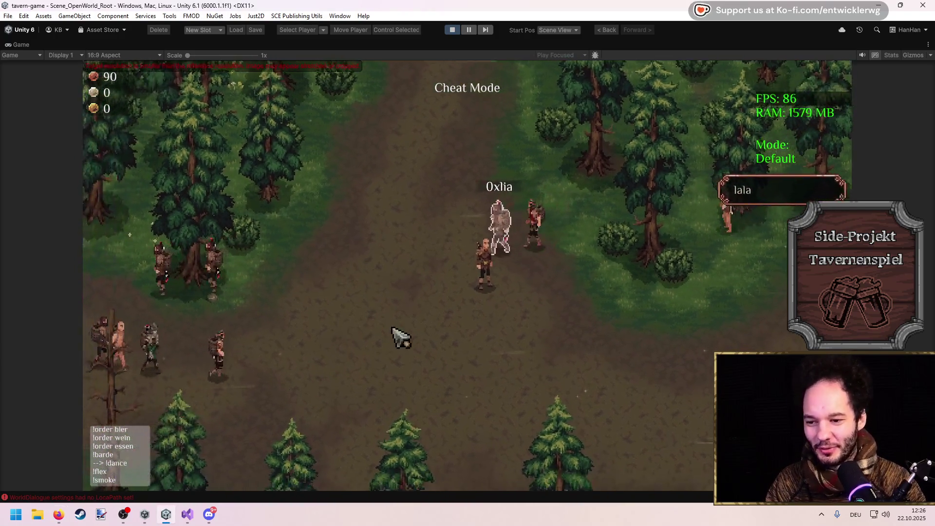
Move the Firefox window showing the Drova store page over the Unity editor.
drag(589, 0, 588, 1)
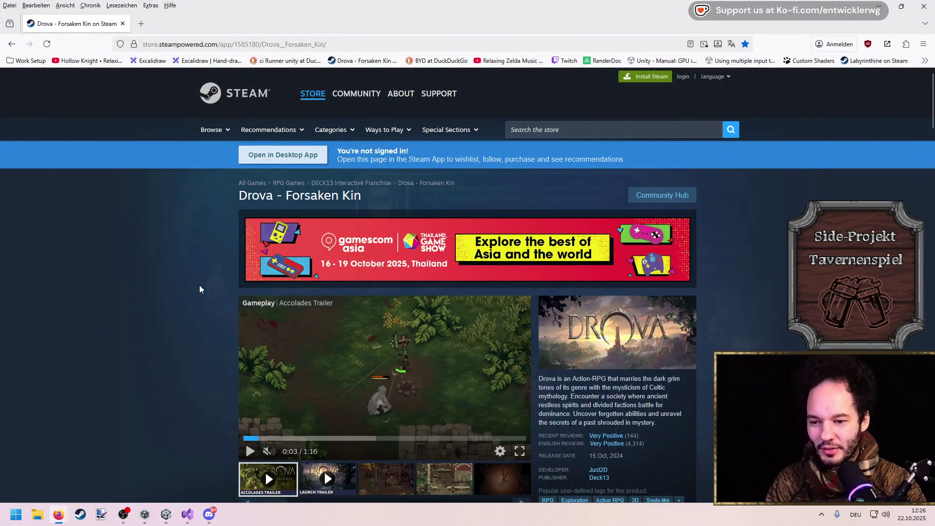
Launch Steam from Windows search and close the Firefox store page.
key(super)
text(steam)
key(Return)
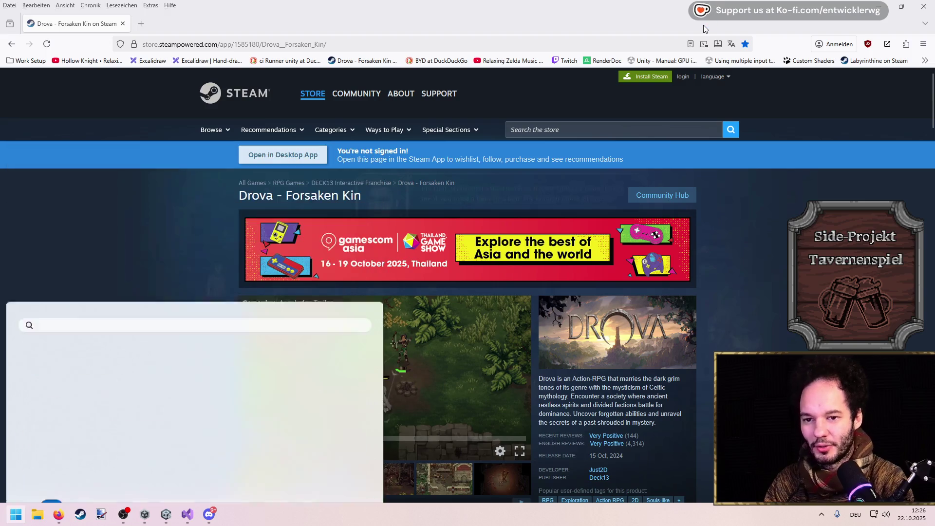
click(927, 5)
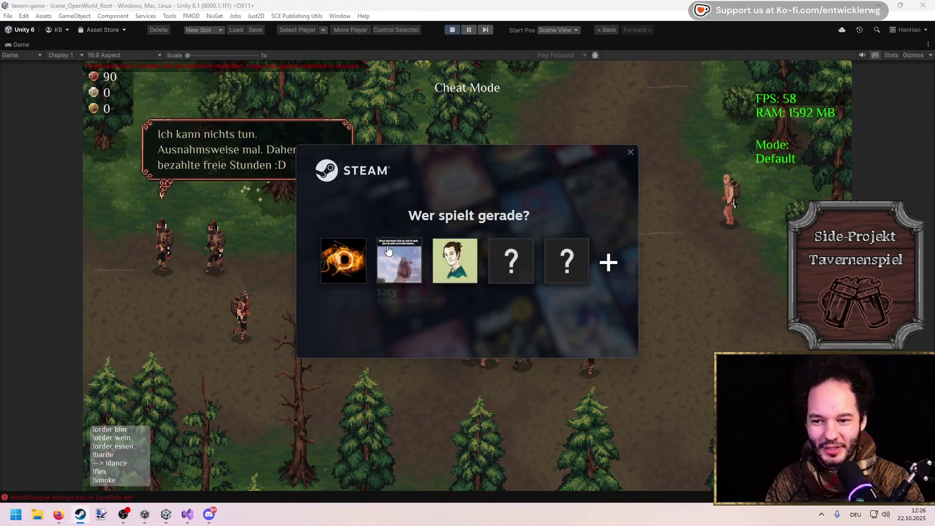
Sign in to Steam and open the Drova - Forsaken Kin store page via search.
click(464, 254)
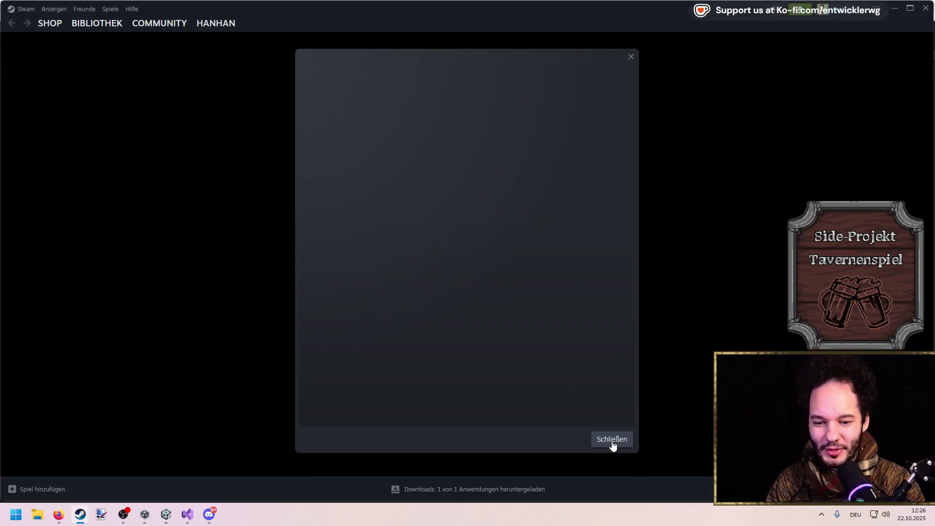
click(612, 439)
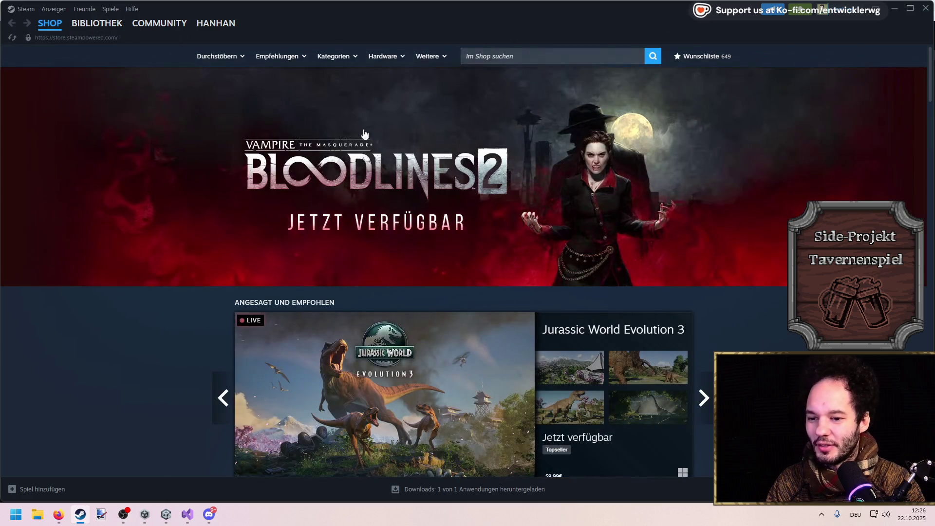
click(606, 54)
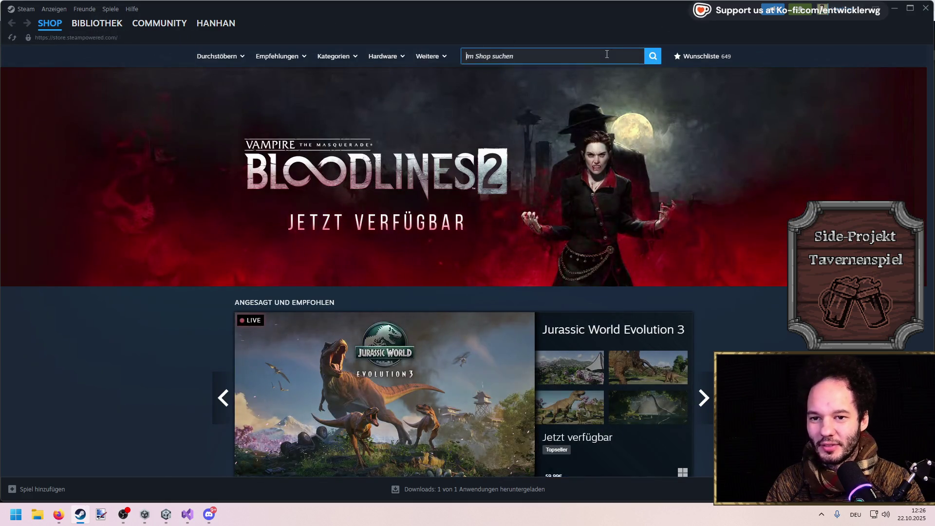
text(Drova)
click(585, 98)
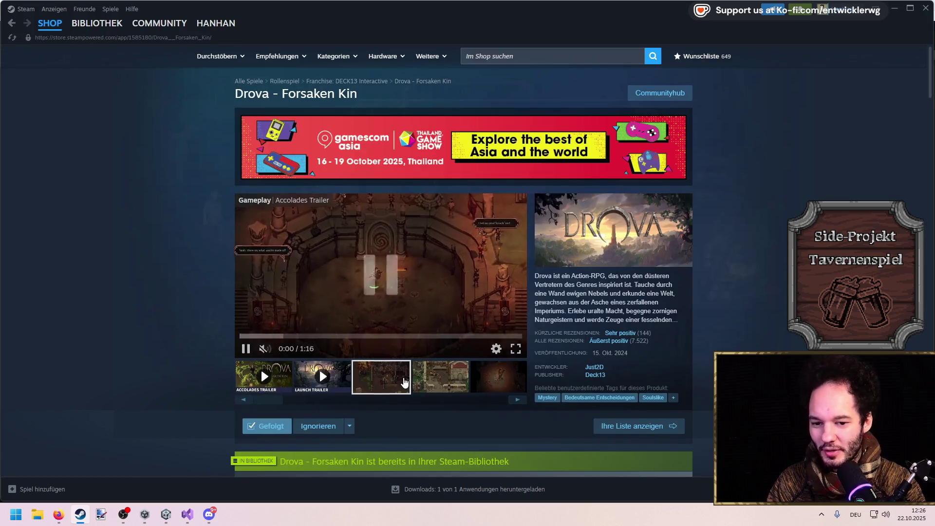
Browse the Drova screenshots at full size, then minimise Steam and stop Unity's Play mode.
scroll(178, 295, down, 2)
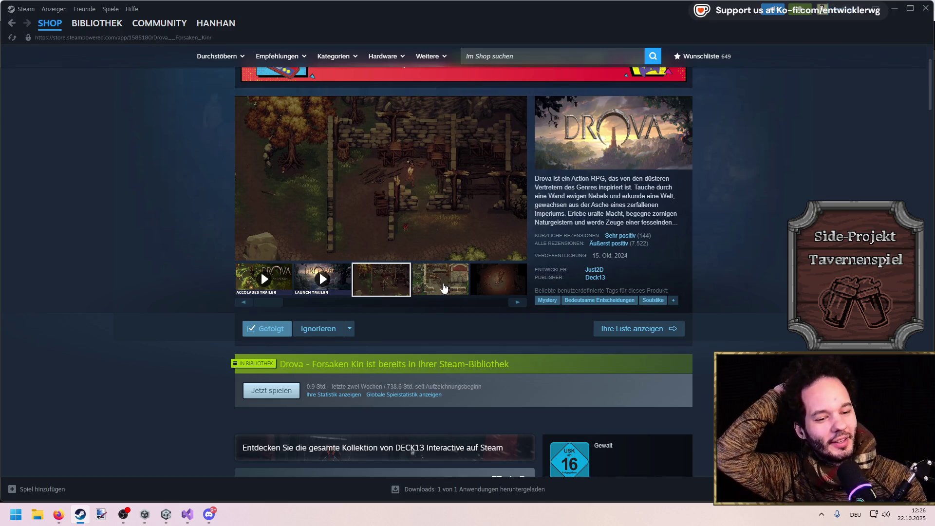
click(444, 289)
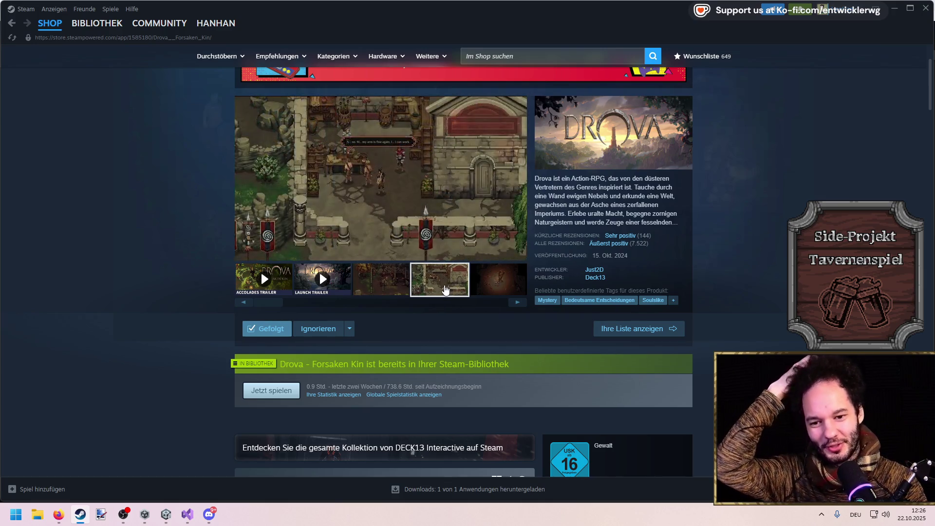
click(433, 250)
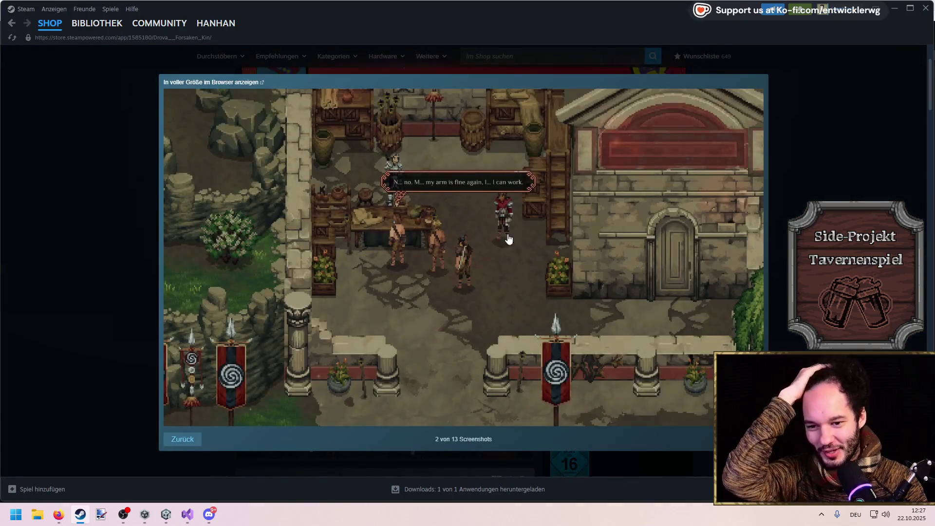
key(Right)
key(Right)
key(Right)
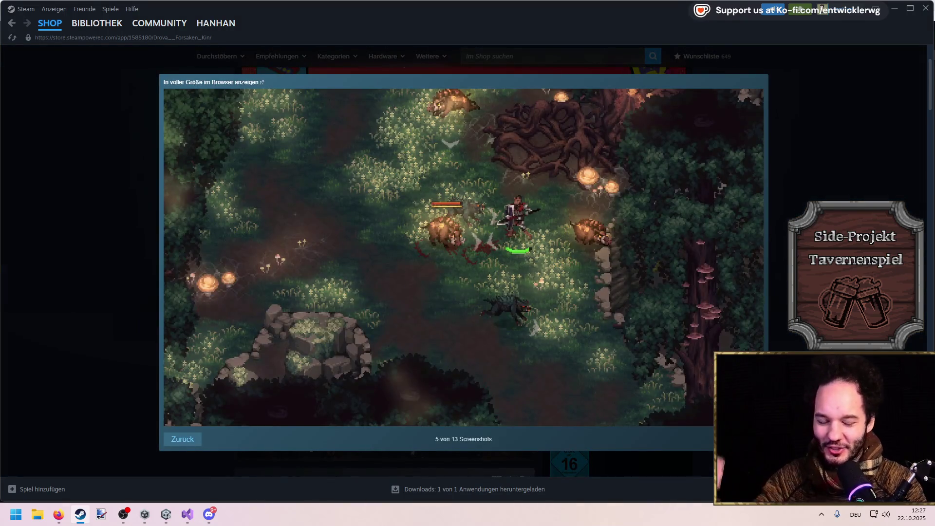
key(Escape)
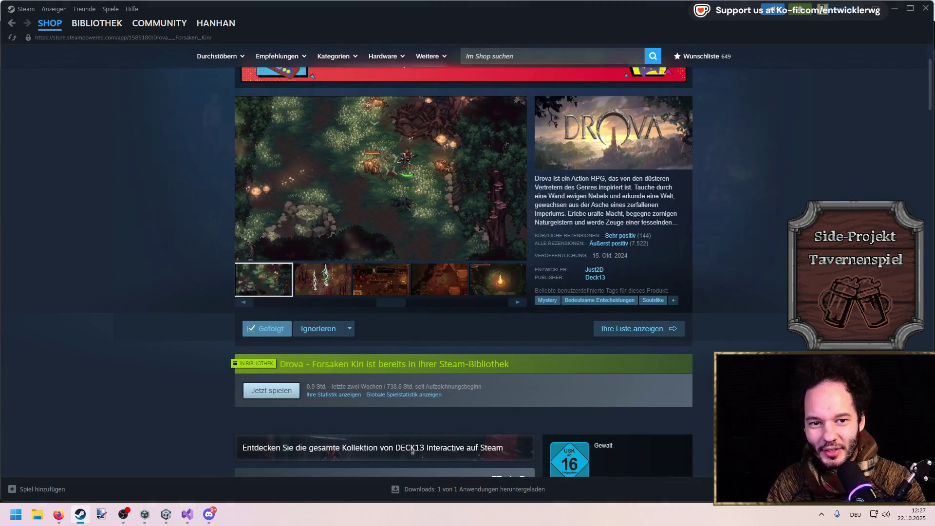
click(892, 8)
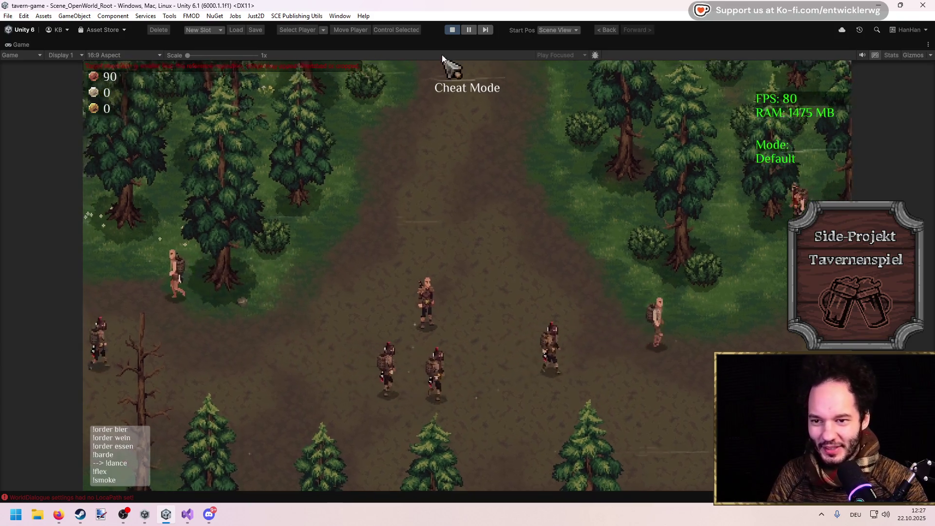
key(ctrl+p)
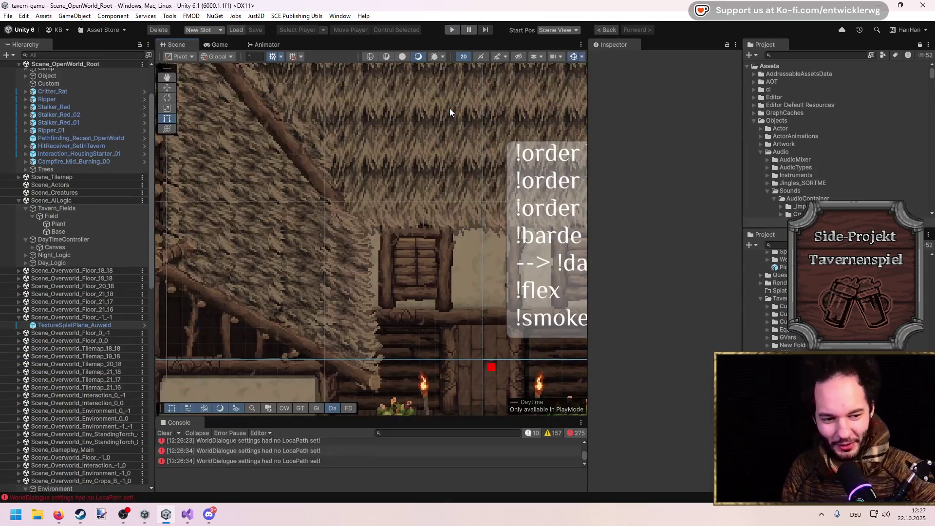
Inspect the Field object, its parent Tavern_Fields, then Field again.
scroll(362, 198, down, 10)
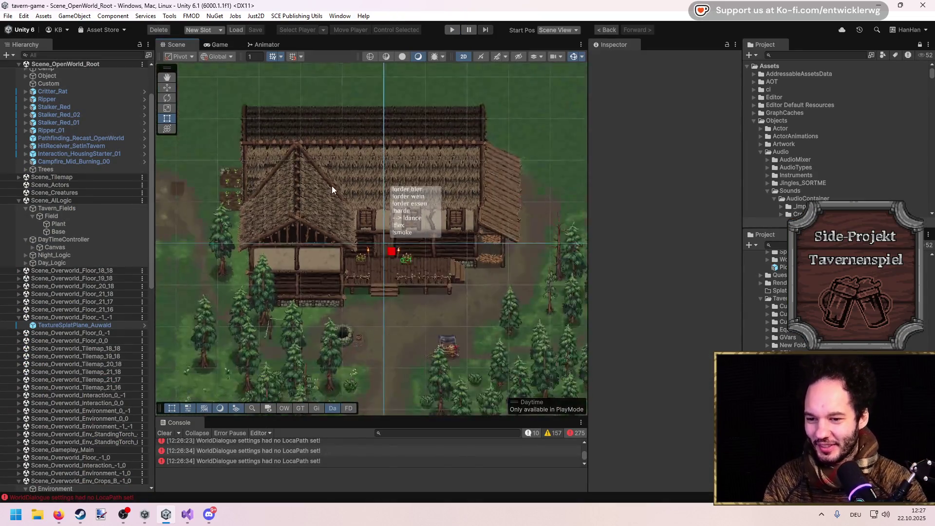
scroll(401, 211, up, 6)
scroll(407, 200, up, 3)
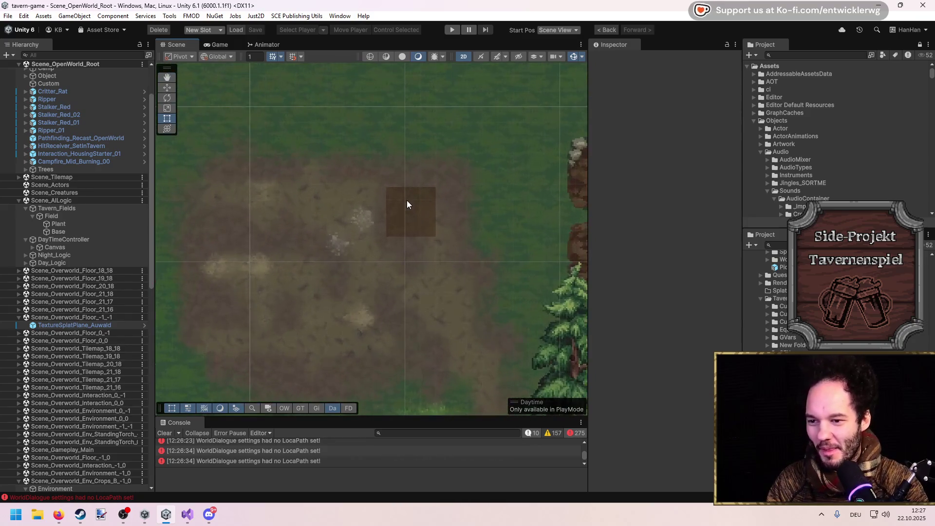
click(48, 217)
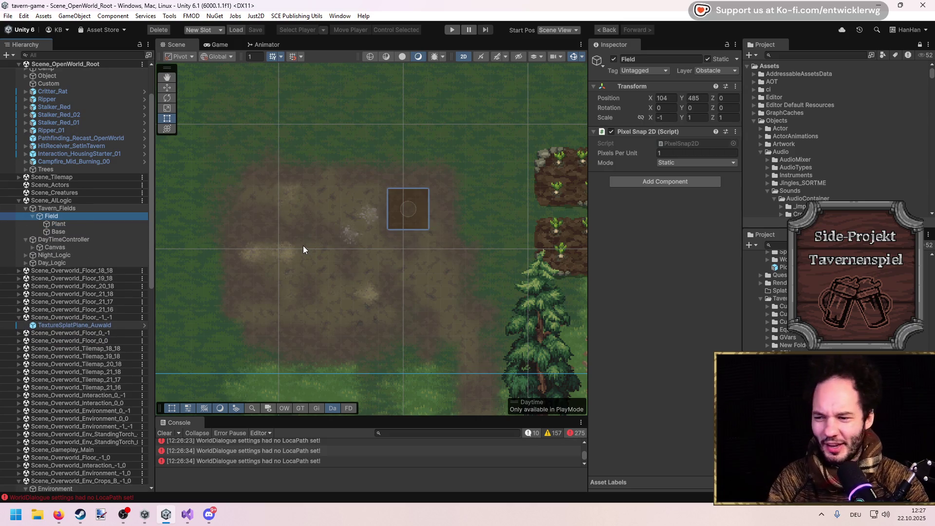
key(Up)
key(Down)
scroll(456, 231, up, 1)
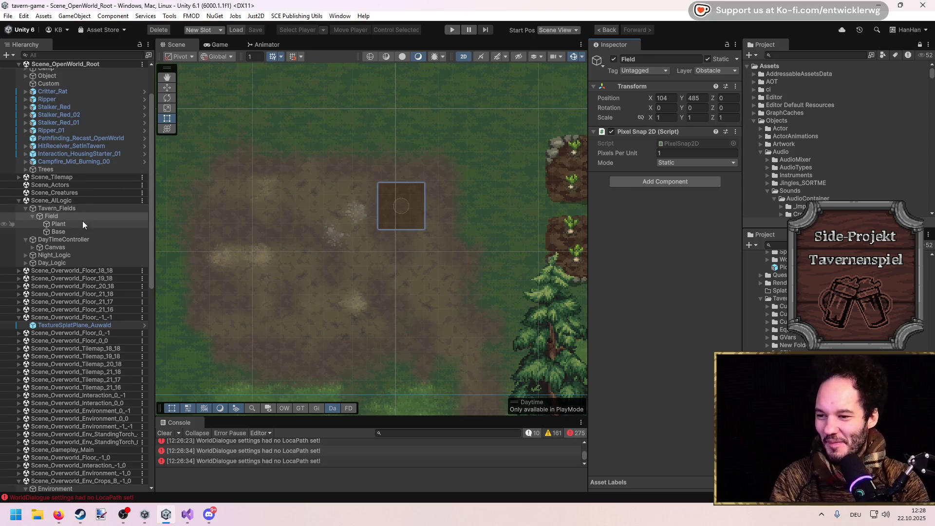
Zoom and pan the Scene view to recentre on the Field square.
scroll(404, 285, down, 5)
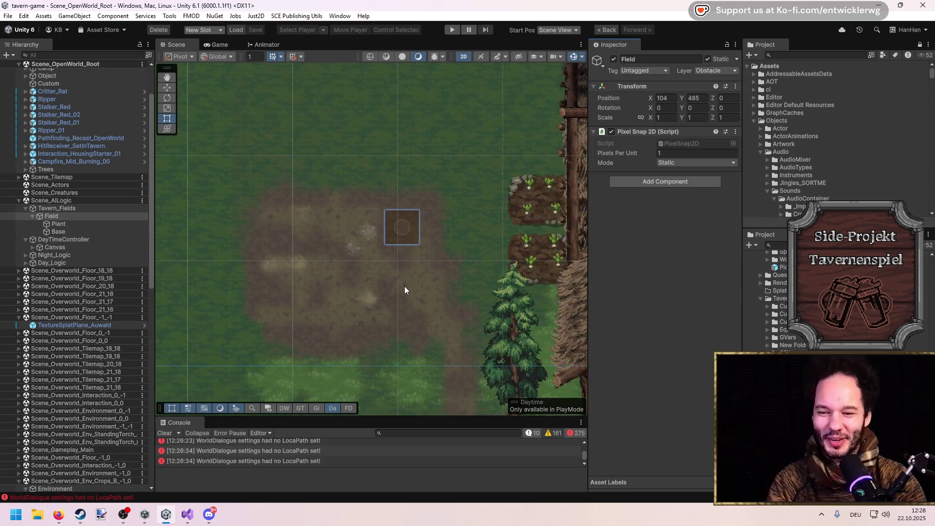
scroll(410, 290, up, 5)
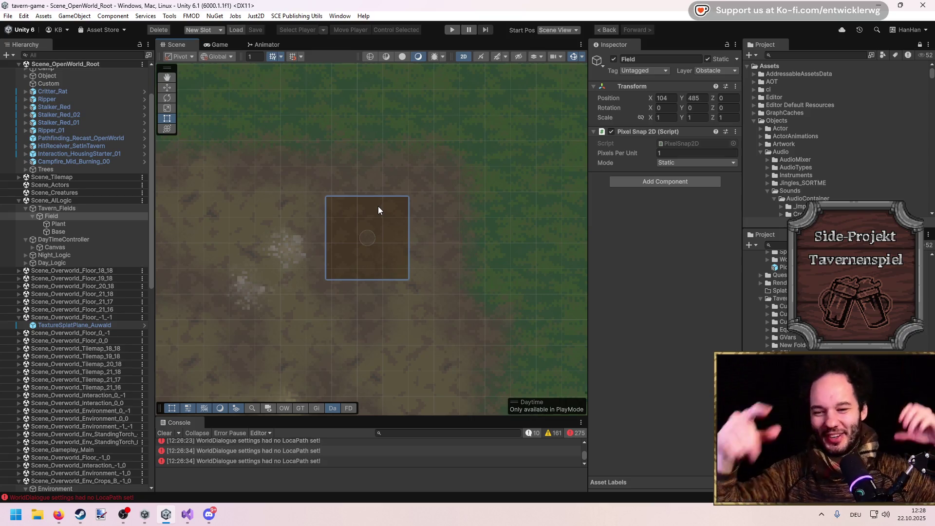
scroll(346, 219, down, 4)
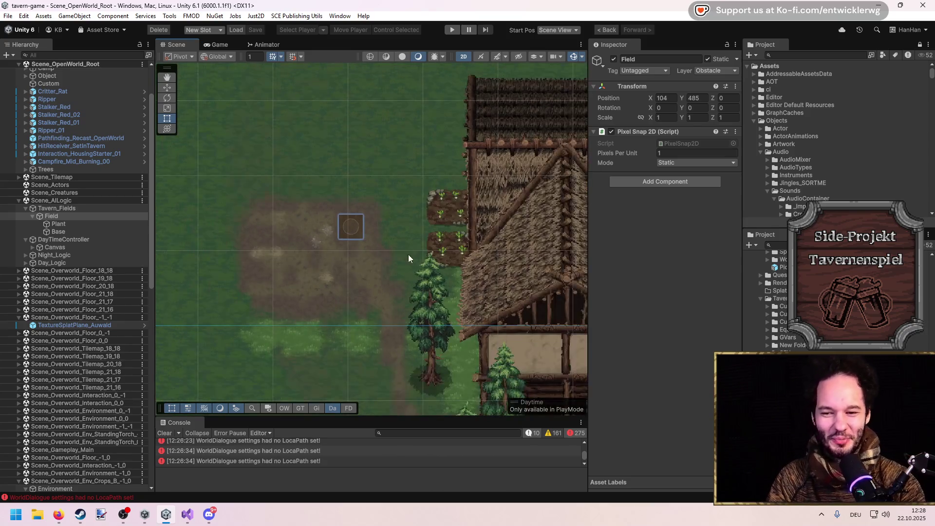
scroll(378, 239, up, 3)
scroll(358, 235, up, 2)
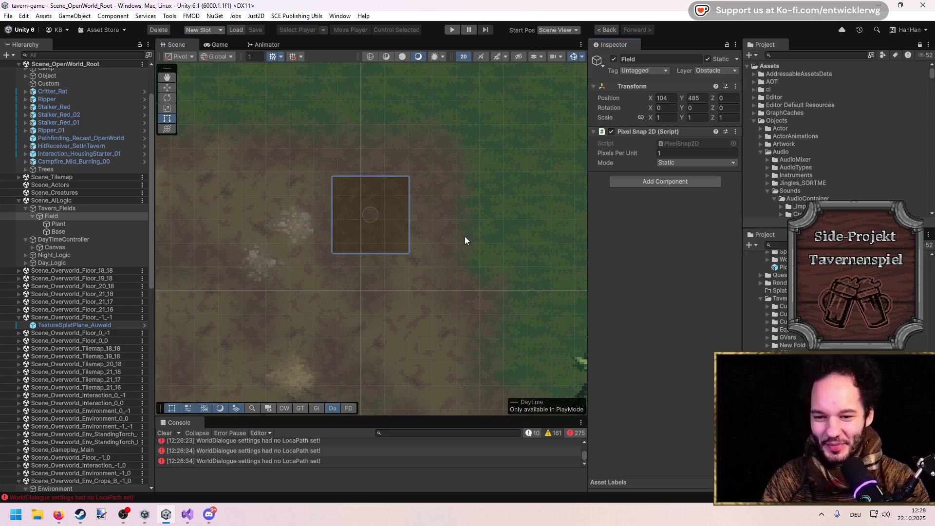
drag(459, 247, 438, 254)
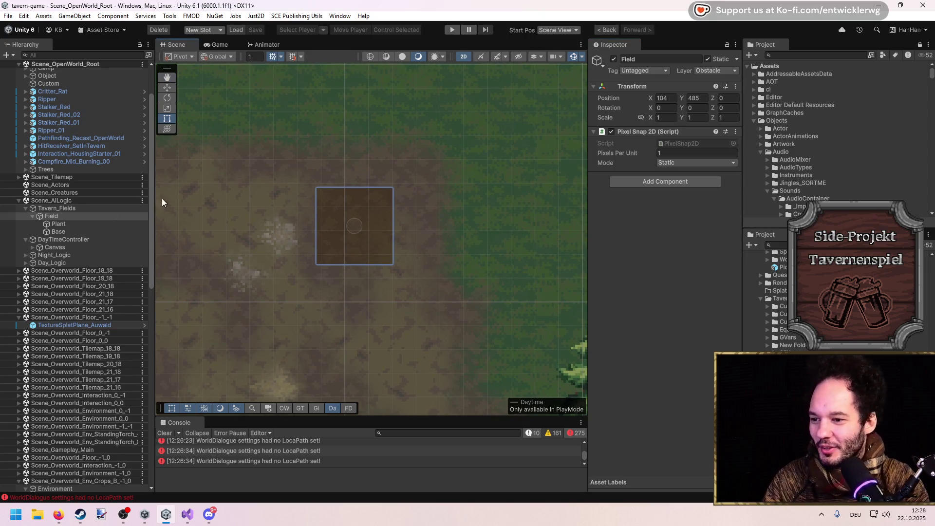
Pick the field square in the Scene, cycling through the overlapping Base and Plant sprites.
click(58, 224)
click(318, 207)
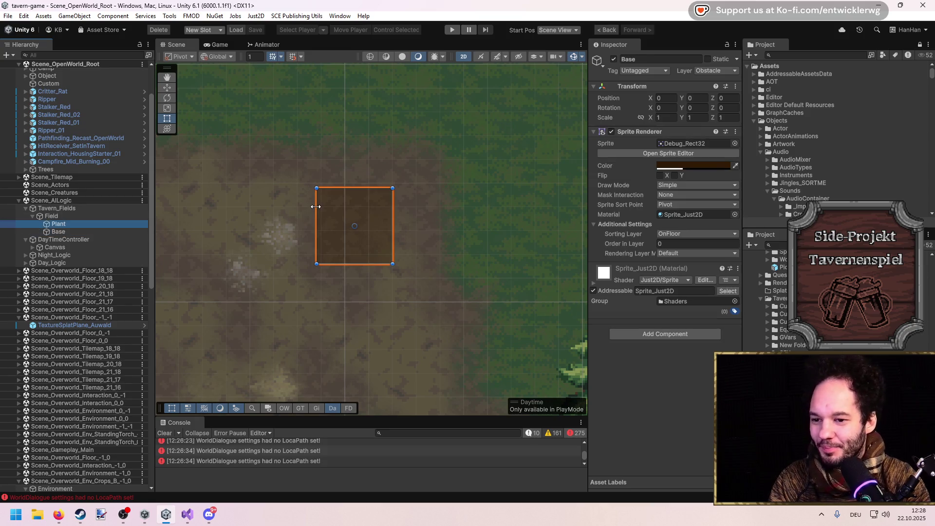
click(311, 203)
click(302, 197)
click(302, 197)
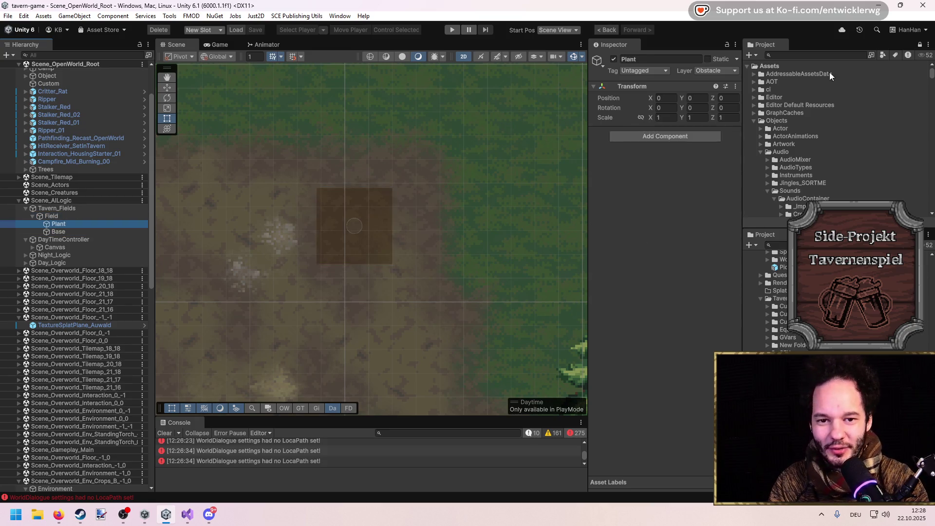
click(341, 219)
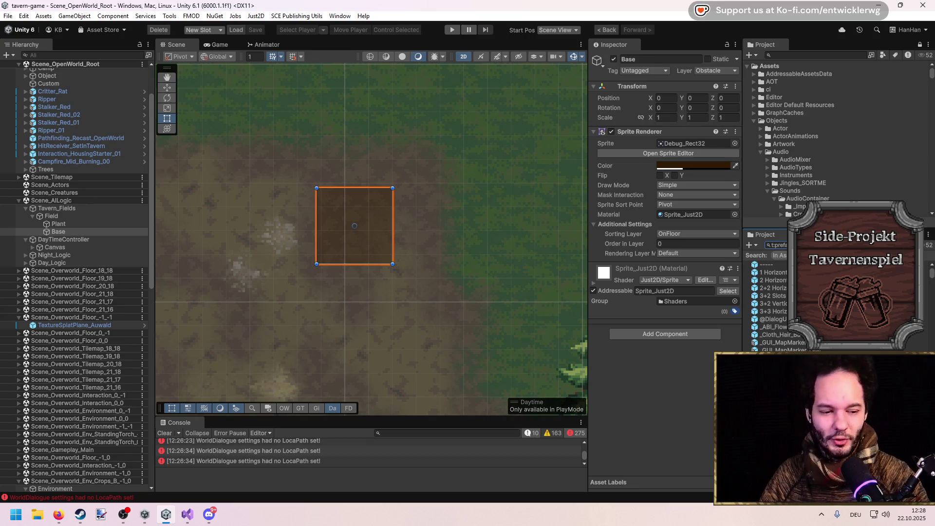
Walk up the hierarchy to Tavern_Fields and back down to Field.
click(83, 227)
click(75, 213)
click(77, 210)
click(75, 229)
click(75, 214)
click(77, 210)
click(75, 216)
Inspect Base's Sprite Renderer (Debug_Rect32, OnFloor layer), then reselect Field.
click(74, 234)
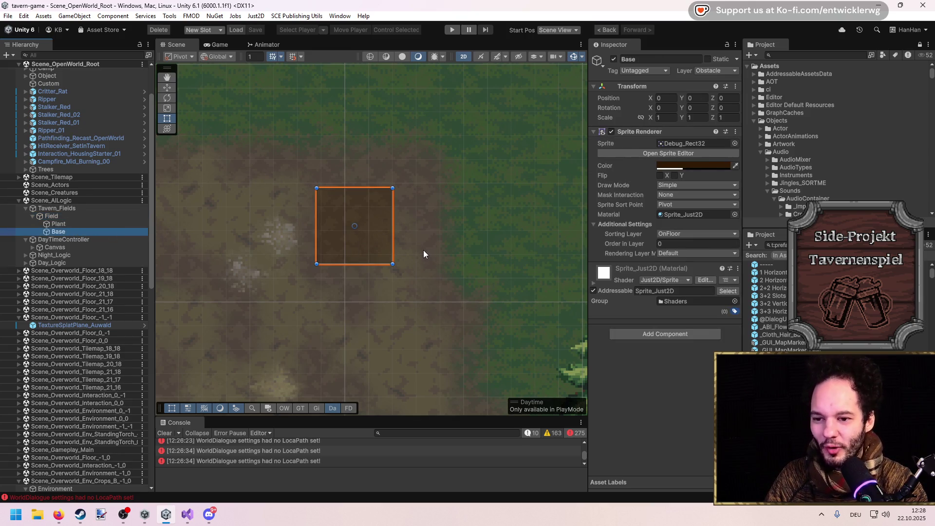
scroll(379, 290, down, 2)
scroll(373, 282, up, 3)
scroll(372, 286, down, 2)
click(48, 217)
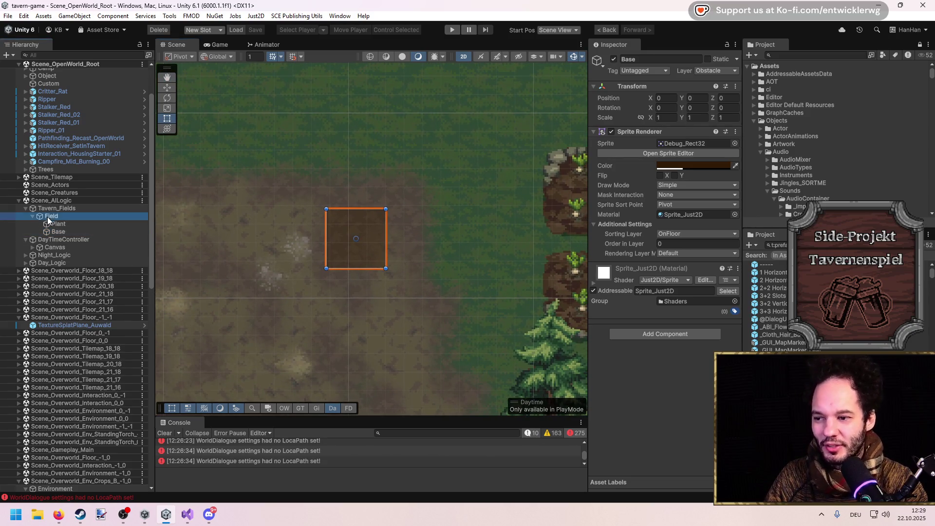
Inspect Tavern_Fields and Field's Plant child, ending back on Field.
click(49, 209)
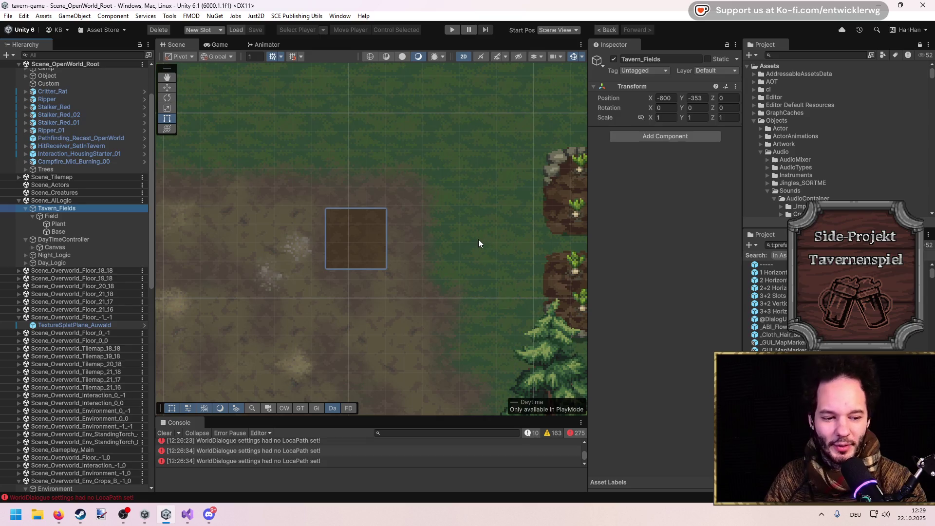
scroll(377, 261, down, 1)
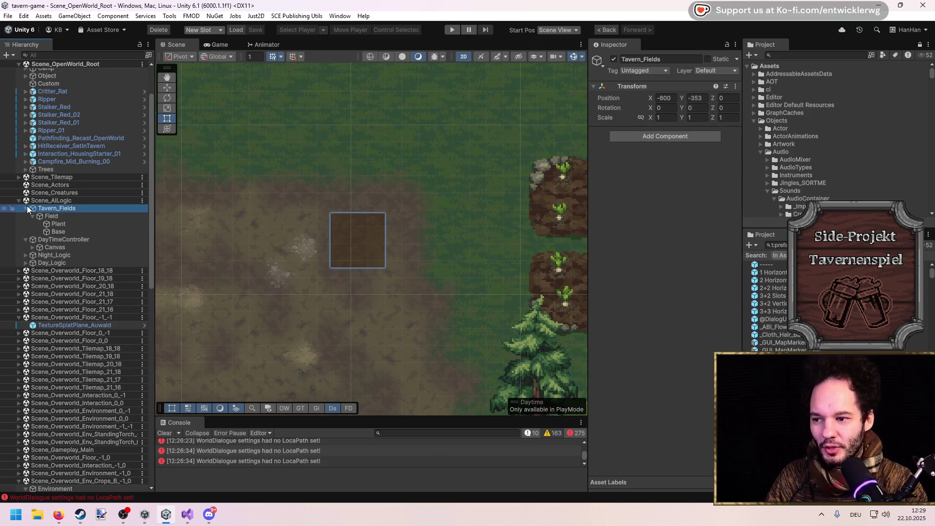
click(49, 216)
click(72, 225)
click(72, 219)
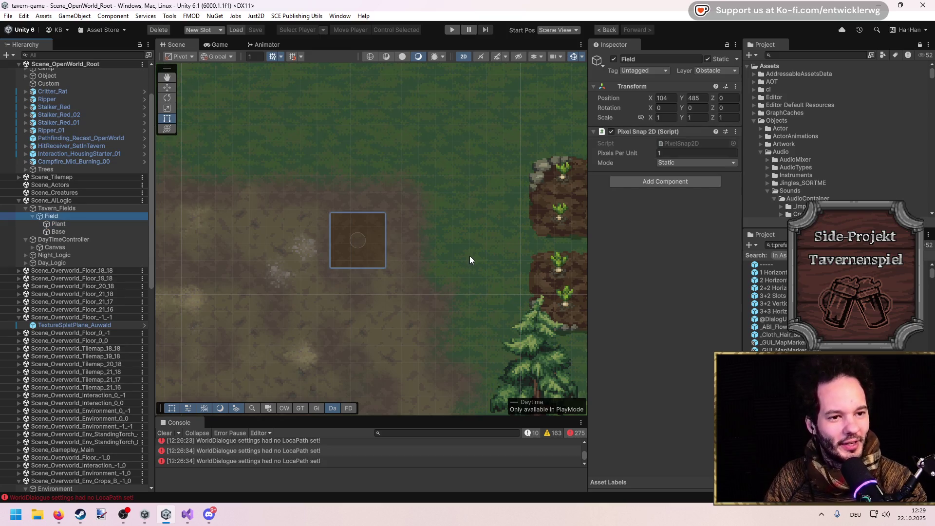
Pan and zoom the Scene view around the Field plot and tavern wall.
scroll(466, 252, down, 4)
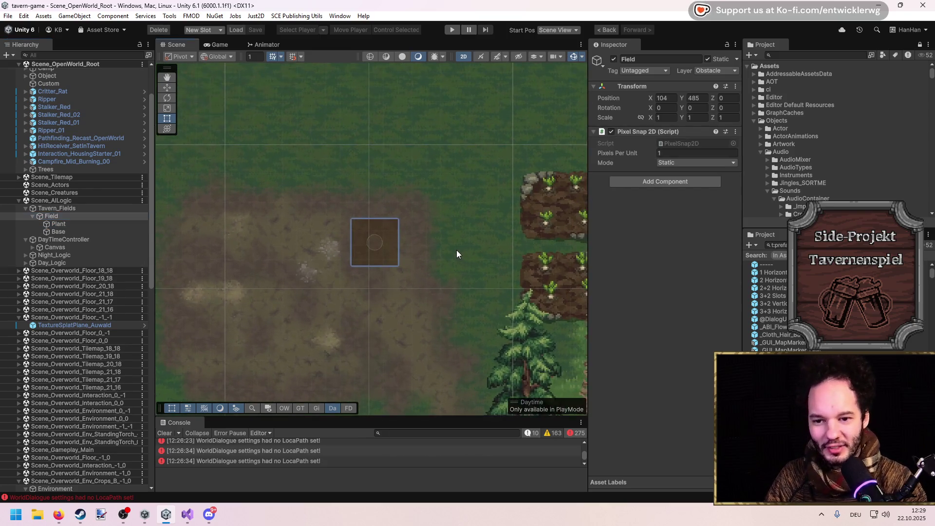
scroll(343, 235, up, 1)
mouse_move(343, 235)
mouse_down()
mouse_move(442, 242)
mouse_move(474, 160)
mouse_move(416, 217)
mouse_up()
scroll(451, 241, up, 2)
scroll(451, 228, down, 1)
scroll(425, 221, up, 2)
scroll(416, 218, up, 1)
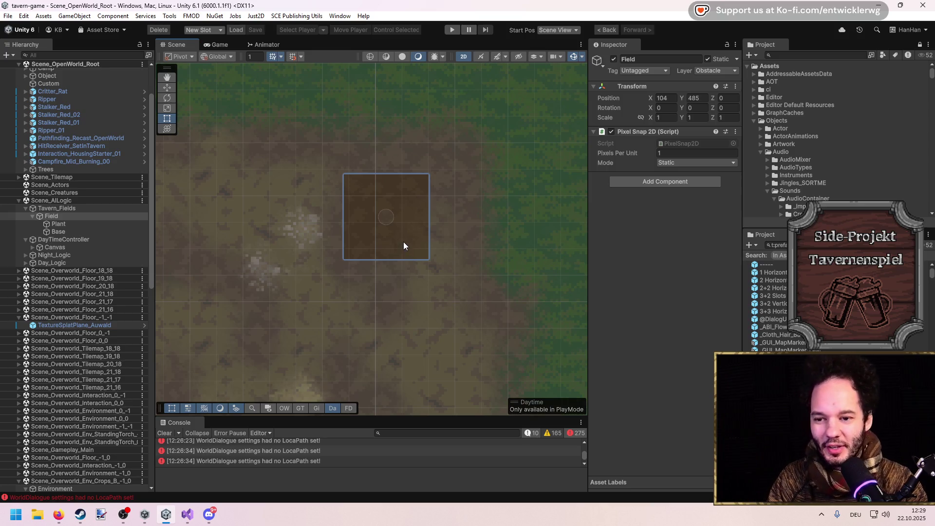
scroll(405, 242, down, 5)
scroll(389, 224, down, 2)
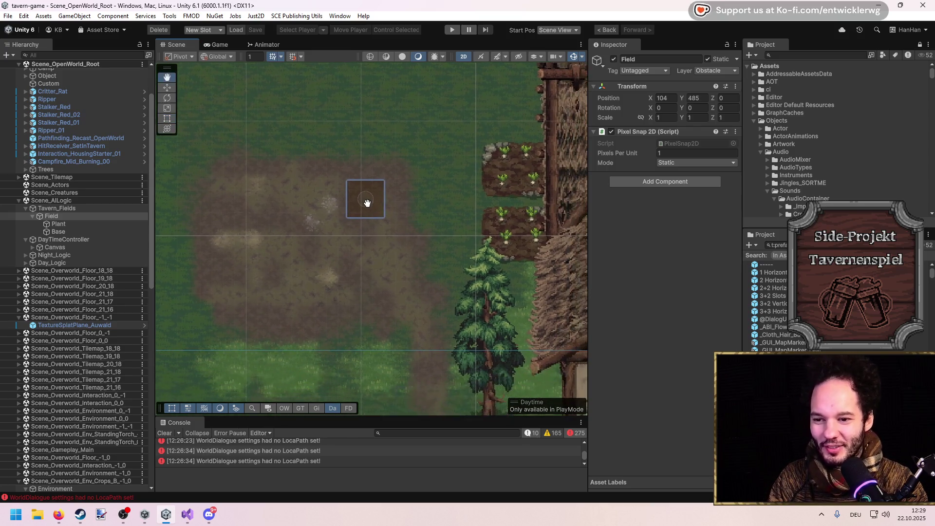
scroll(367, 202, up, 3)
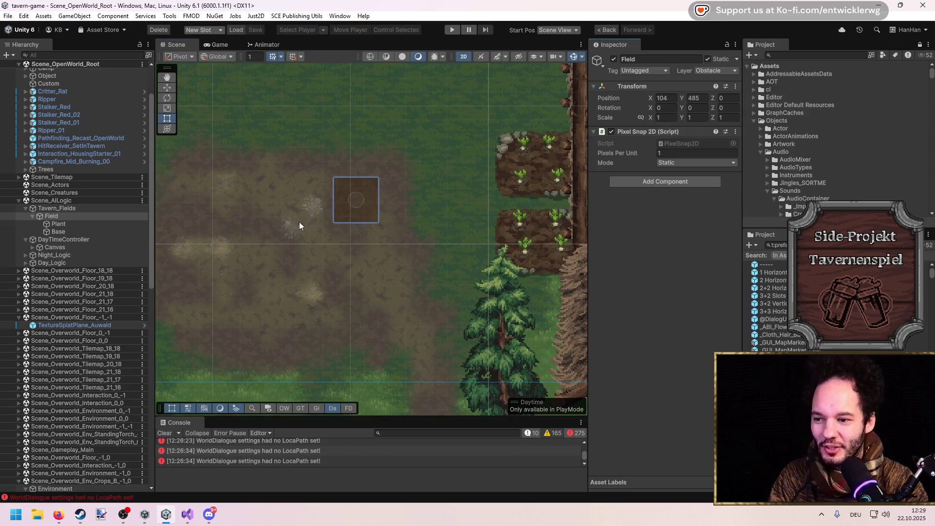
drag(309, 227, 315, 223)
mouse_move(388, 217)
mouse_down()
mouse_move(312, 217)
mouse_move(338, 207)
mouse_move(355, 182)
mouse_up()
scroll(346, 194, down, 1)
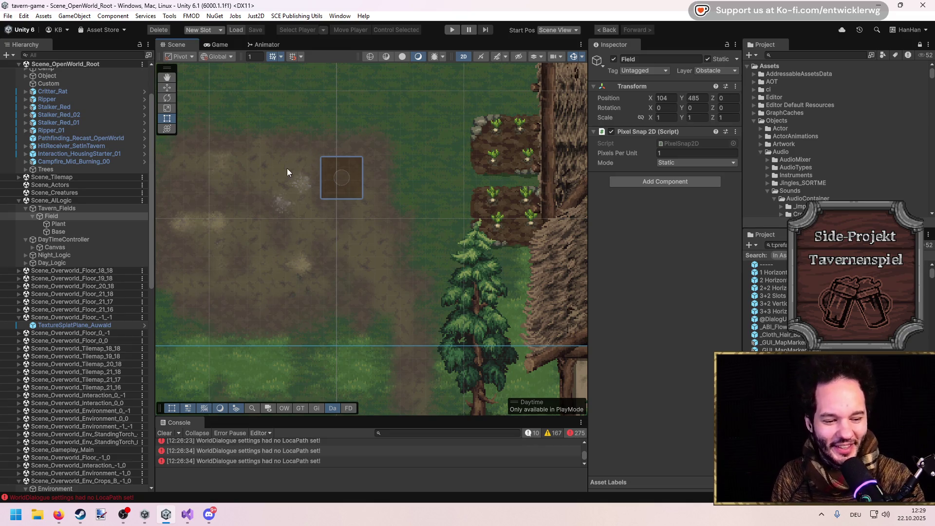
scroll(287, 168, up, 3)
scroll(387, 169, up, 1)
Select Field and collapse its Plant and Base children in the Hierarchy.
click(80, 208)
click(78, 216)
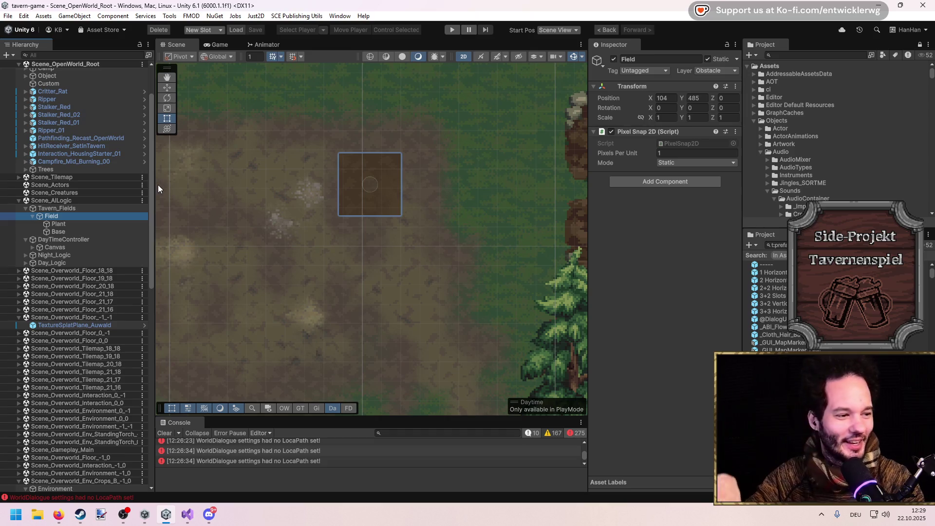
click(642, 214)
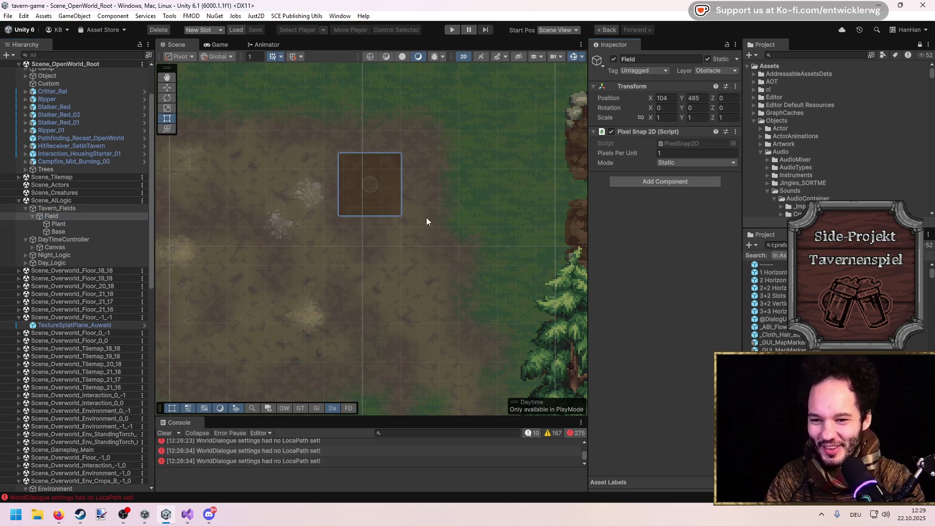
drag(372, 197, 386, 195)
click(57, 216)
click(33, 216)
drag(388, 167, 404, 165)
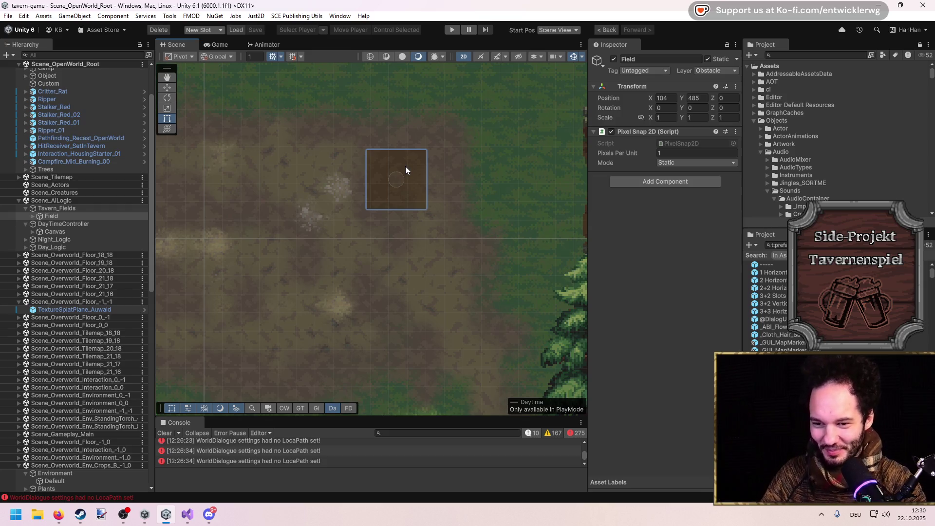
Expand Field and inspect Base, Tavern_Fields, Plant, then Field again.
click(32, 217)
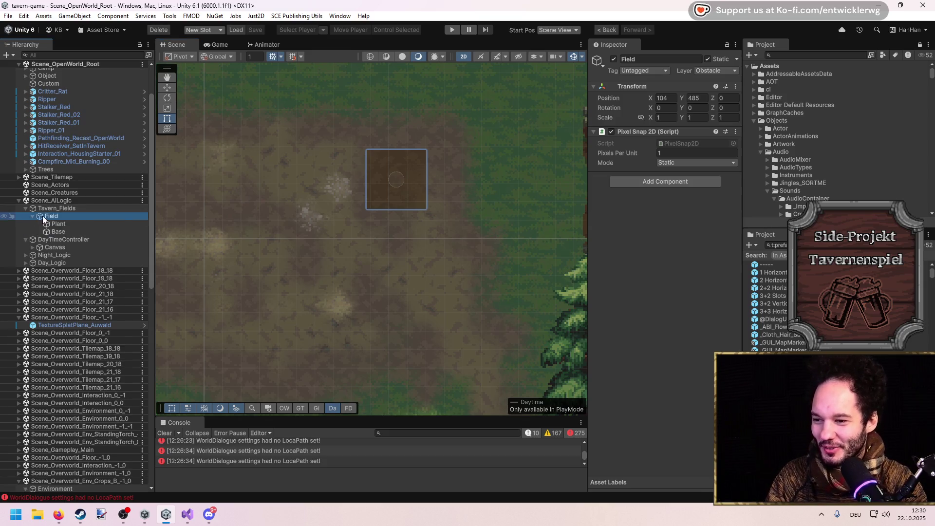
scroll(370, 204, up, 2)
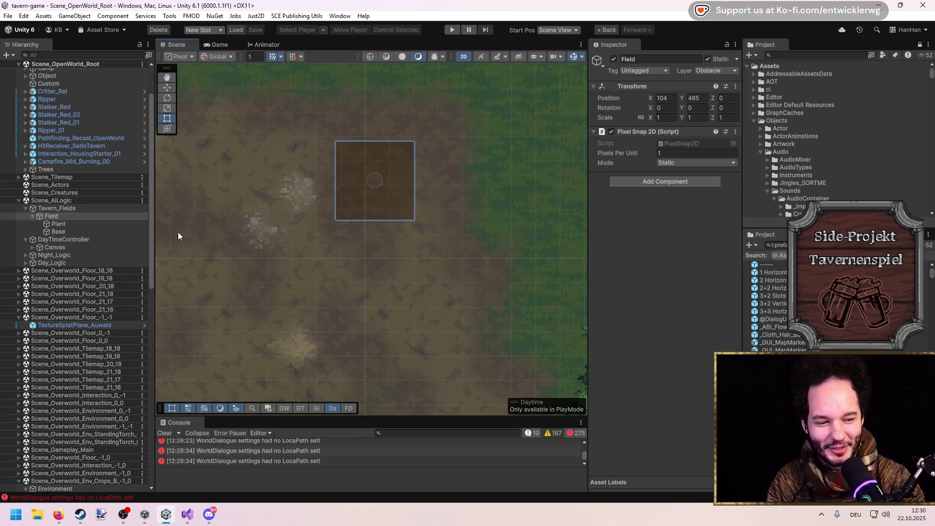
scroll(399, 198, up, 2)
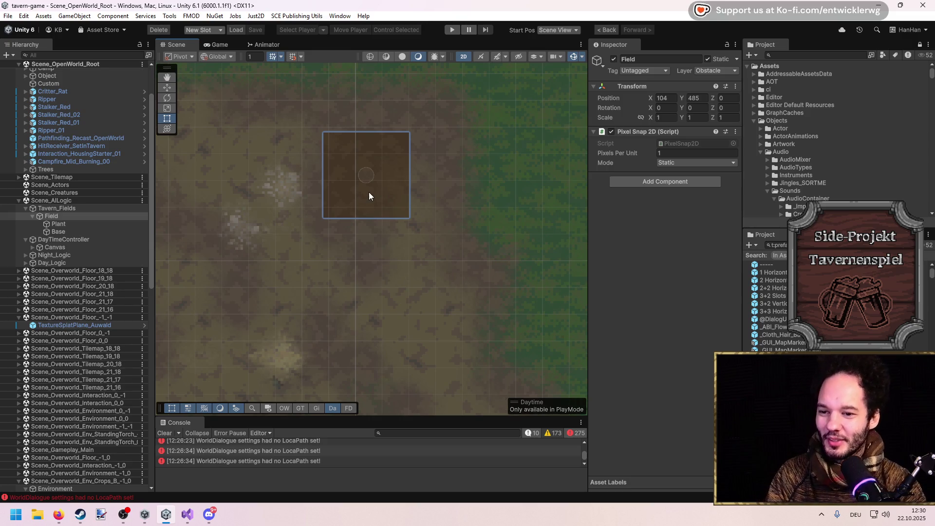
drag(367, 192, 397, 189)
click(97, 230)
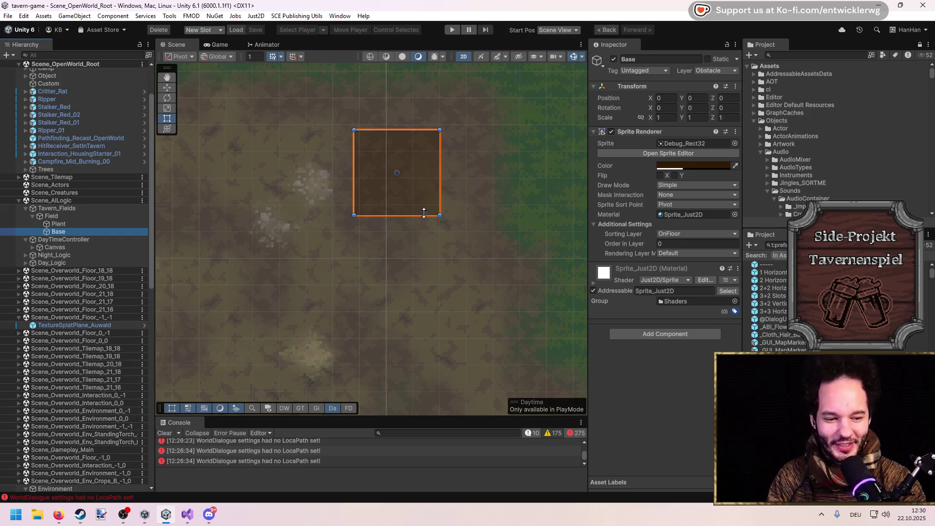
drag(424, 210, 428, 227)
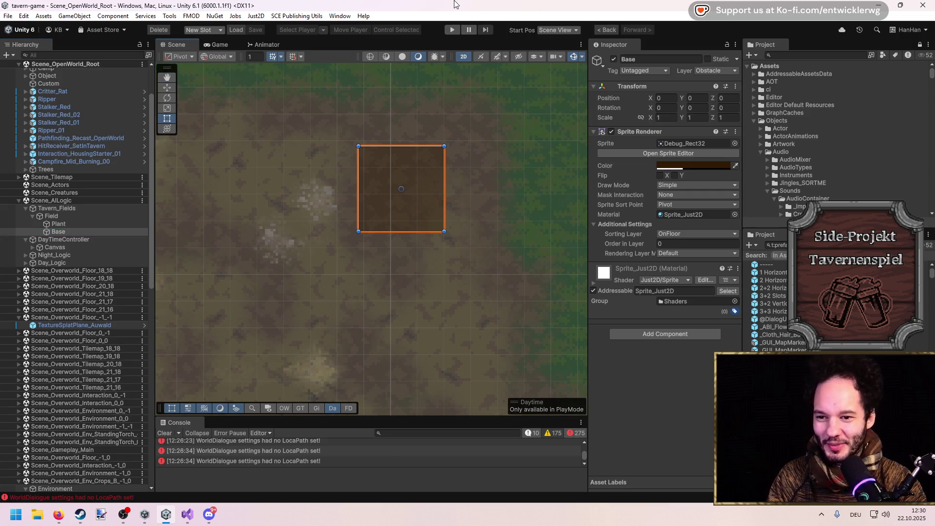
click(56, 216)
click(57, 207)
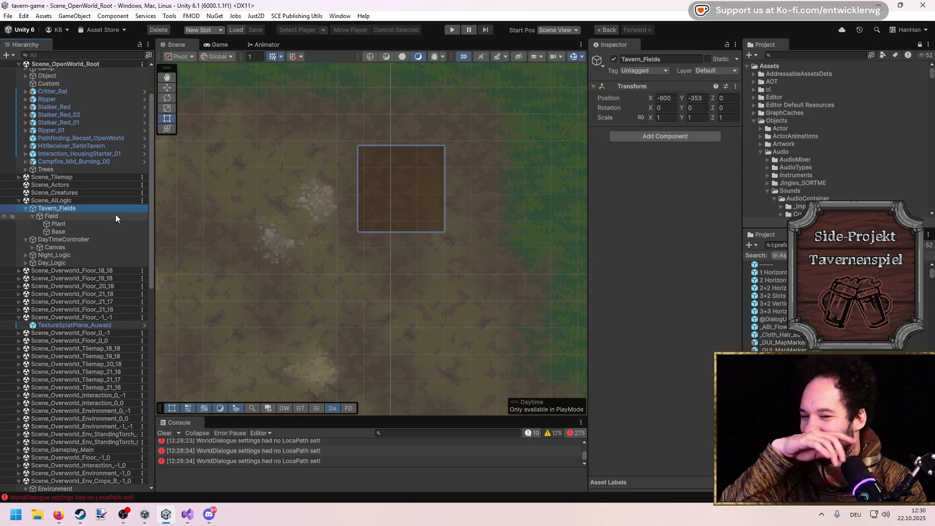
click(78, 223)
click(87, 231)
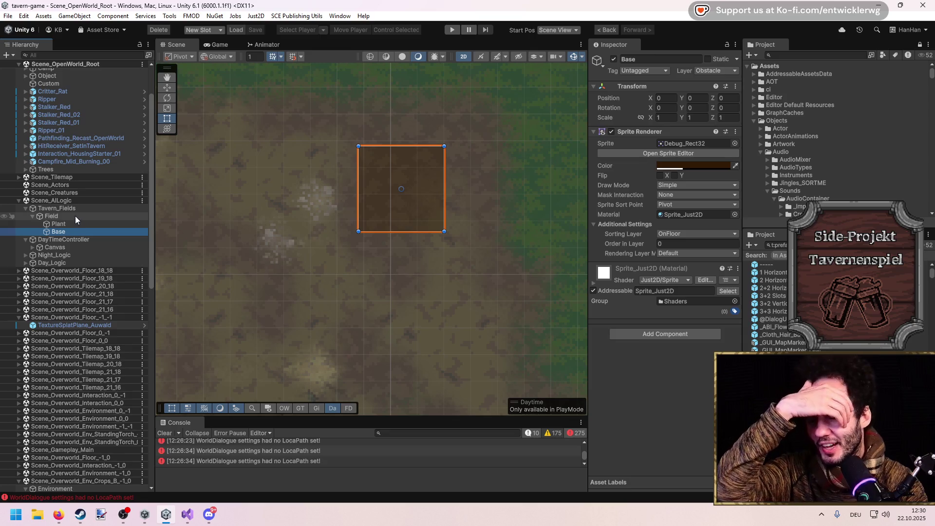
click(58, 216)
Search the Project for 'pre' prefabs and add an Interaction_Ladder_Ruins instance under Field.
click(782, 245)
text(pre)
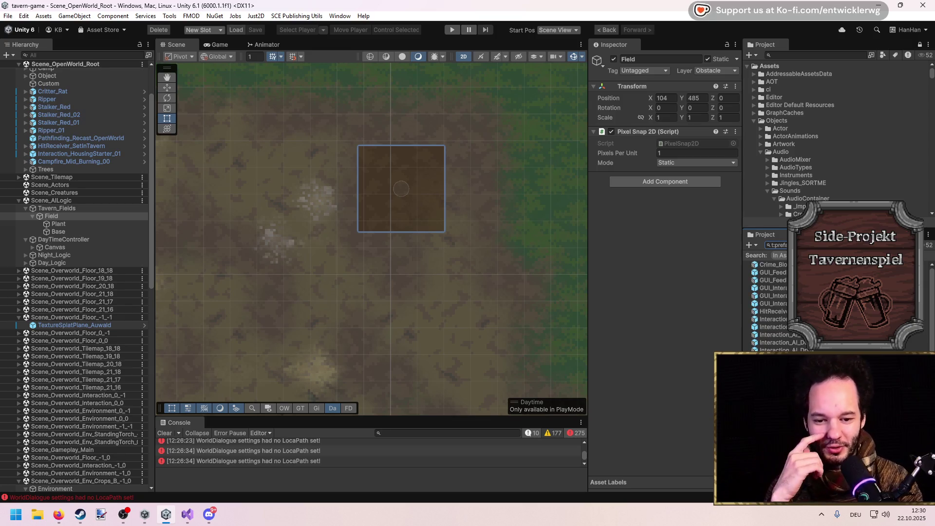
scroll(838, 302, down, 5)
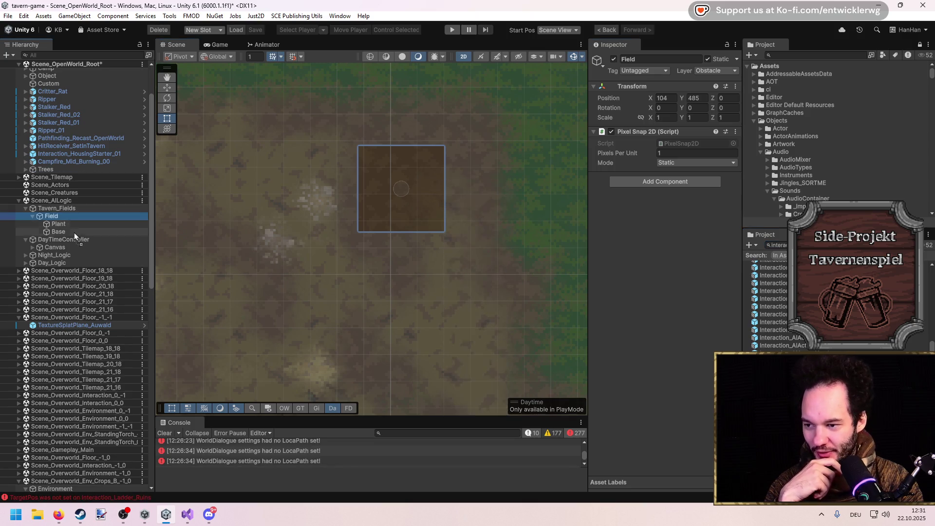
click(56, 218)
key(ctrl+shift+v)
scroll(415, 276, down, 3)
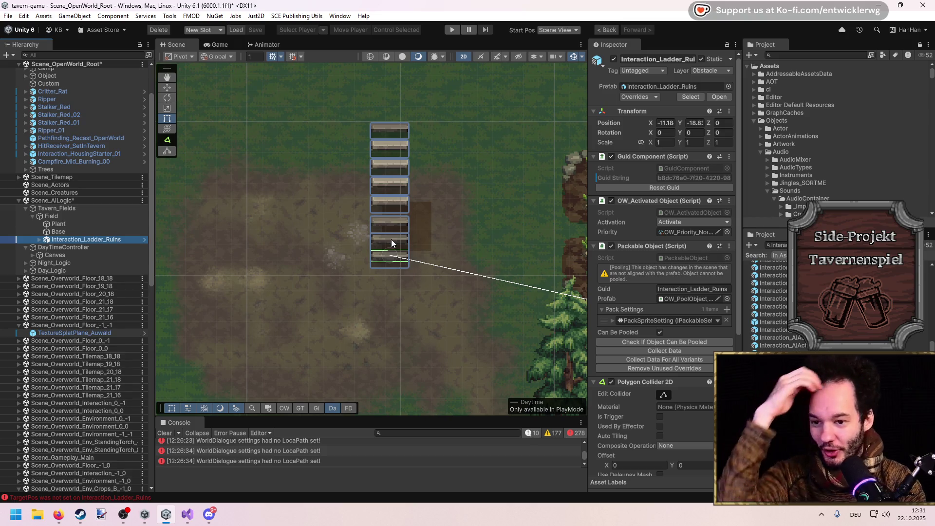
Drop an Interaction_Trapdoor_Ruins_01 instance into the scene near the tavern.
drag(390, 239, 354, 229)
mouse_move(772, 291)
mouse_down()
mouse_move(392, 253)
mouse_move(480, 346)
mouse_move(446, 284)
mouse_move(441, 345)
mouse_up()
key(w)
scroll(414, 265, down, 4)
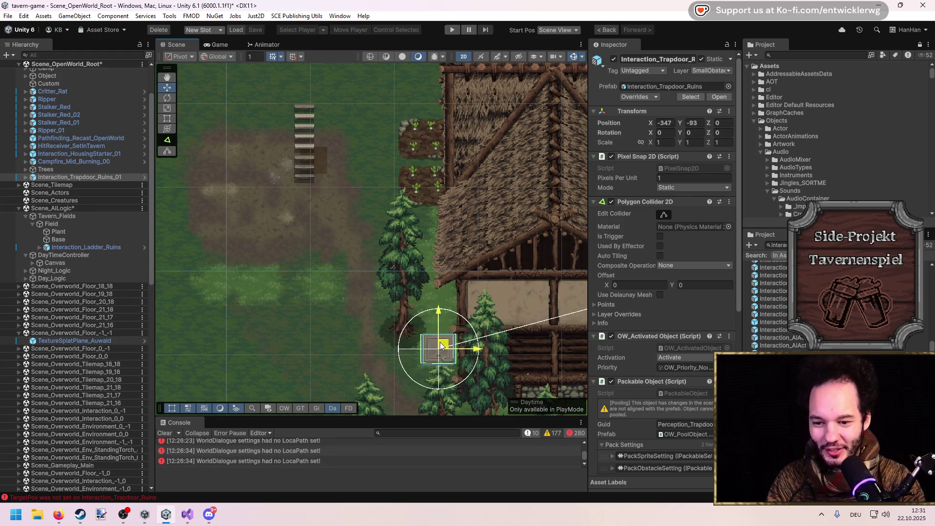
scroll(440, 336, down, 2)
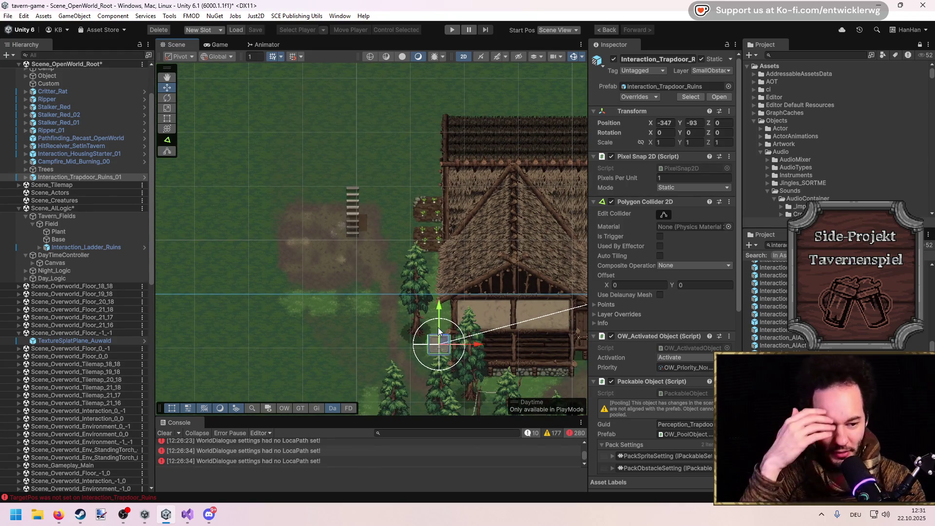
drag(519, 305, 465, 300)
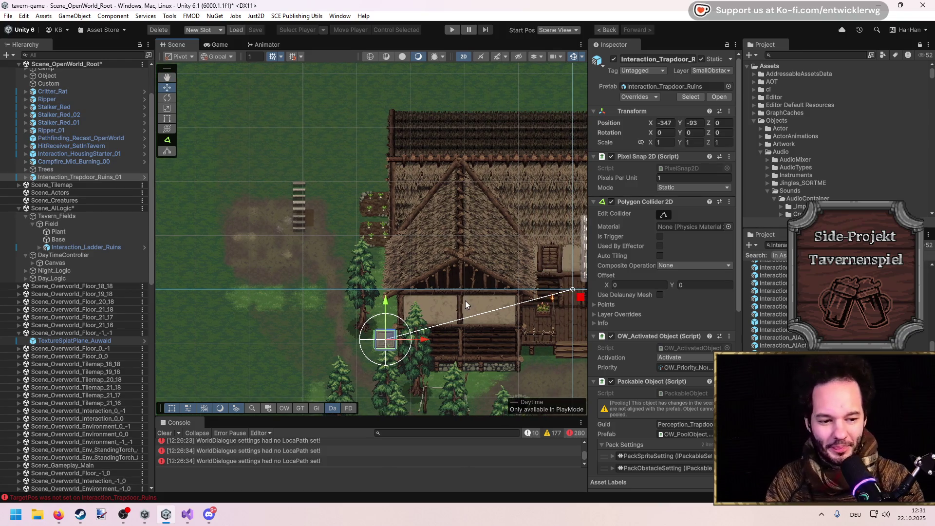
Delete the trapdoor ruins, then select and expand Interaction_Ladder_Ruins.
click(72, 177)
key(Delete)
drag(315, 237, 472, 259)
scroll(448, 206, up, 5)
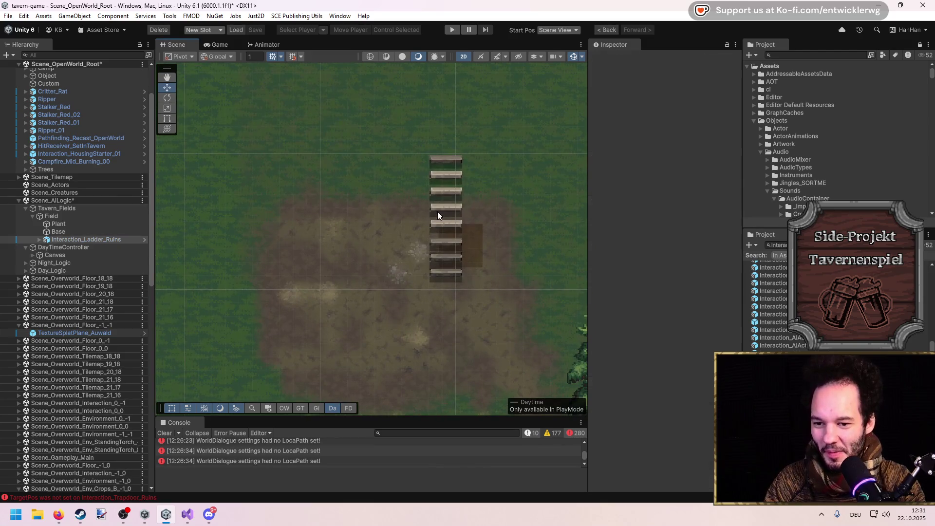
click(438, 211)
click(39, 240)
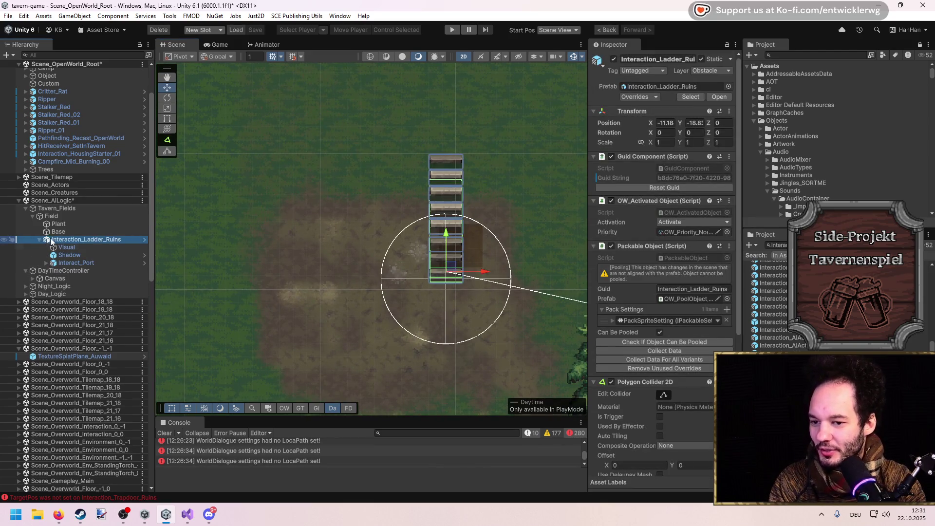
right_click(57, 239)
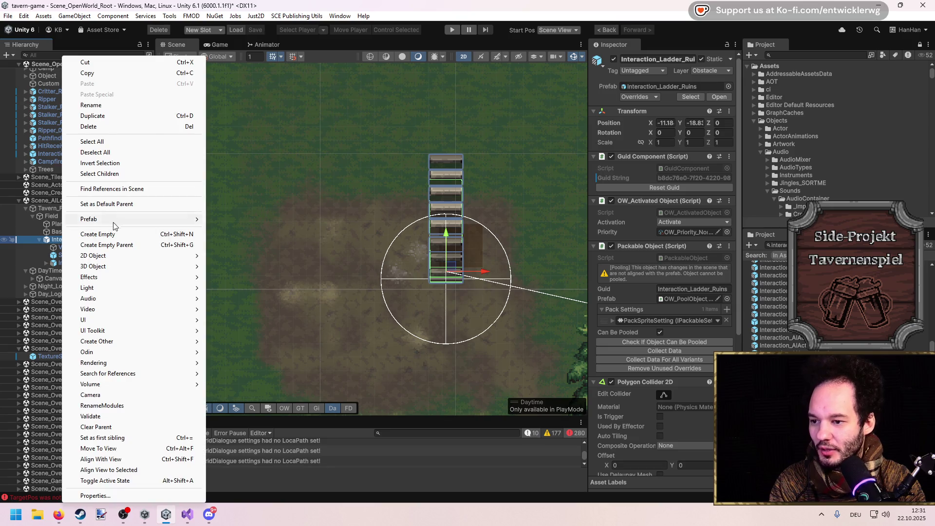
Fully unpack the ladder prefab and move it above Plant and Base under Field.
mouse_move(112, 220)
click(268, 307)
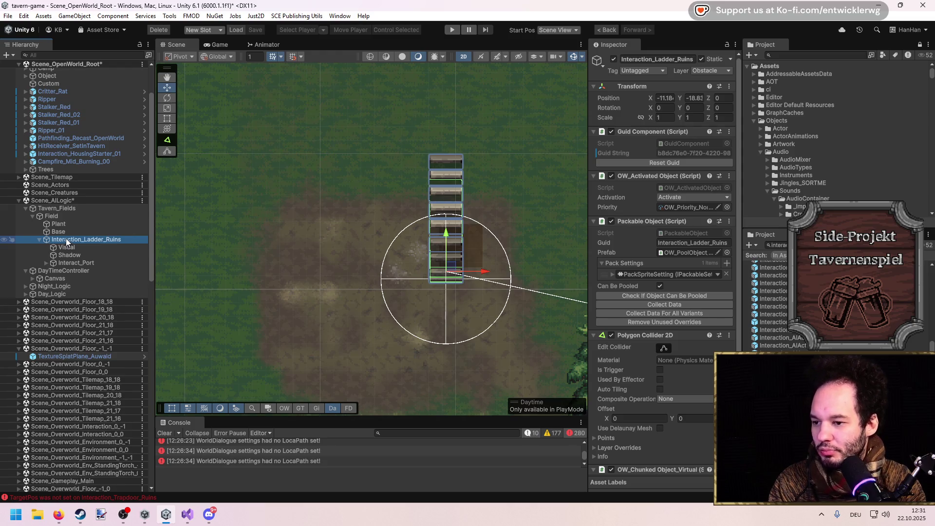
click(58, 218)
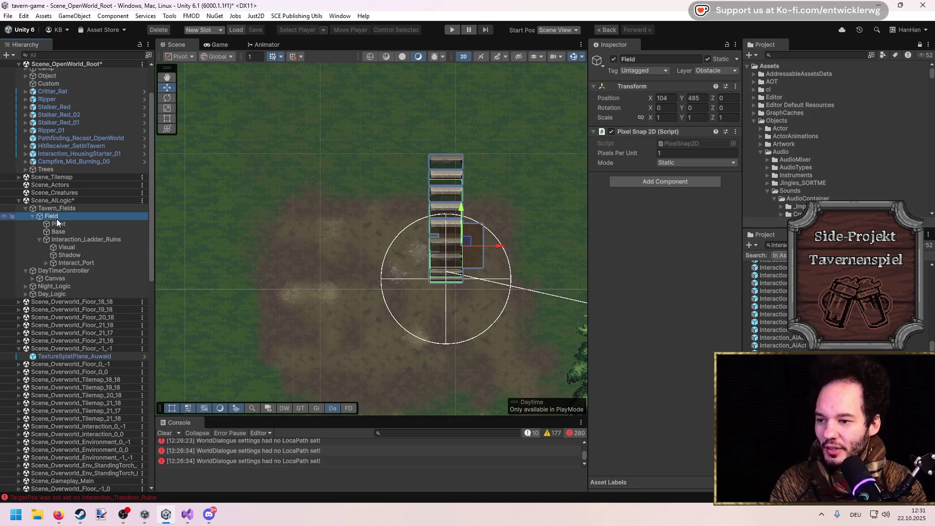
drag(59, 238, 63, 221)
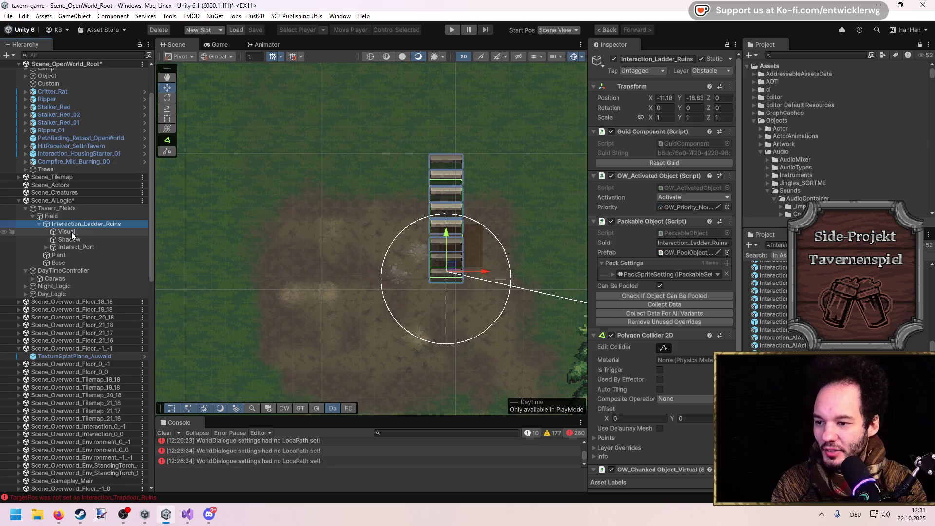
Delete the ladder's Visual and Shadow children and expand Interact_Port.
click(72, 232)
key(Delete)
click(72, 231)
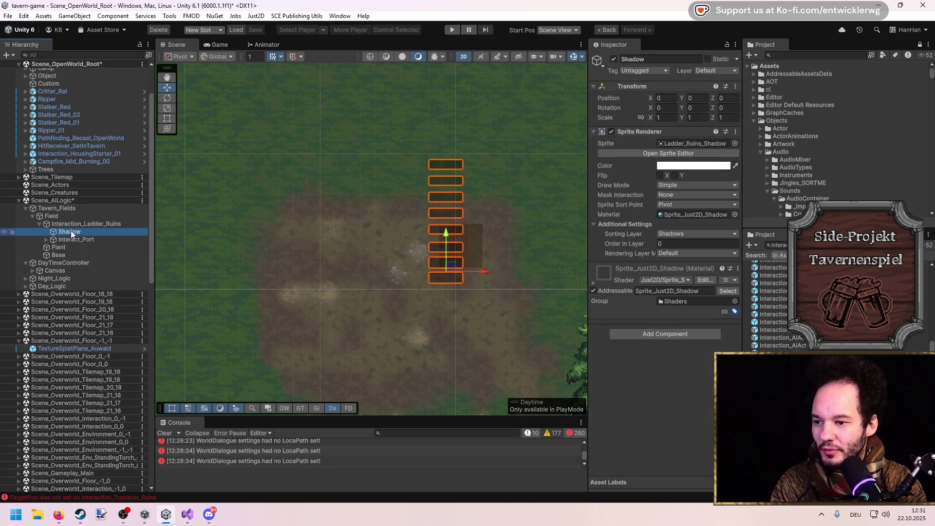
key(Delete)
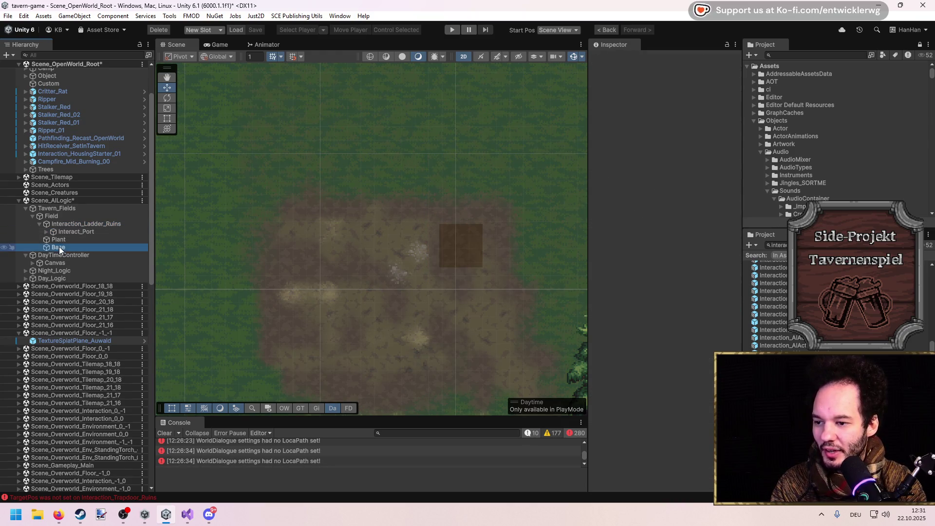
click(57, 248)
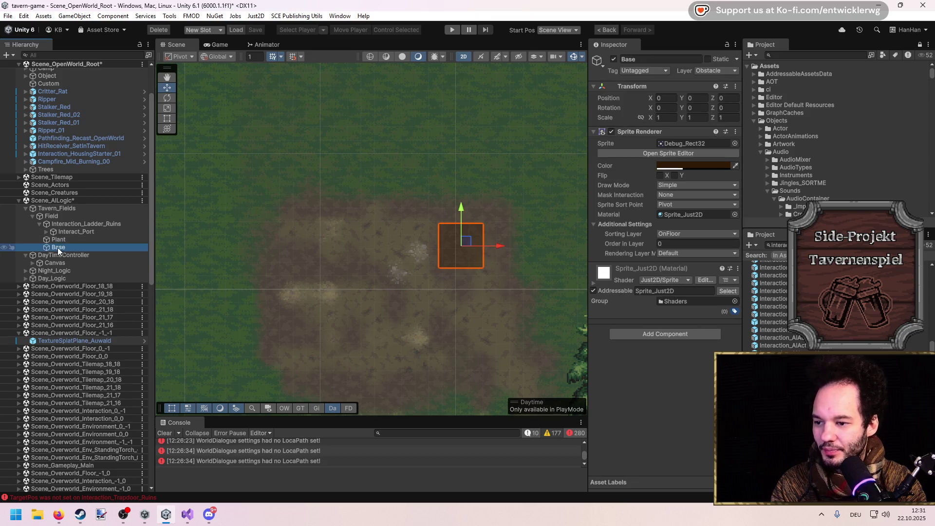
click(67, 231)
key(Right)
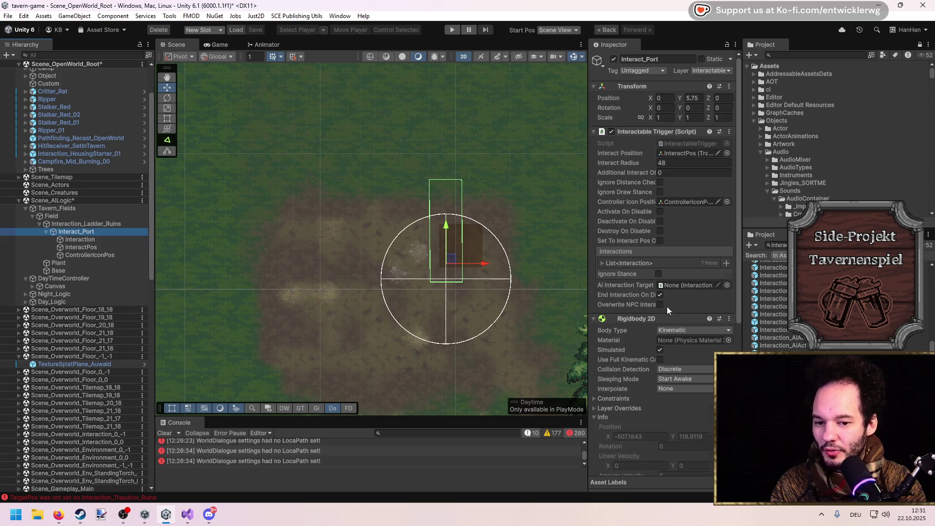
Reshape Interact_Port's polygon trigger collider by dragging its vertices.
scroll(665, 307, down, 5)
scroll(659, 304, up, 5)
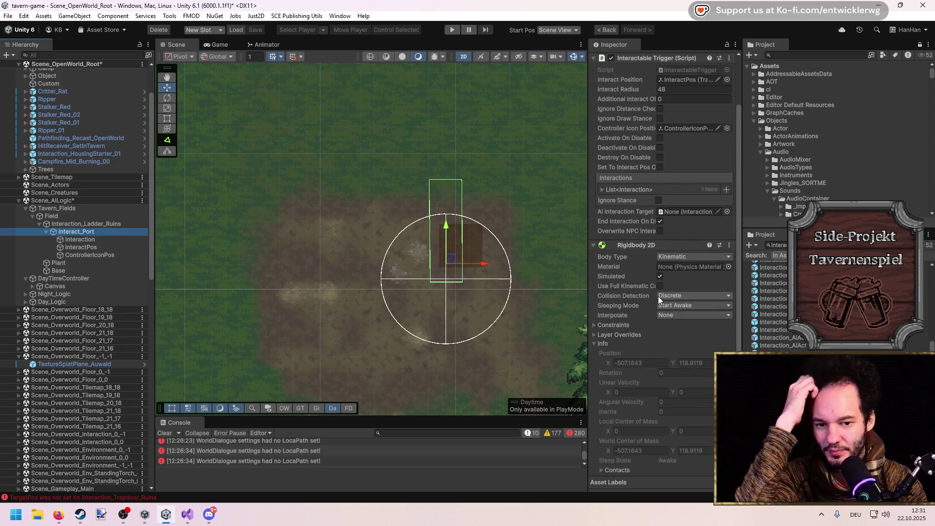
scroll(658, 296, down, 5)
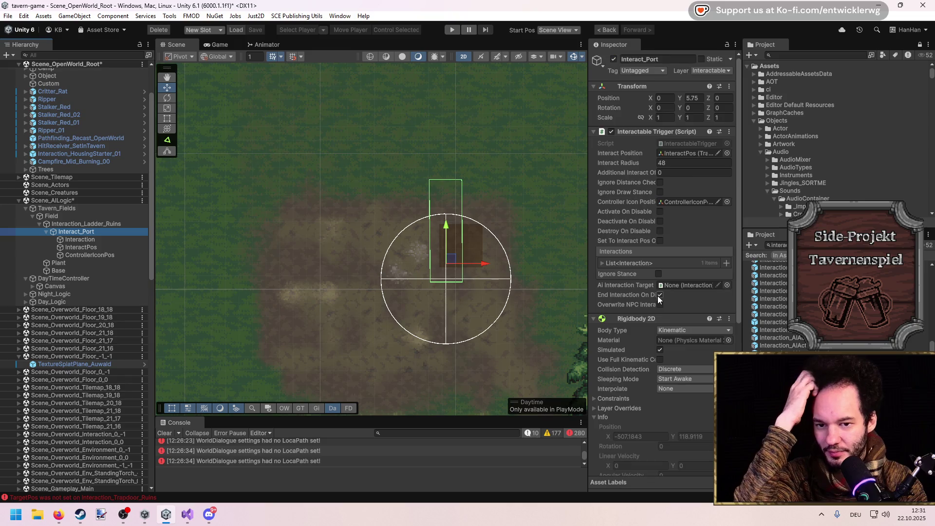
click(171, 150)
drag(459, 288, 483, 271)
drag(427, 284, 437, 269)
scroll(684, 264, up, 5)
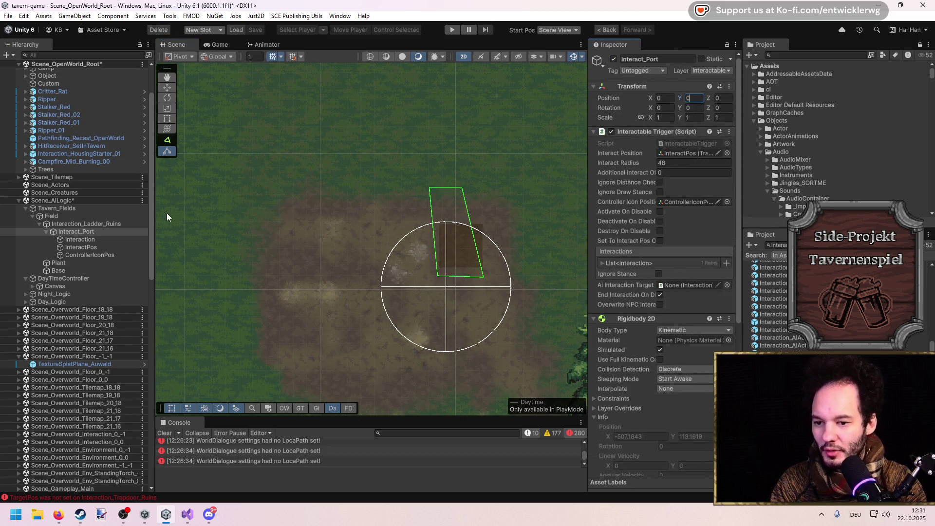
click(85, 225)
Set Interact_Port's Position X and Y to 0.
click(665, 98)
text(0)
click(697, 98)
text(0)
click(58, 261)
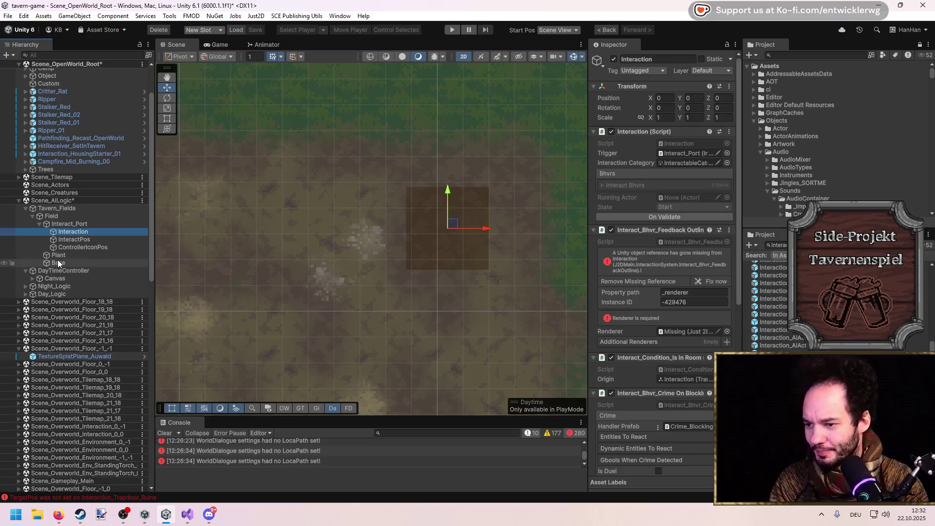
Add a Just 2D_Sprite Renderer component to Base.
click(667, 335)
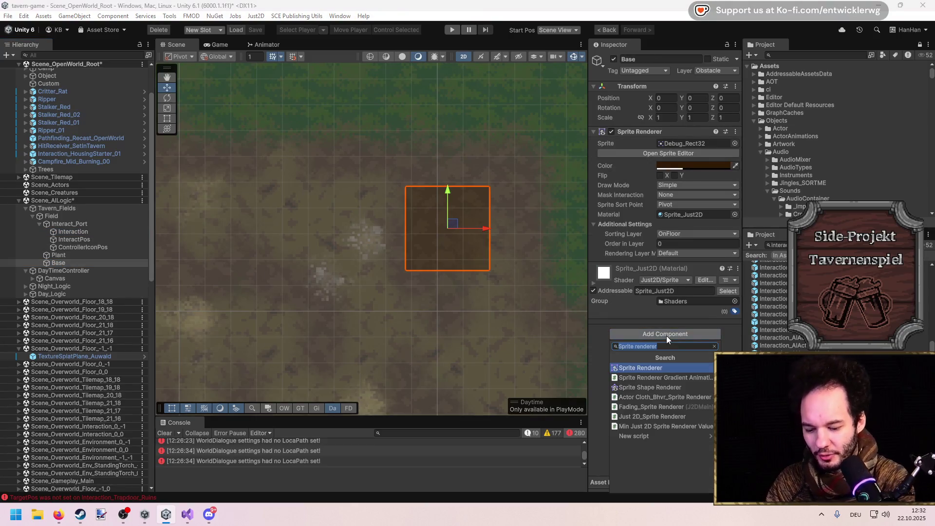
text(j2d)
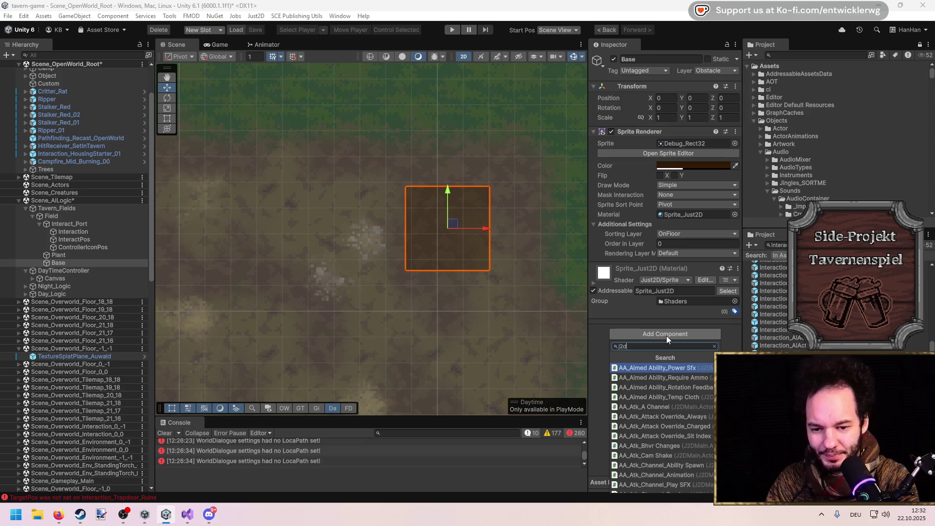
text( rende)
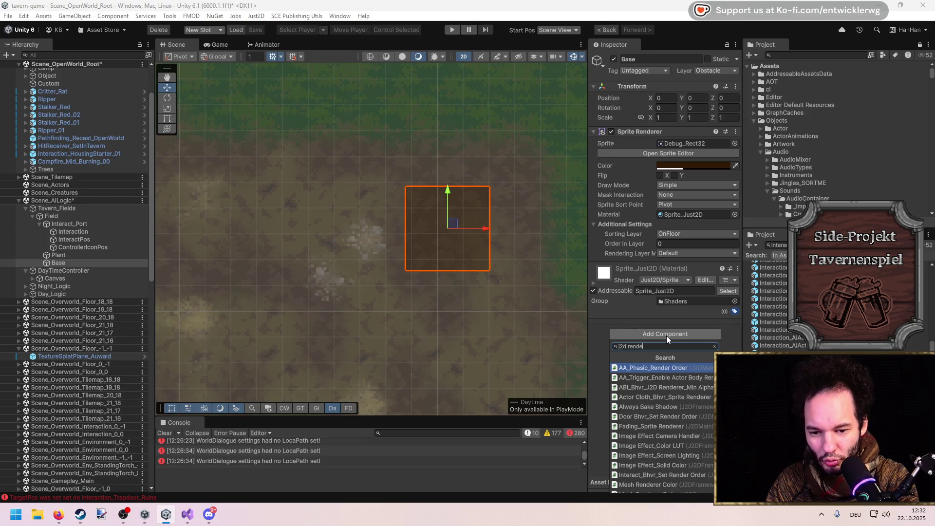
text(rer)
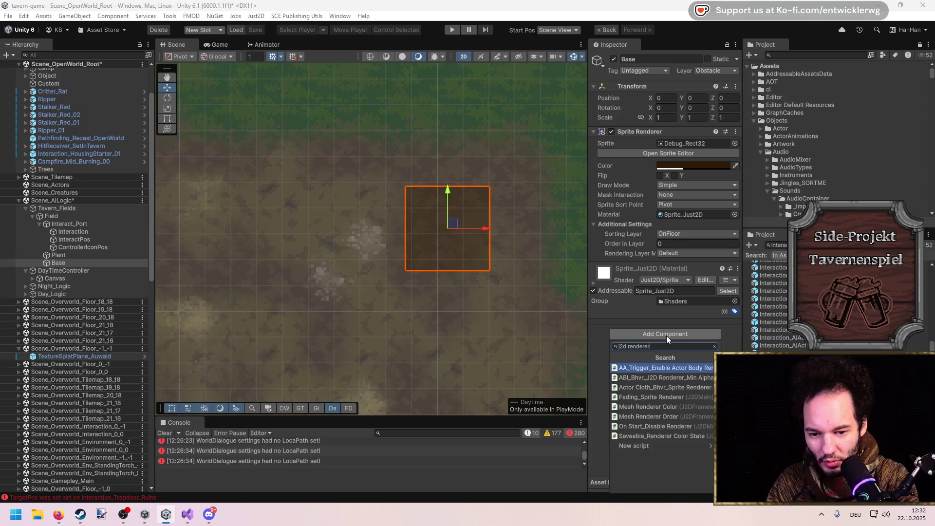
key(ctrl+a)
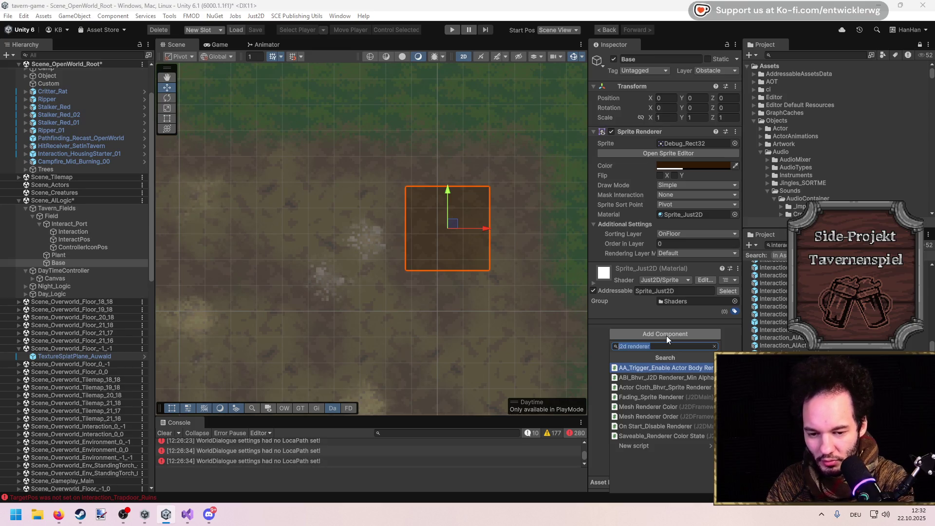
text(renderer)
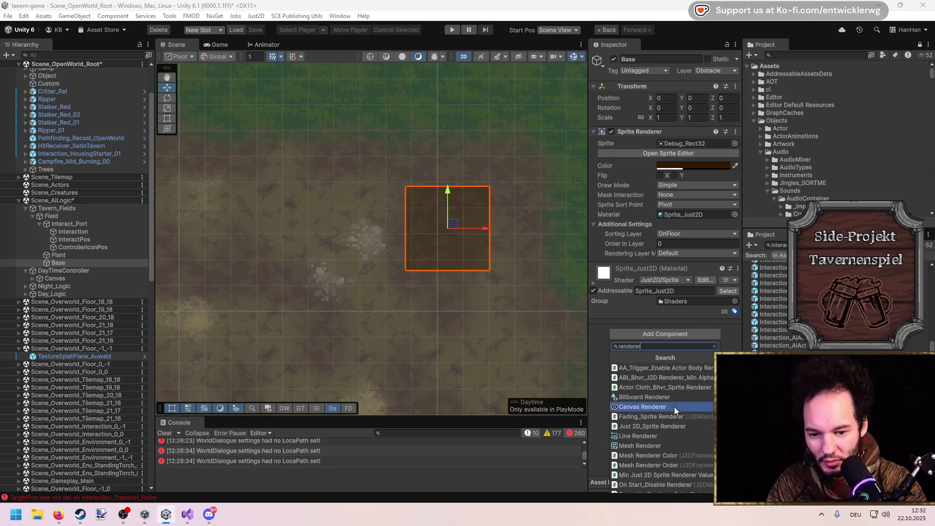
click(667, 427)
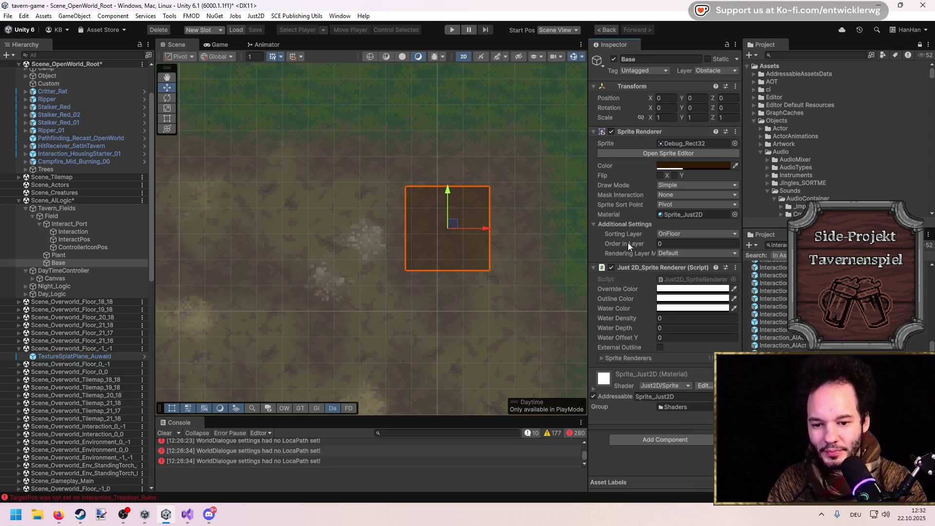
Assign Base to the Interaction's Feedback Outline Renderer field.
click(71, 231)
drag(72, 264, 688, 332)
scroll(648, 292, down, 5)
scroll(656, 250, up, 2)
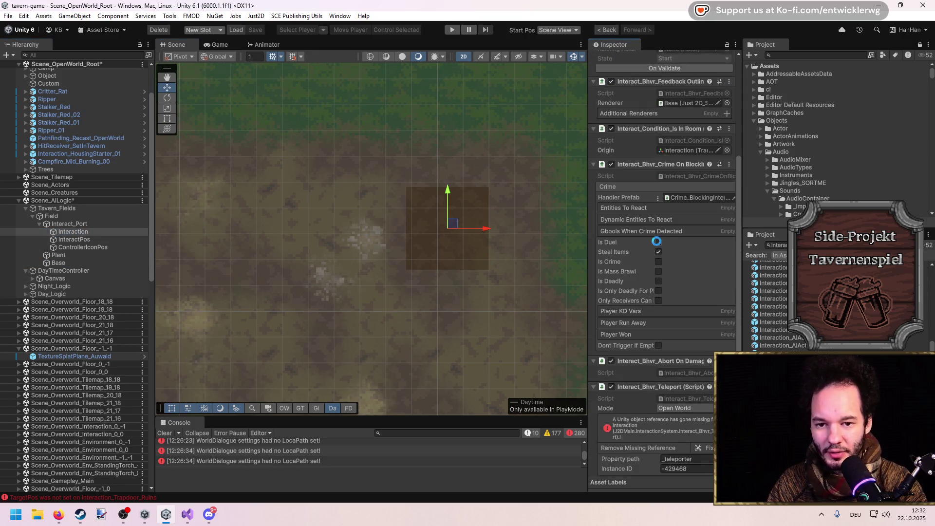
Remove the Crime On Blocking, Is In Room, Teleport and Abort On Damage components from Interaction.
right_click(672, 187)
click(673, 187)
right_click(653, 221)
right_click(624, 273)
click(657, 295)
right_click(663, 305)
click(668, 324)
right_click(659, 279)
click(691, 300)
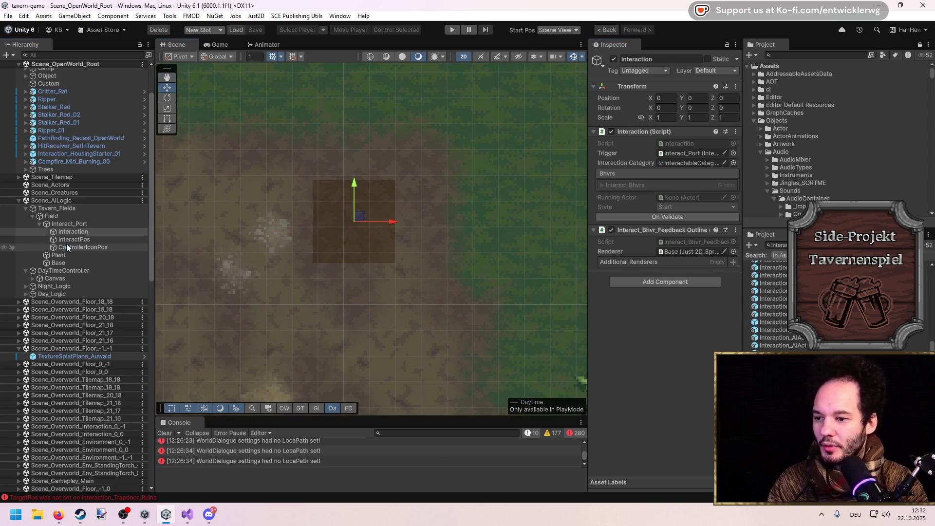
Set InteractPos's Y position to 0.
click(69, 239)
click(697, 98)
text(0)
key(Return)
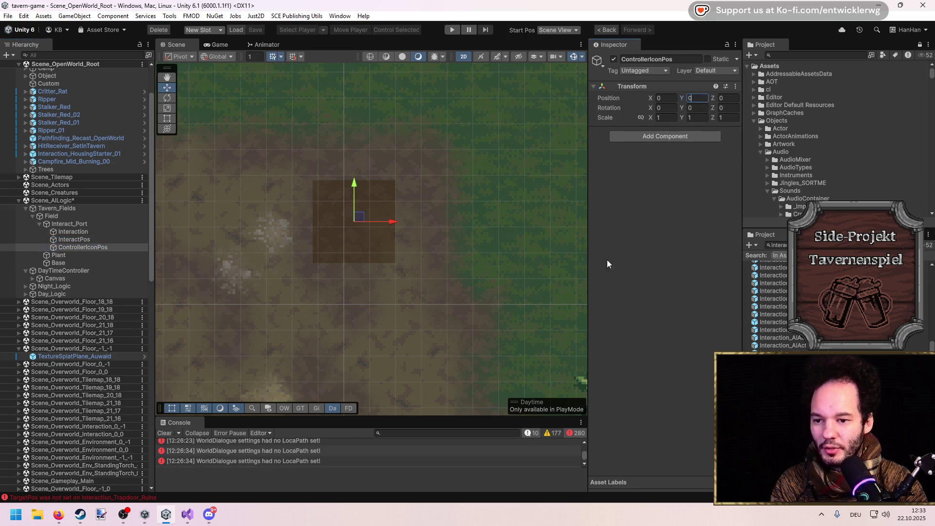
Look over Interact_Port, Plant and Base, then run the game to test the field.
click(70, 223)
scroll(667, 244, down, 10)
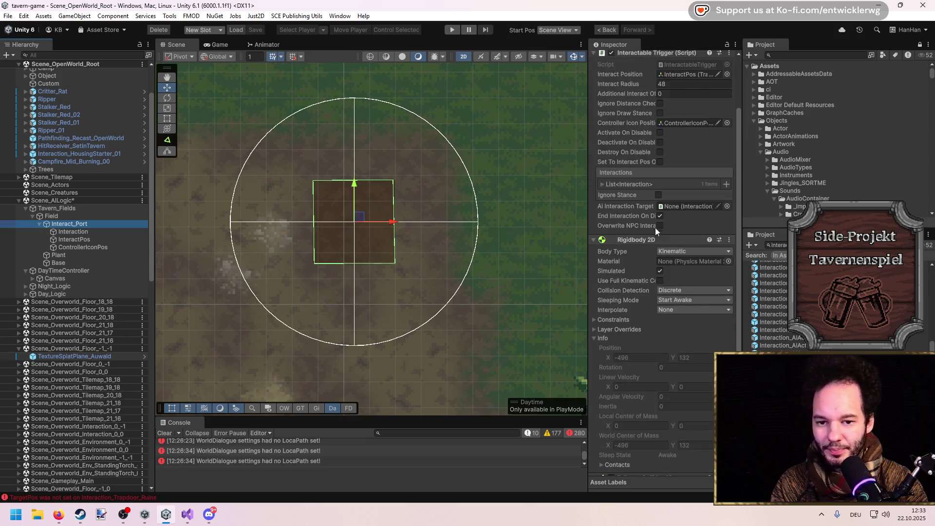
click(39, 223)
click(73, 232)
click(403, 227)
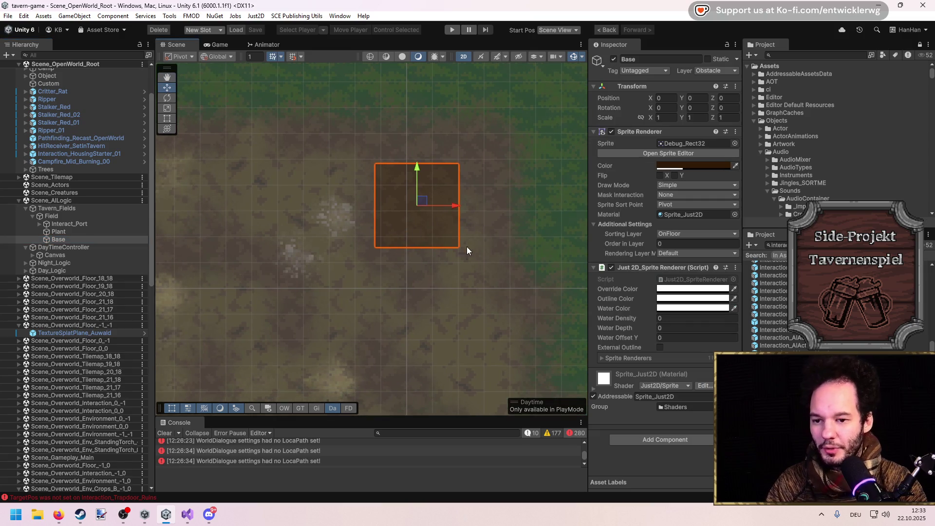
click(452, 29)
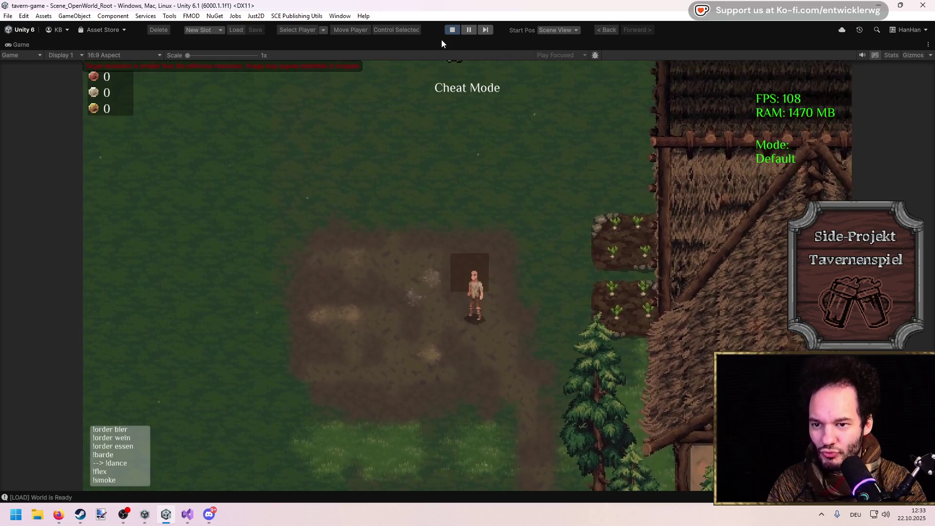
Stop Play mode and expand Interact_Port's List<Interaction> in a widened Inspector.
click(452, 30)
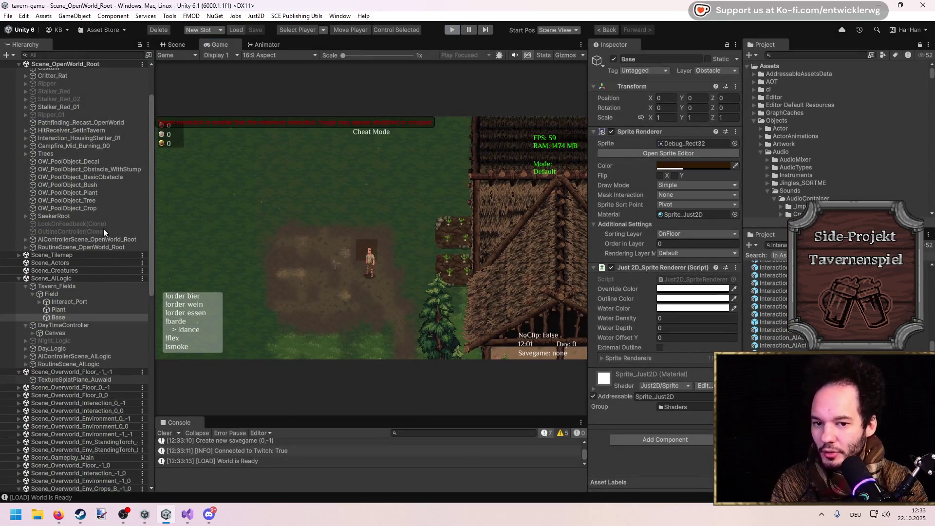
click(78, 302)
click(88, 224)
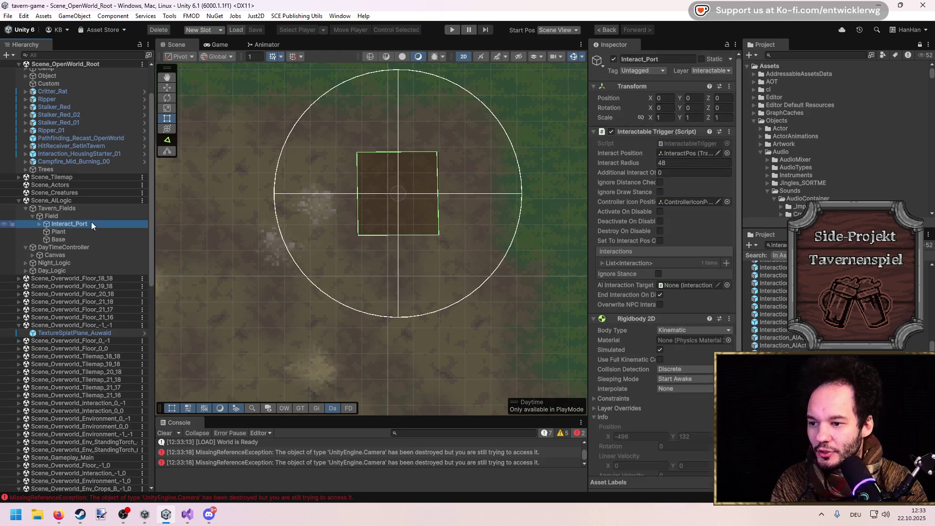
drag(588, 146, 479, 268)
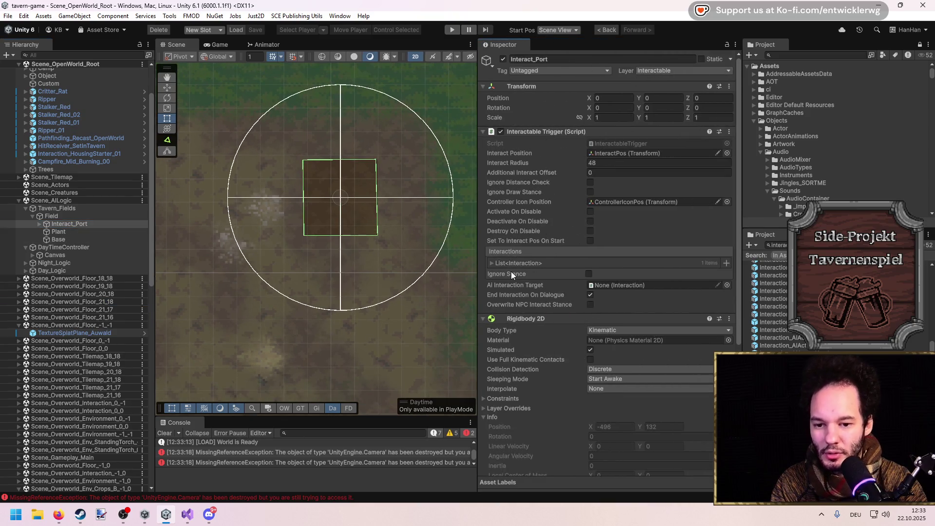
scroll(515, 271, down, 5)
scroll(530, 274, up, 2)
click(508, 184)
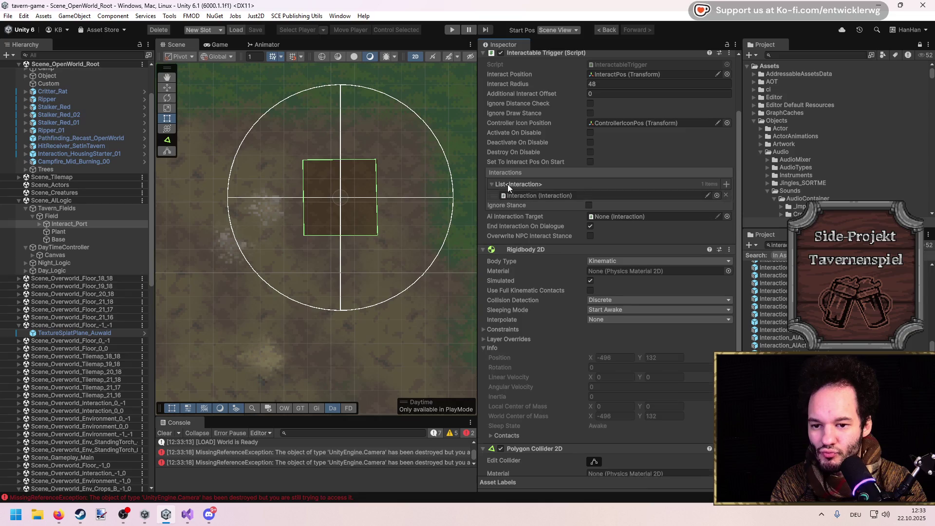
Rename the Interact_Port object to Interact_Field.
click(40, 224)
click(63, 231)
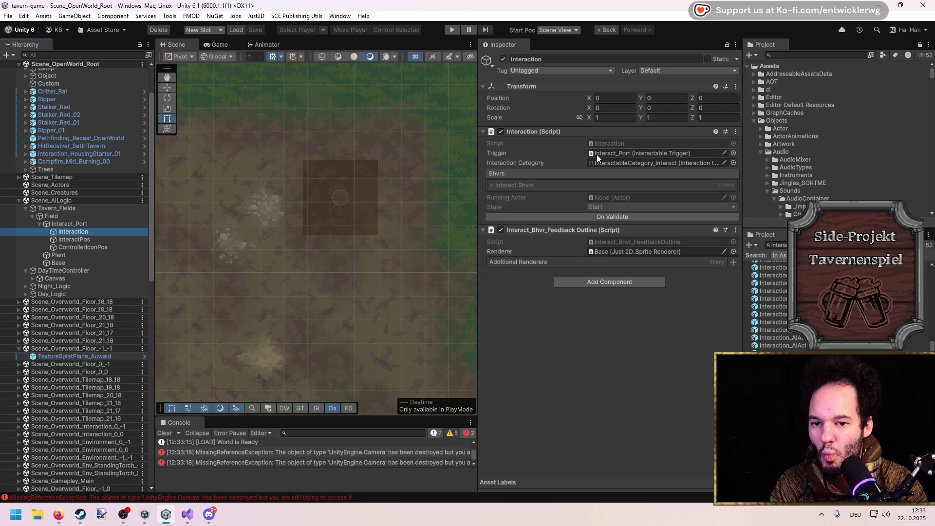
click(68, 226)
click(80, 226)
key(BackSpace)
key(BackSpace)
key(BackSpace)
text(Field)
key(Return)
scroll(574, 273, down, 10)
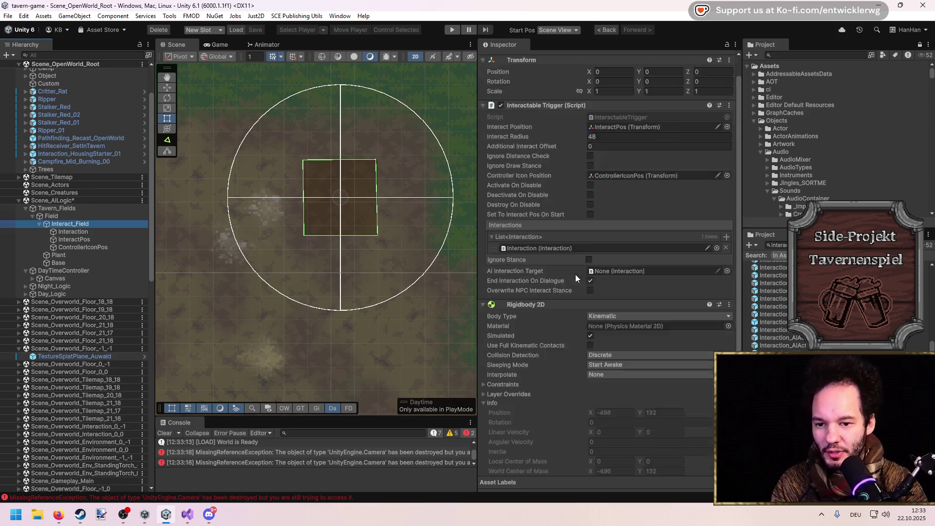
scroll(565, 275, up, 8)
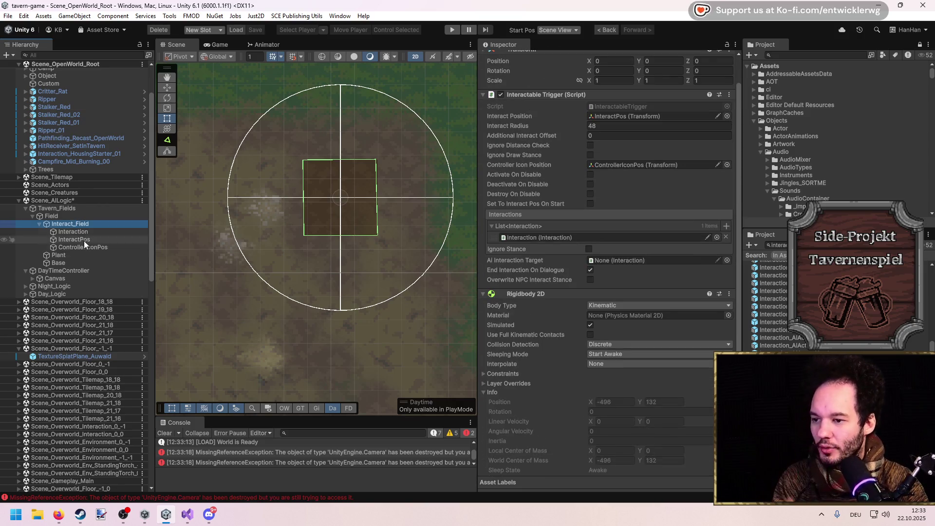
Browse Interact_Field's children, then locate and select Base, the Interaction's outline renderer.
click(58, 216)
key(Down)
key(Left)
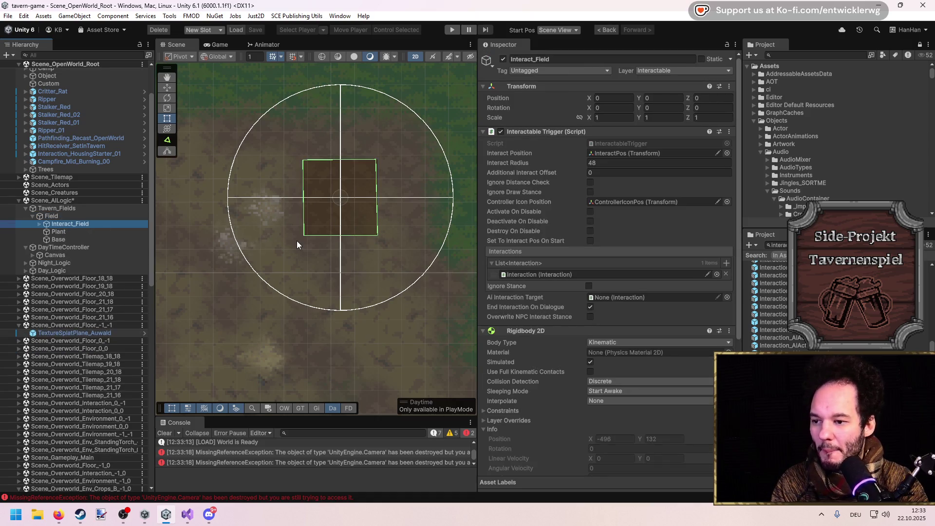
scroll(601, 285, down, 5)
scroll(539, 369, up, 5)
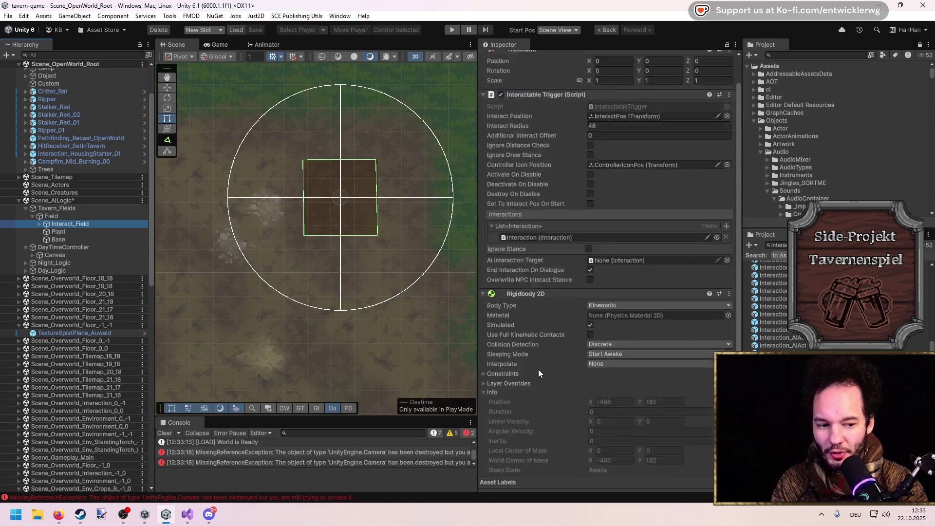
key(Right)
key(Down)
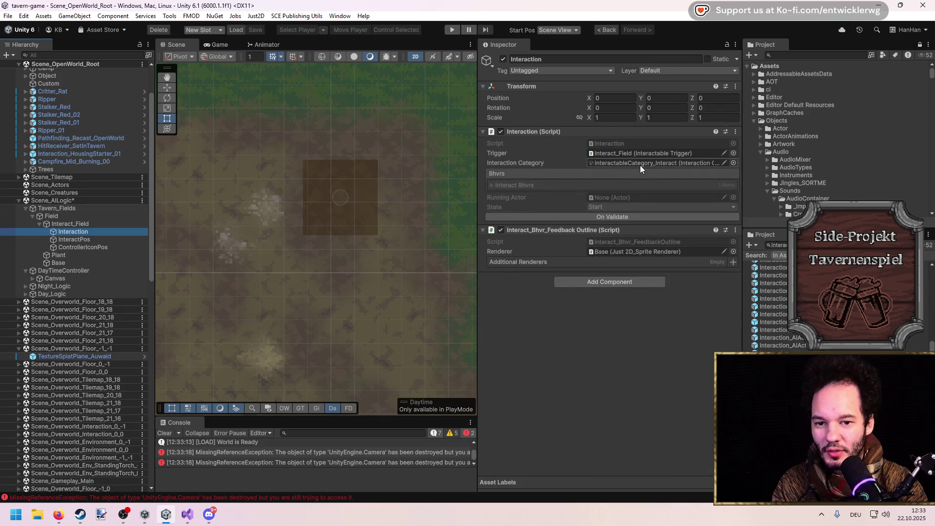
key(Down)
key(Down)
key(Up)
key(Up)
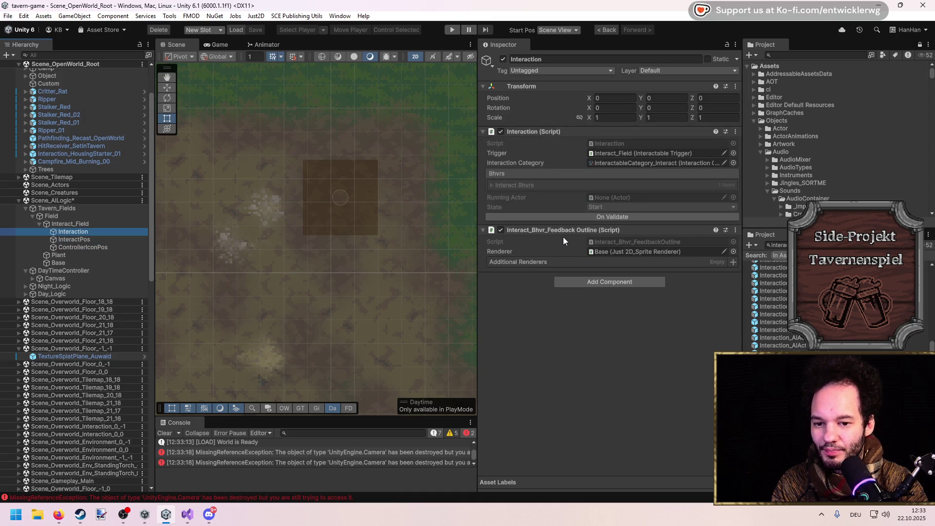
click(622, 254)
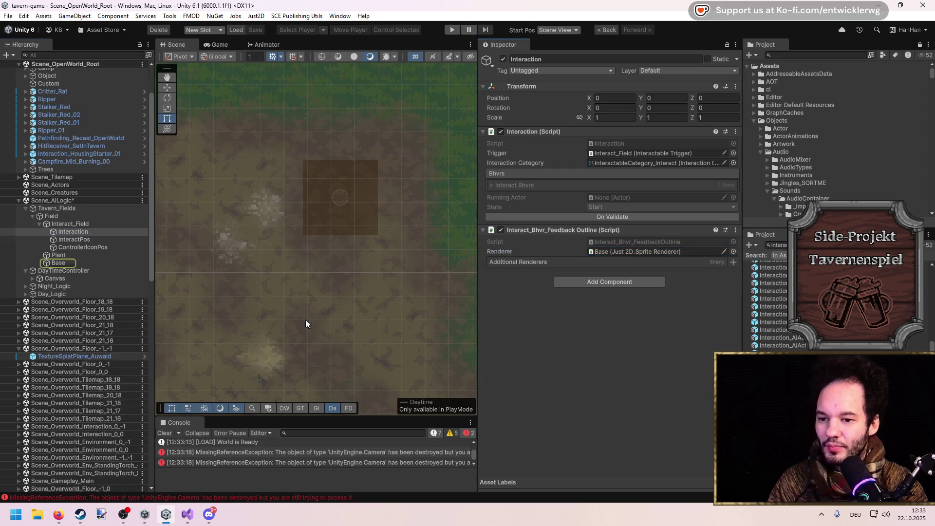
click(56, 264)
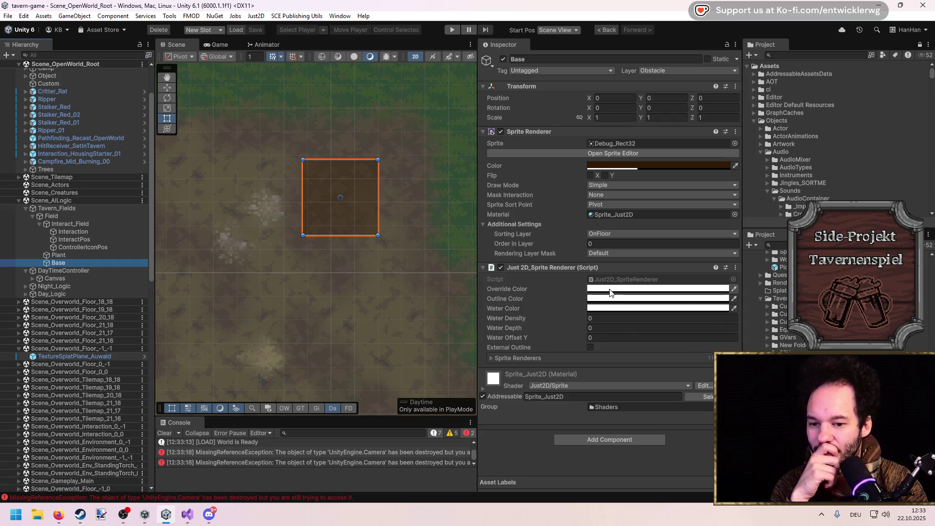
Raise the alpha of Base's override colour to full.
click(592, 289)
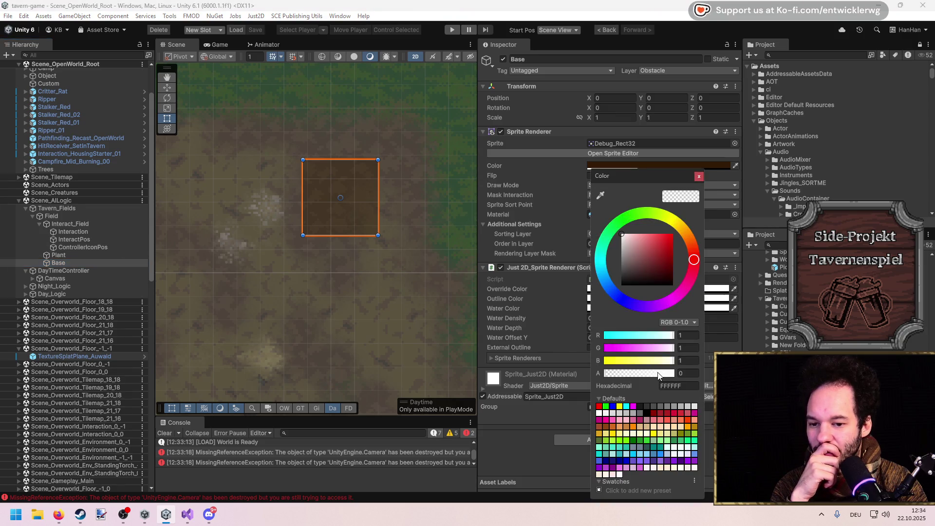
drag(659, 375, 677, 373)
click(700, 177)
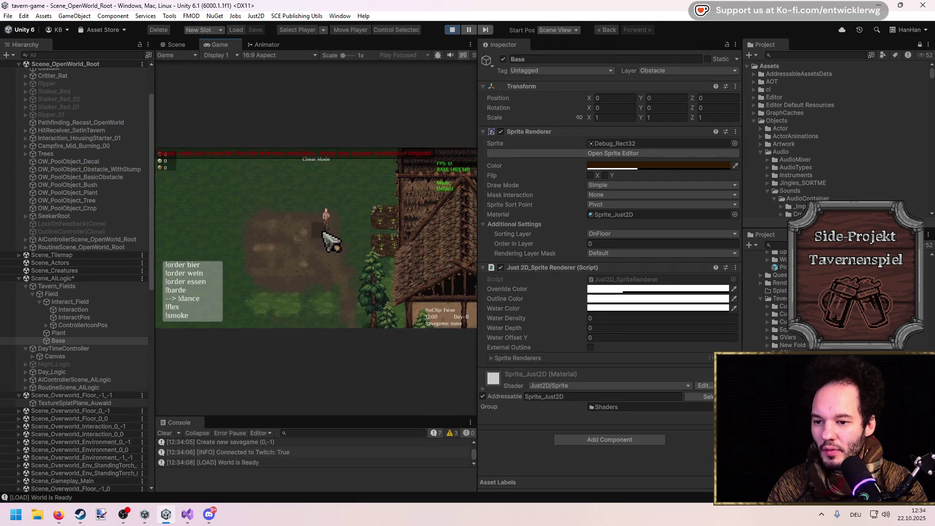
Stop the game, glance at Base's outline colour, and select Interact_Field.
click(447, 32)
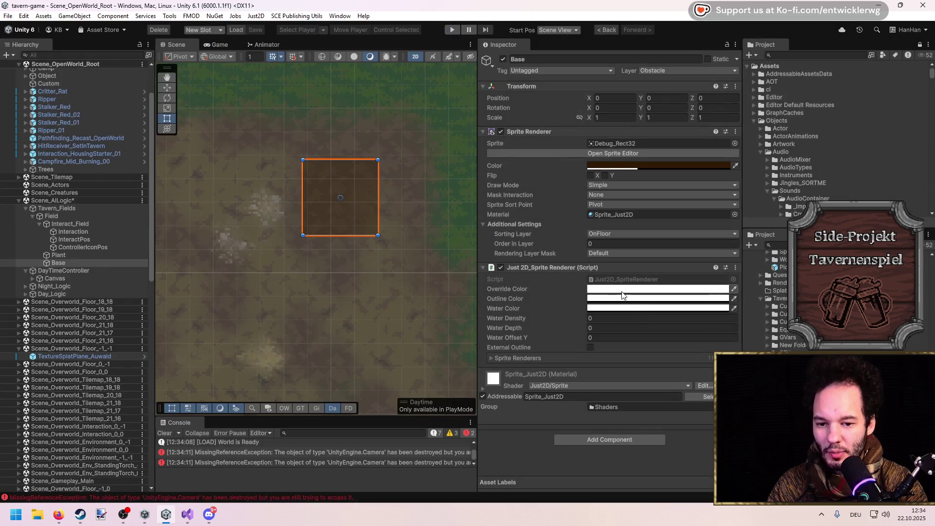
click(628, 298)
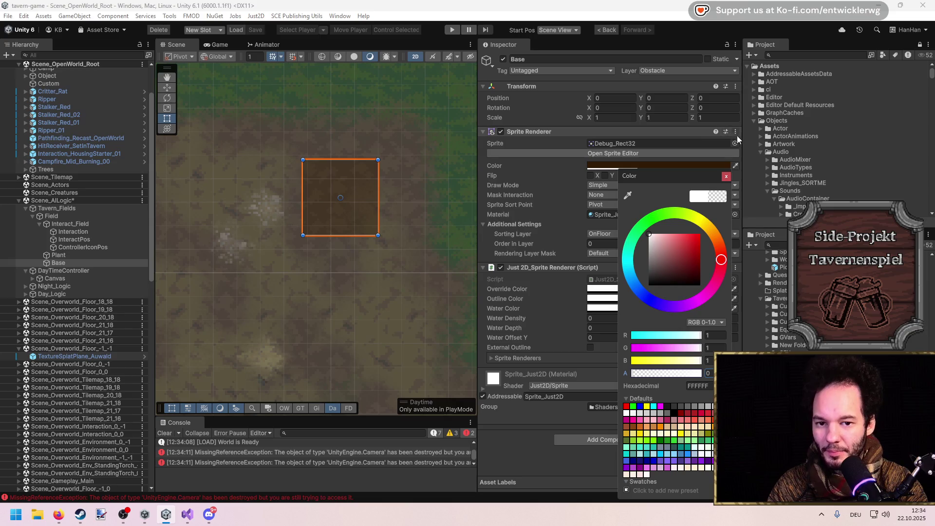
key(Escape)
click(71, 224)
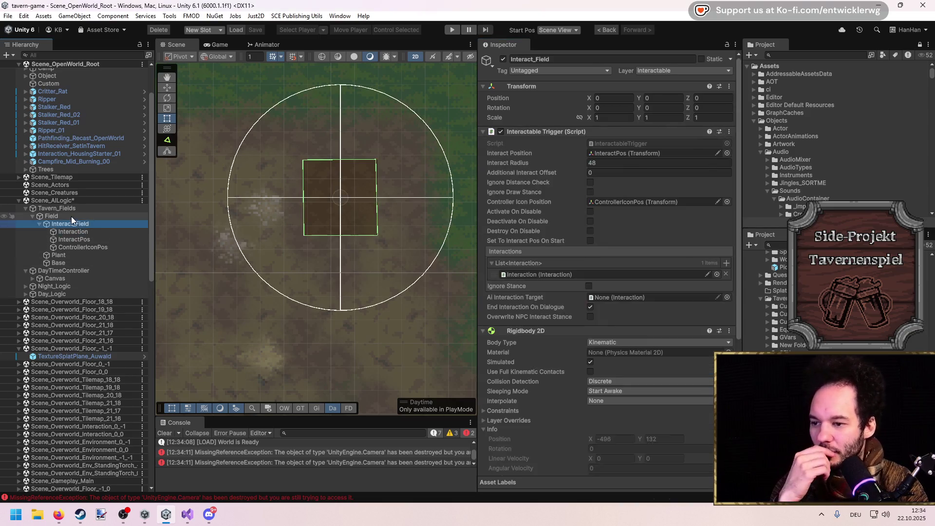
scroll(592, 281, down, 2)
scroll(566, 279, up, 3)
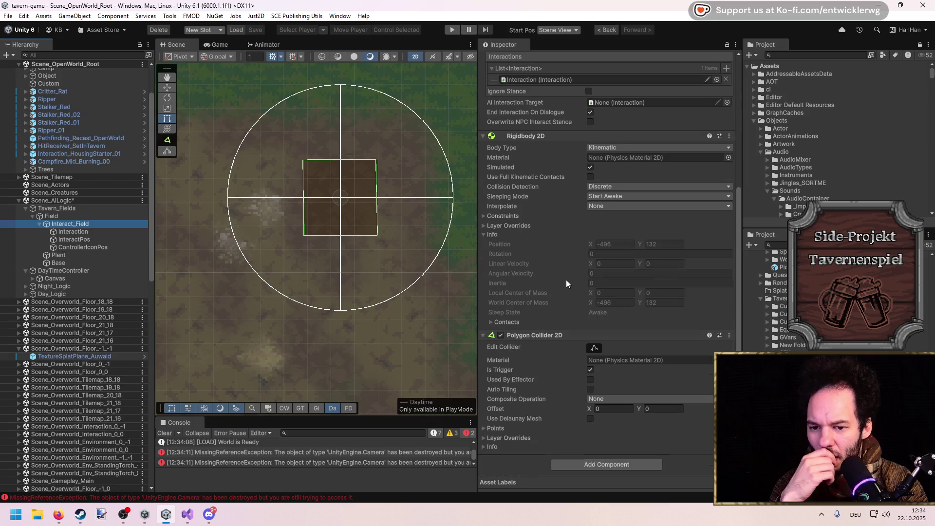
click(83, 232)
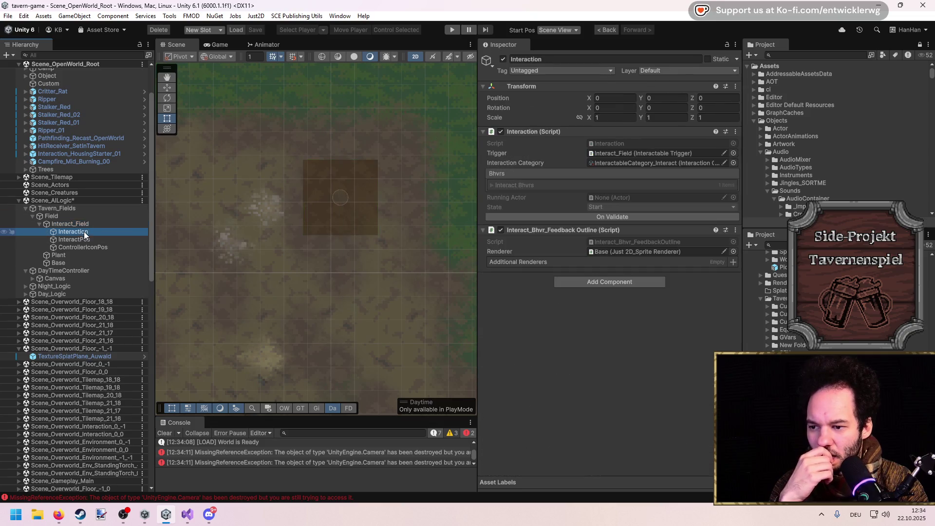
double_click(627, 244)
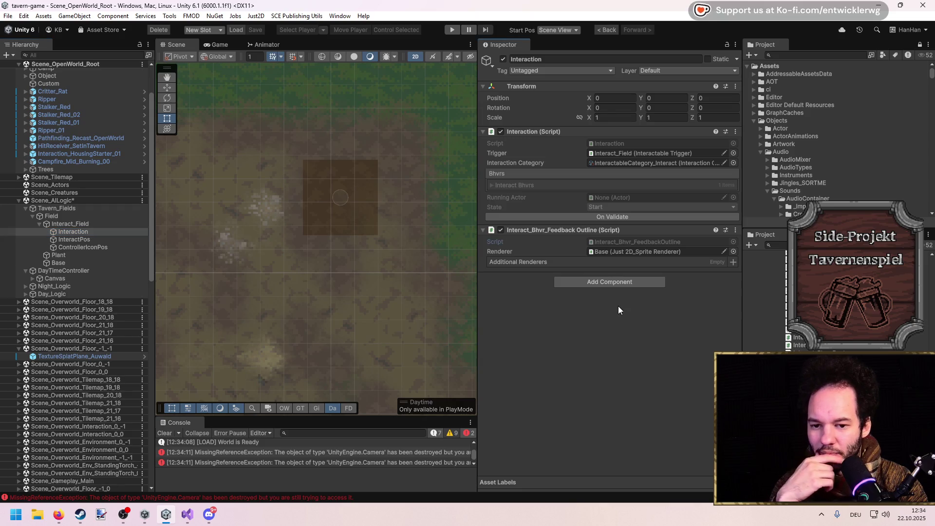
scroll(594, 302, down, 16)
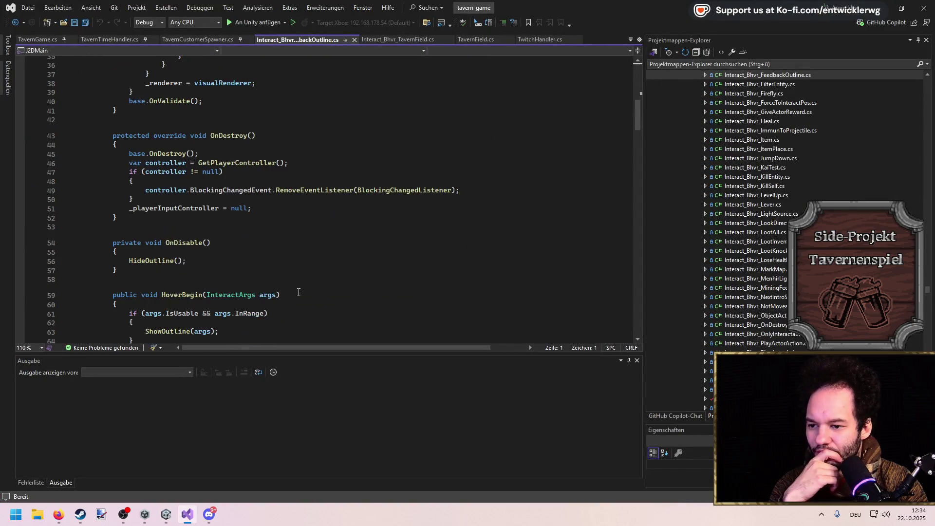
key(alt+Tab)
click(77, 223)
scroll(591, 250, down, 5)
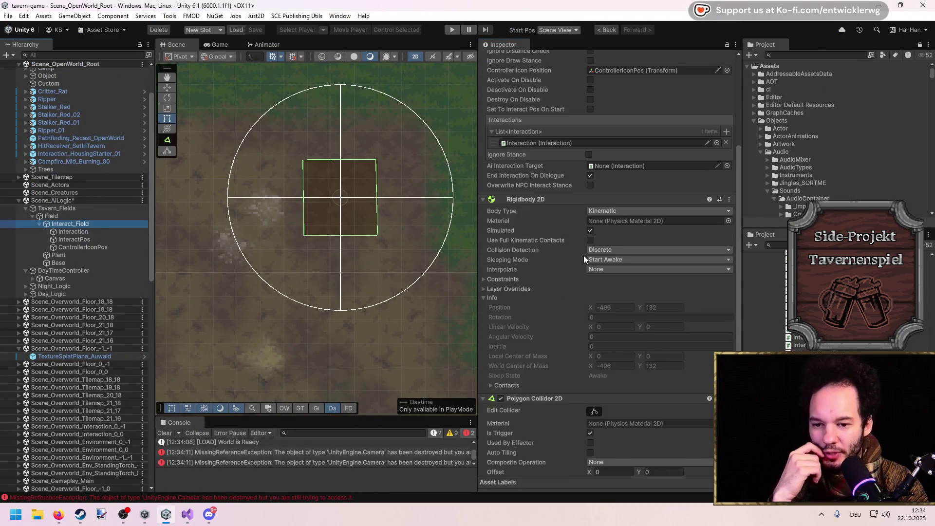
scroll(355, 249, down, 2)
scroll(355, 249, down, 5)
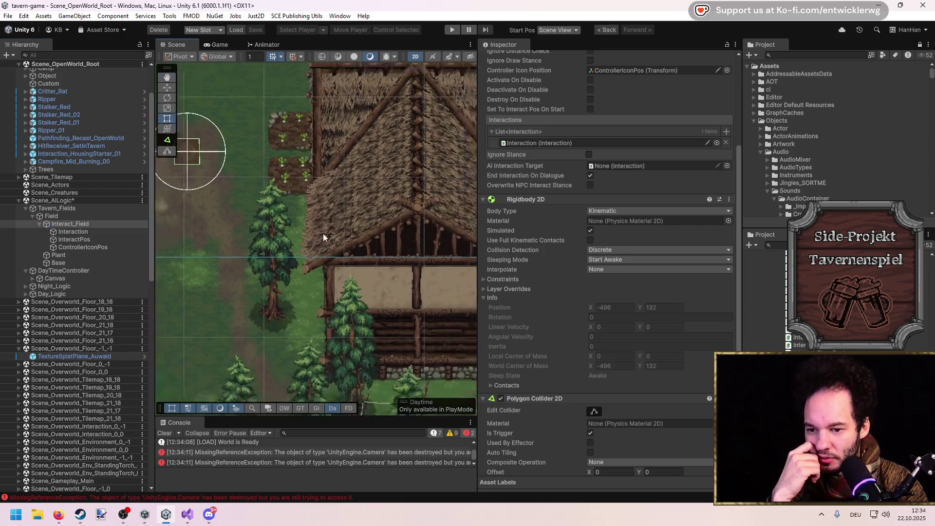
scroll(415, 246, up, 2)
click(394, 280)
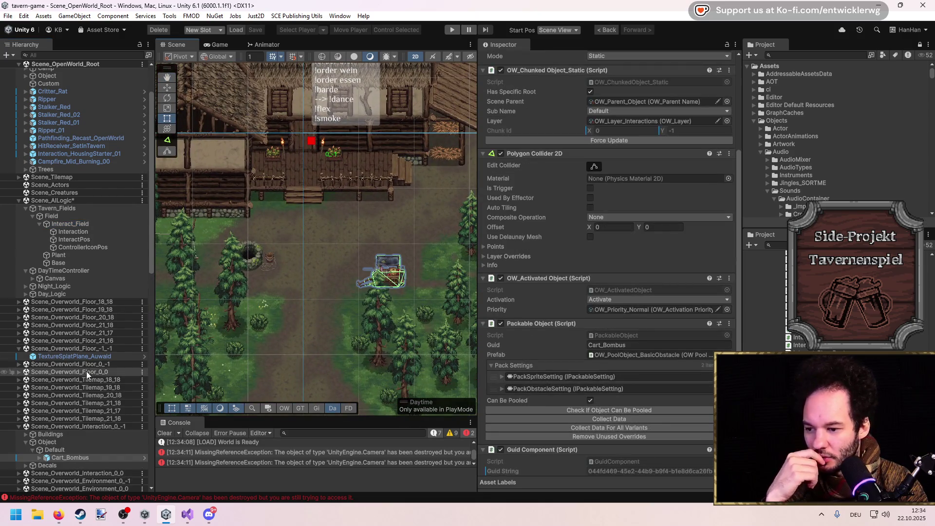
Find Interact_Chest under Cart_Bombus's Perceptible_Interaction_Loot and frame it in the Scene view.
click(39, 311)
click(47, 335)
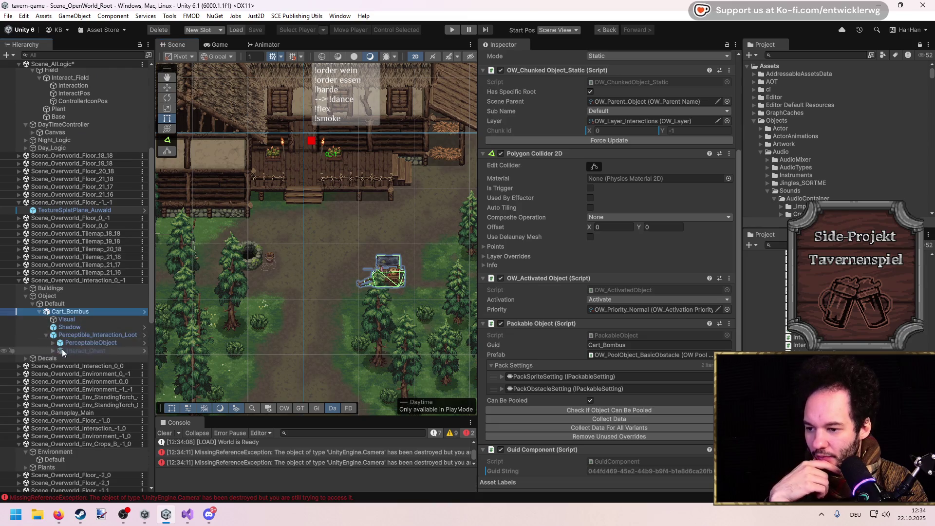
click(53, 343)
click(53, 374)
click(69, 374)
scroll(633, 264, up, 5)
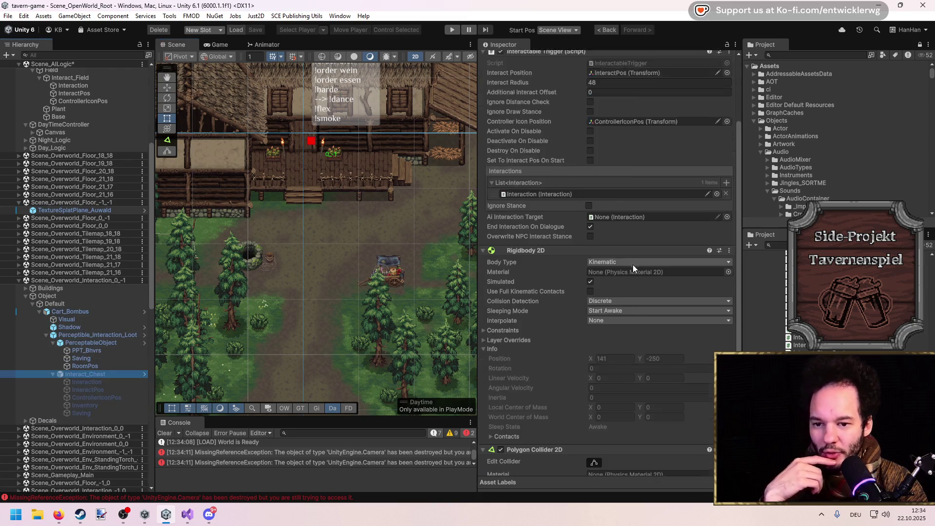
drag(287, 233, 436, 286)
scroll(541, 337, down, 5)
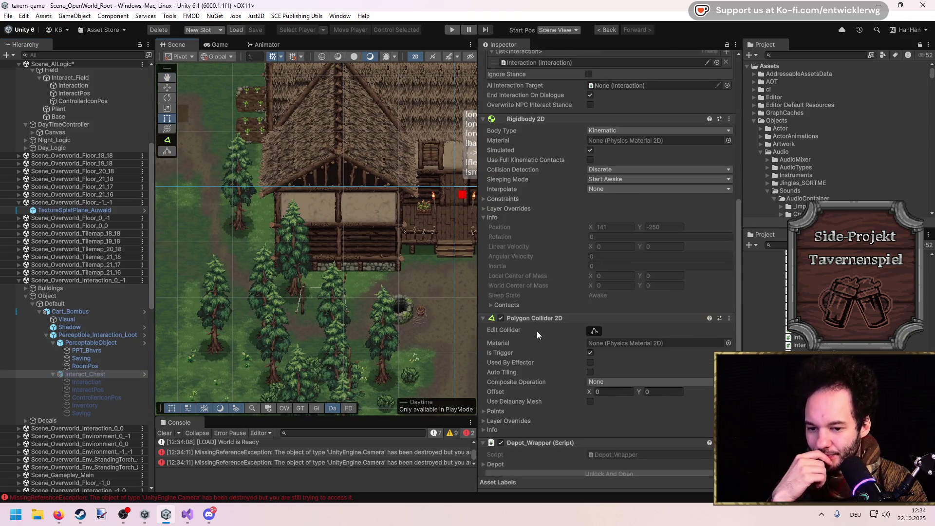
key(f)
click(95, 374)
scroll(74, 212, up, 5)
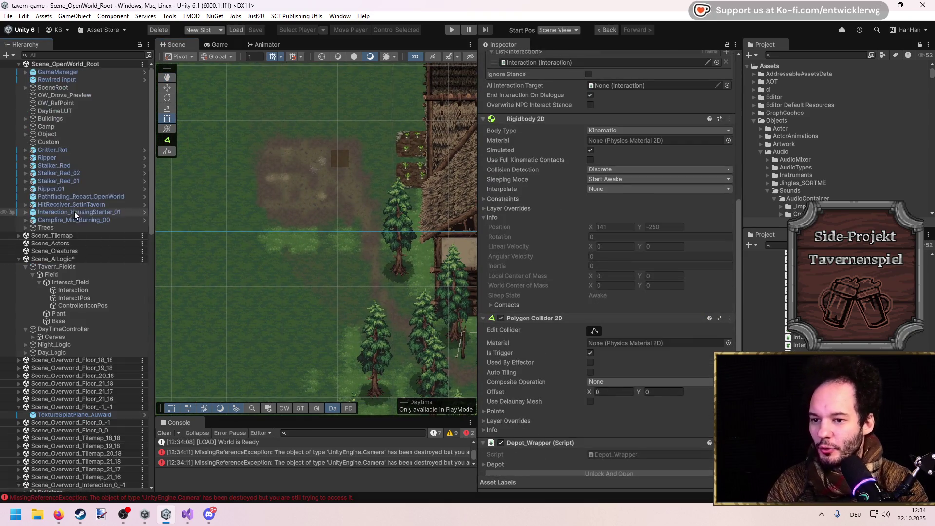
Move Interact_Chest under Tavern_Fields/Field, enable it, and set its position to X 0, Y 0.
click(54, 275)
drag(54, 281, 54, 278)
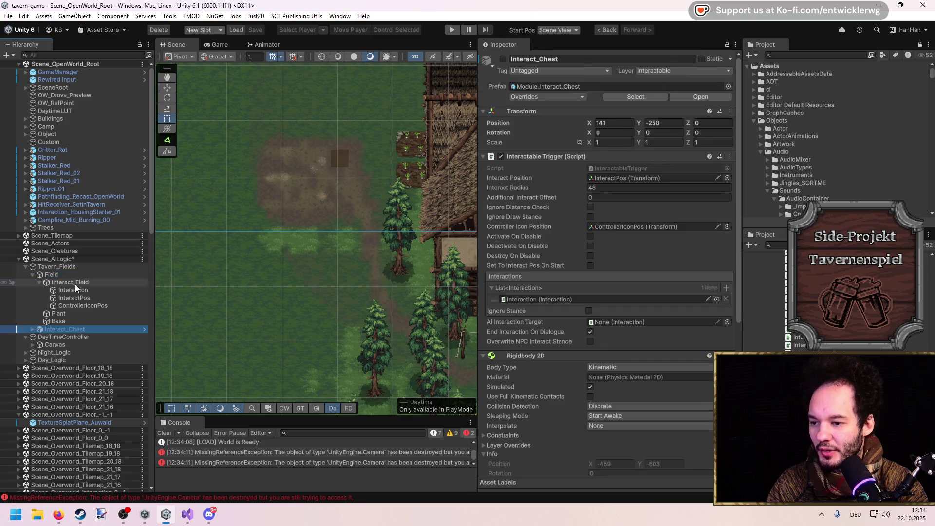
click(503, 59)
scroll(338, 127, up, 4)
click(661, 123)
text(0)
click(613, 122)
text(0)
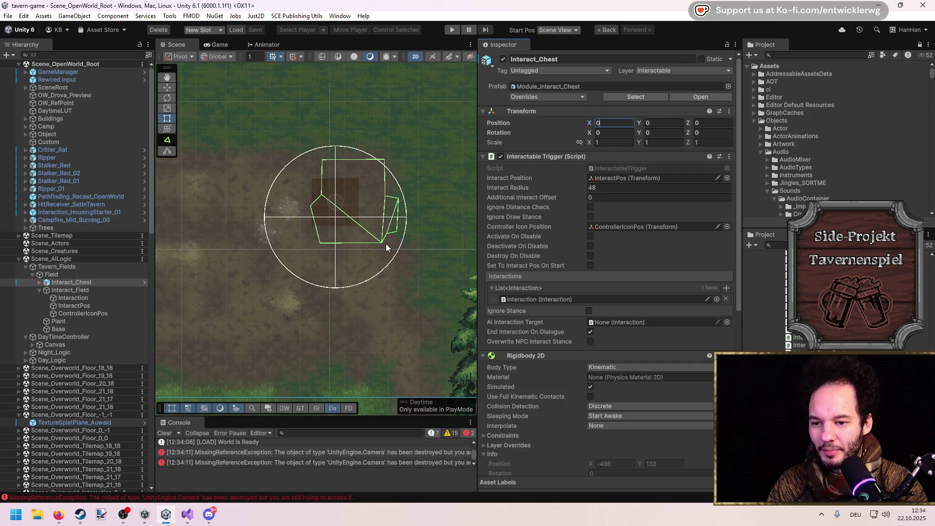
scroll(385, 243, up, 3)
Play-test in a maximised Game view, walking the character to the chest and back.
click(452, 29)
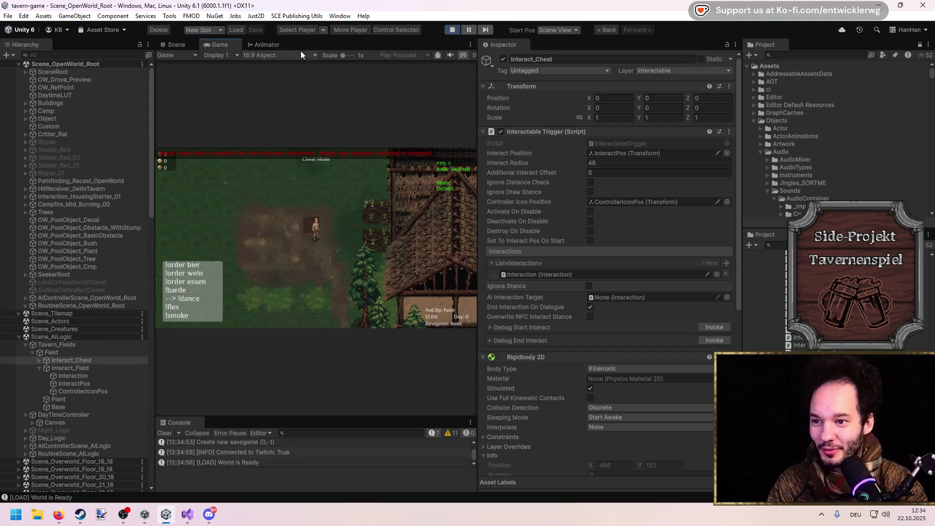
double_click(303, 40)
key(s)
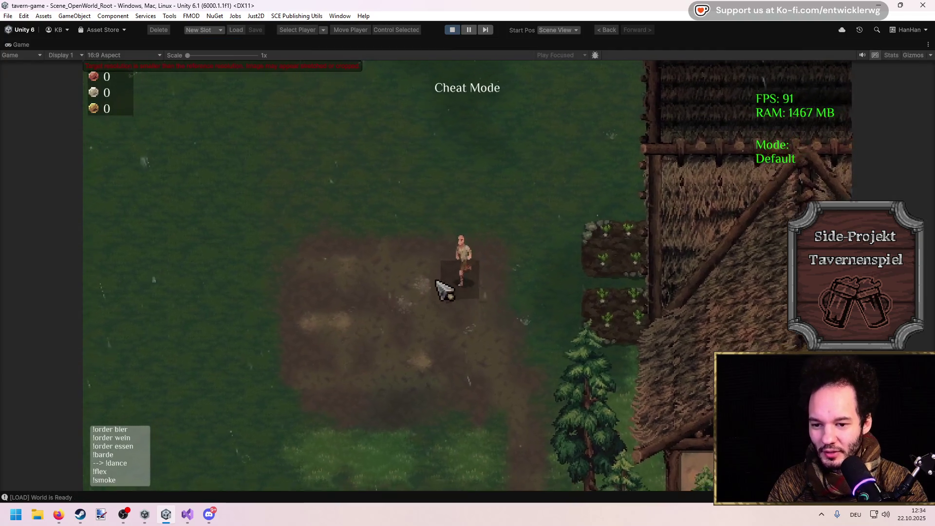
key(w)
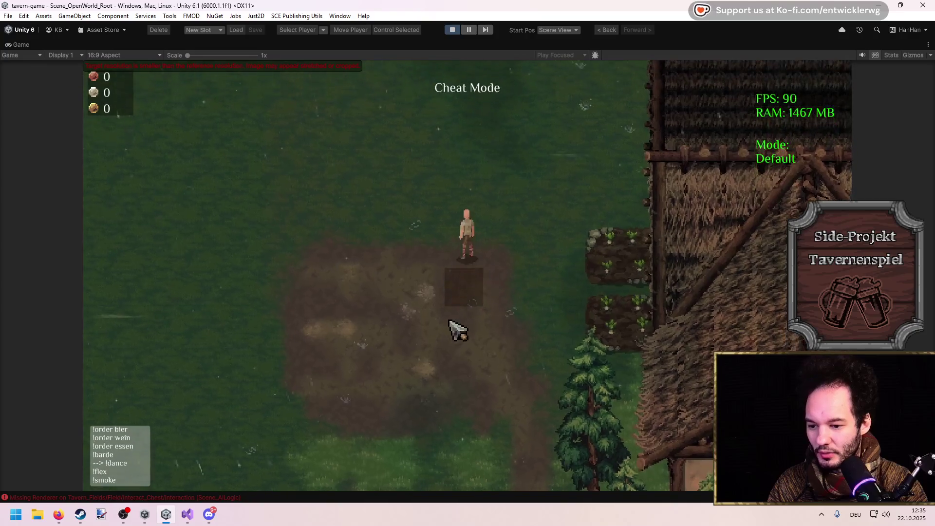
key(s)
double_click(378, 46)
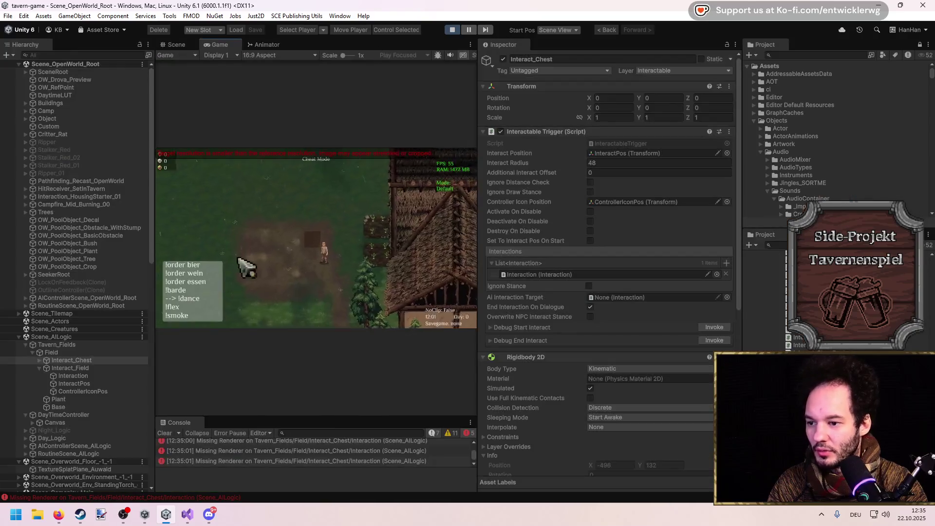
Check the missing-renderer Console error, stop Play, and select the chest's Interaction.
click(266, 451)
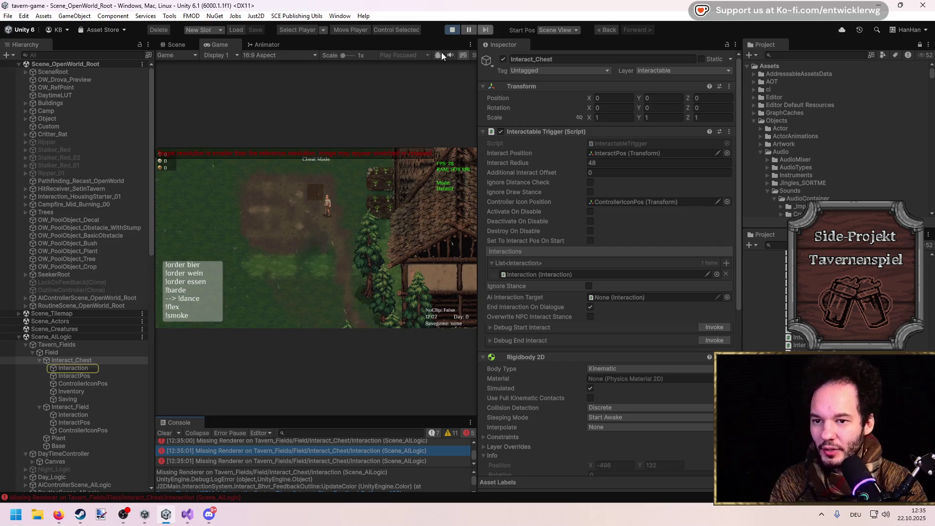
click(451, 30)
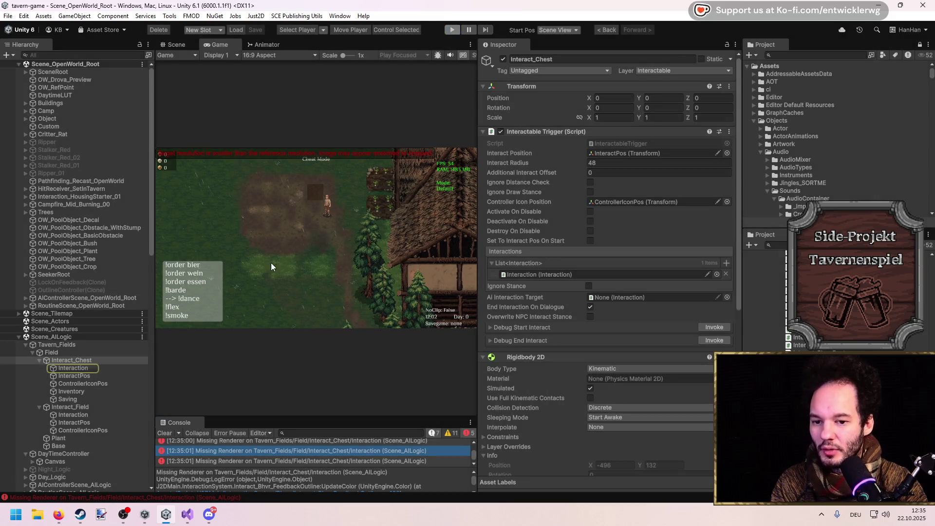
click(73, 368)
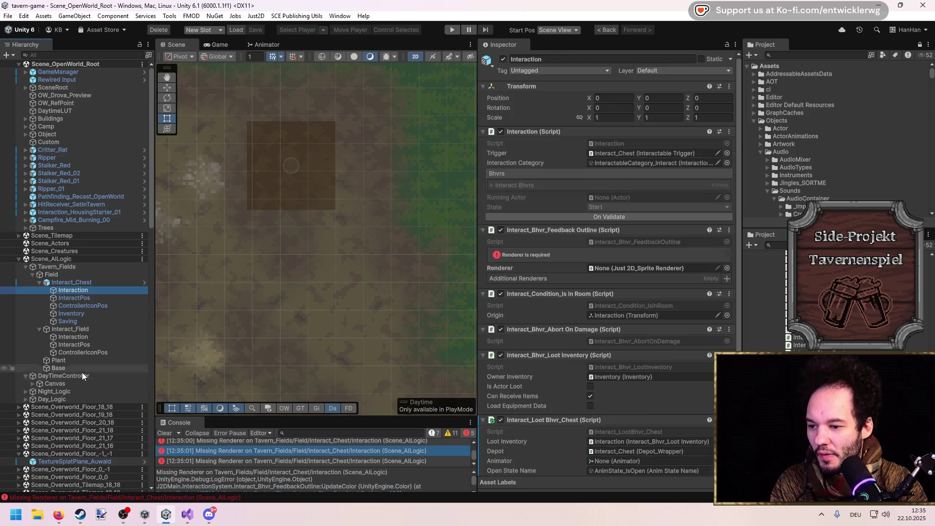
Assign Base as the chest's outline renderer, retest, and select Saving after the save-root error.
drag(534, 306, 614, 269)
scroll(593, 284, down, 3)
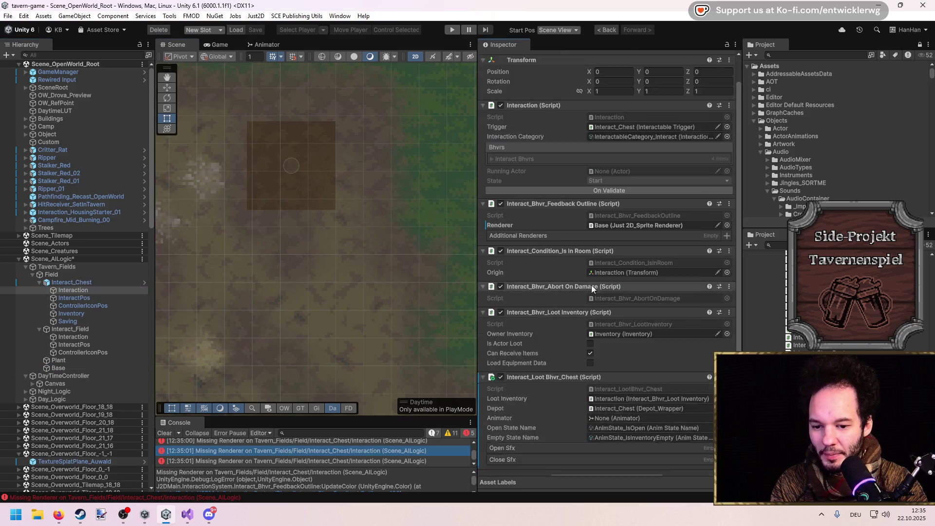
click(452, 30)
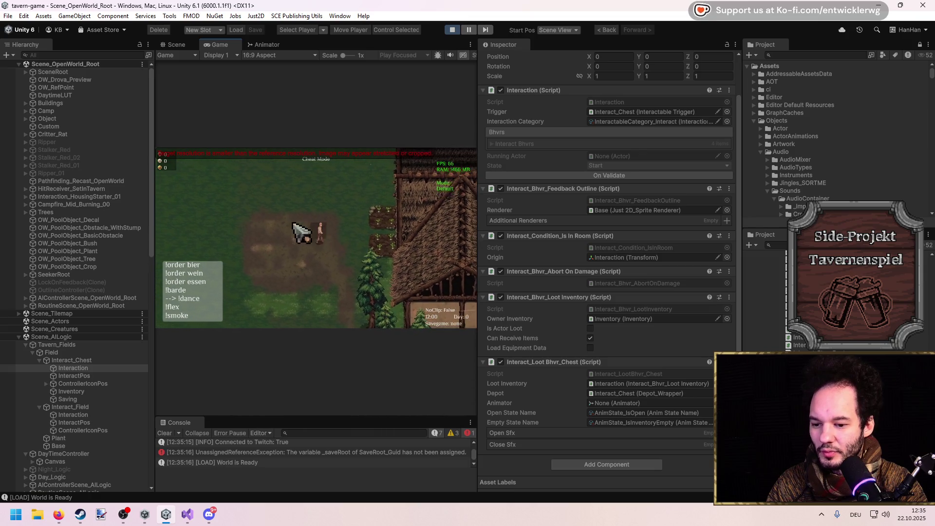
click(322, 452)
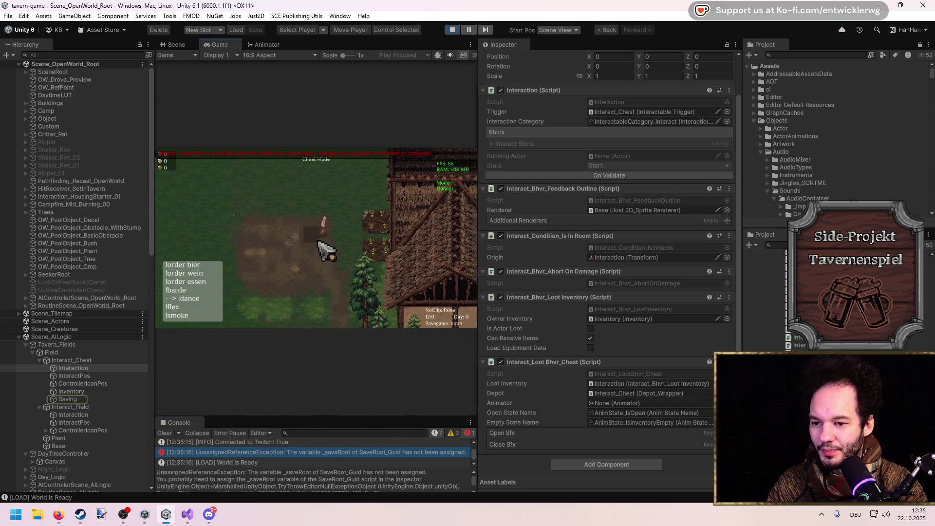
key(ctrl+p)
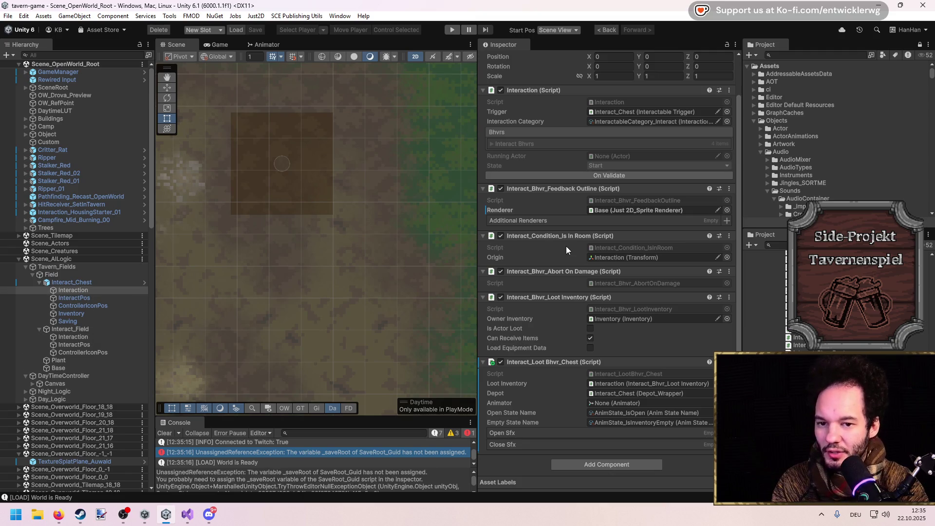
click(92, 320)
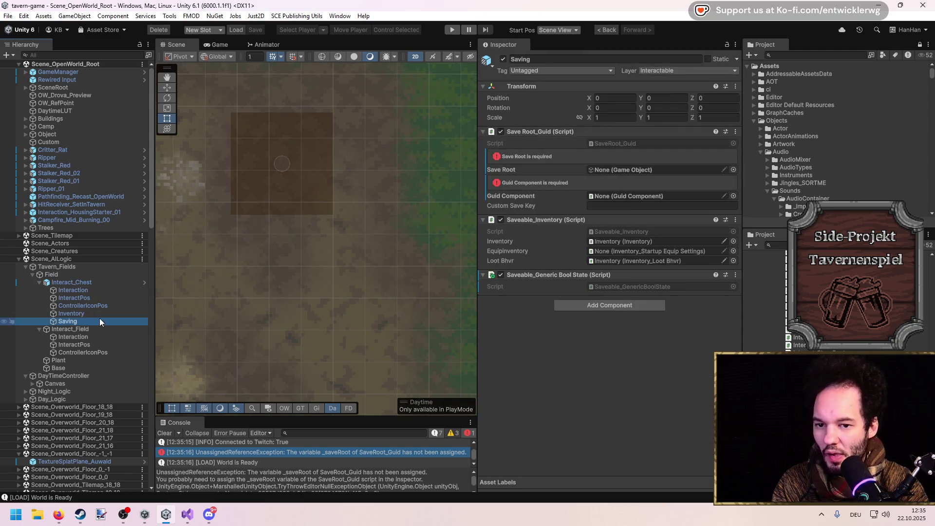
Delete the Saving object and retest by opening and closing the chest several times in game.
key(Delete)
click(452, 30)
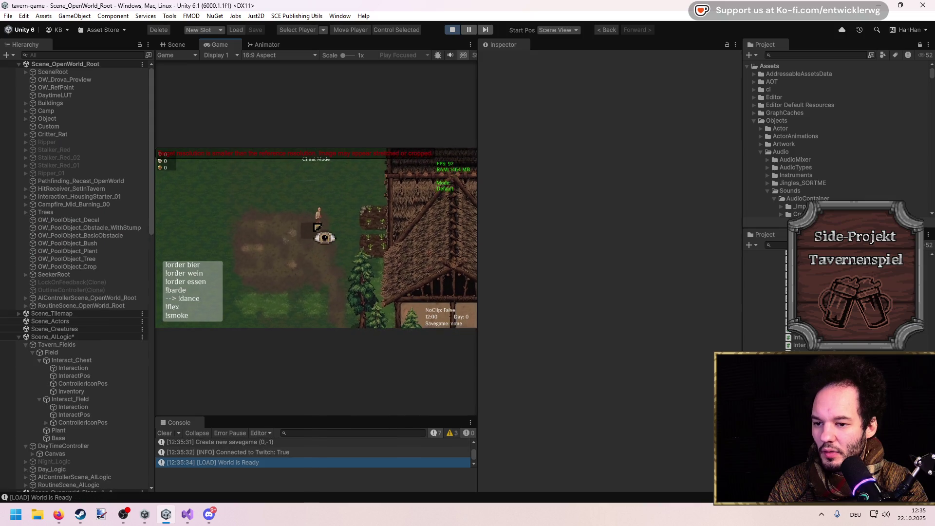
click(314, 225)
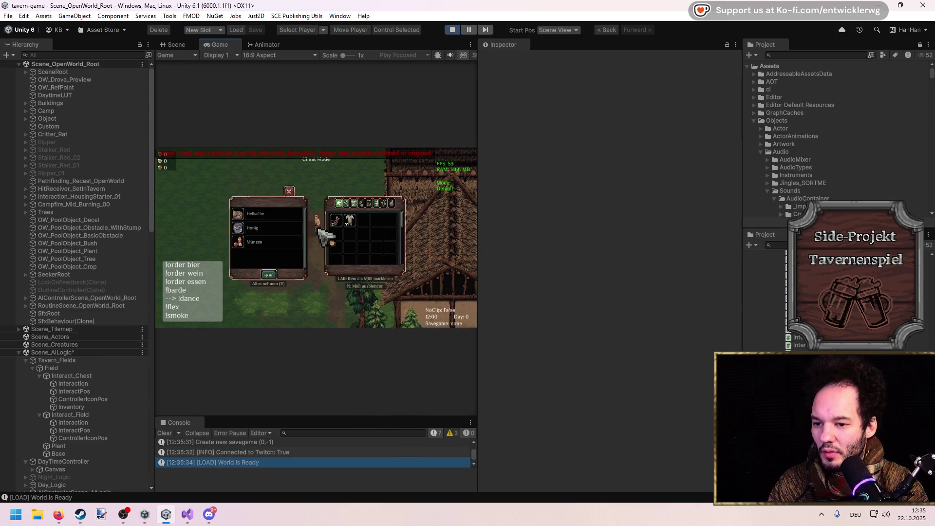
click(289, 192)
click(308, 230)
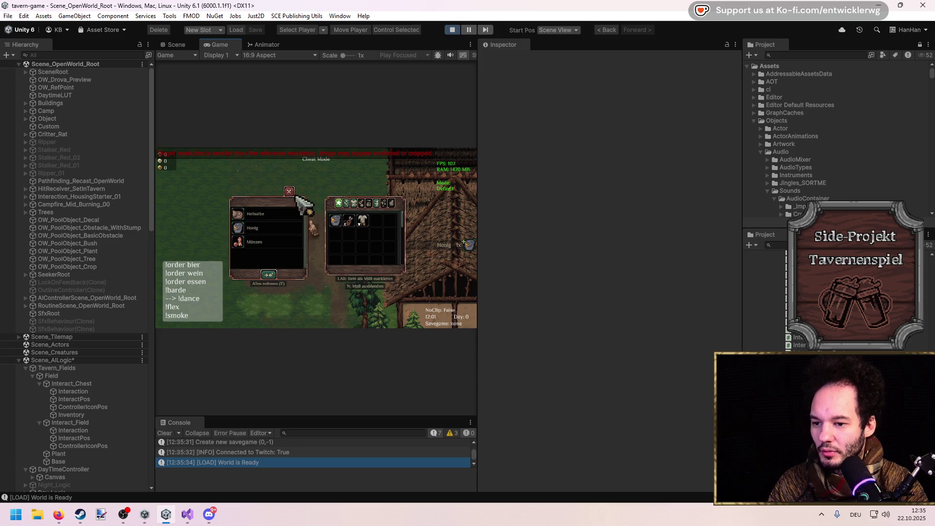
click(312, 220)
click(313, 225)
click(314, 225)
click(334, 245)
click(389, 246)
click(390, 247)
click(390, 246)
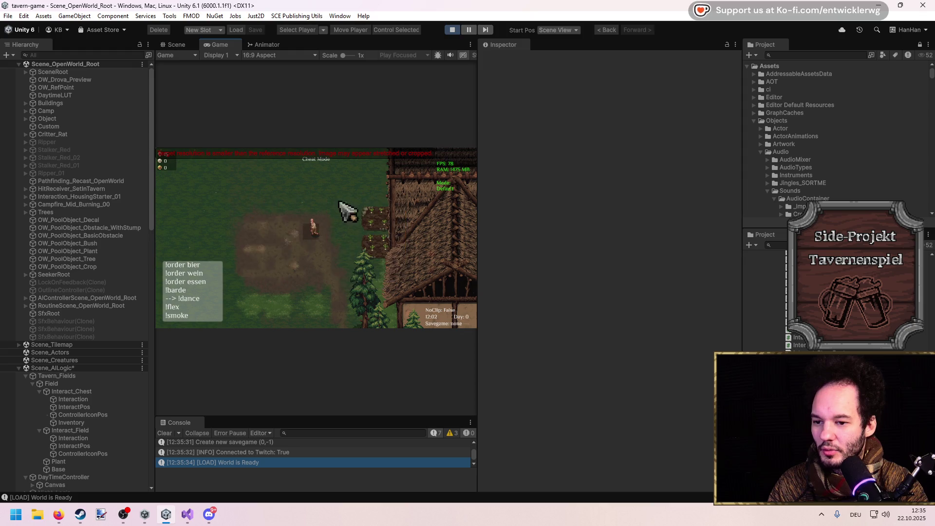
click(456, 32)
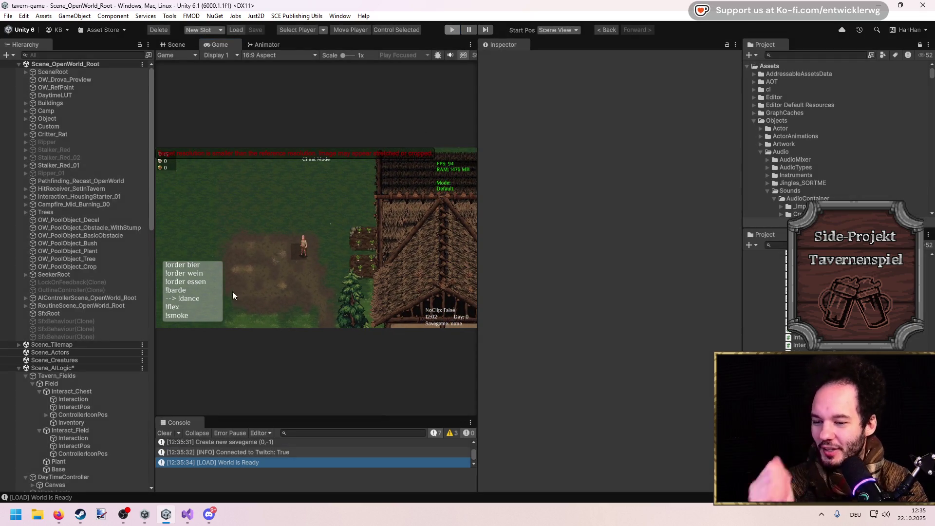
Delete Interact_Chest and select Interact_Field's Interaction object.
click(175, 43)
click(77, 282)
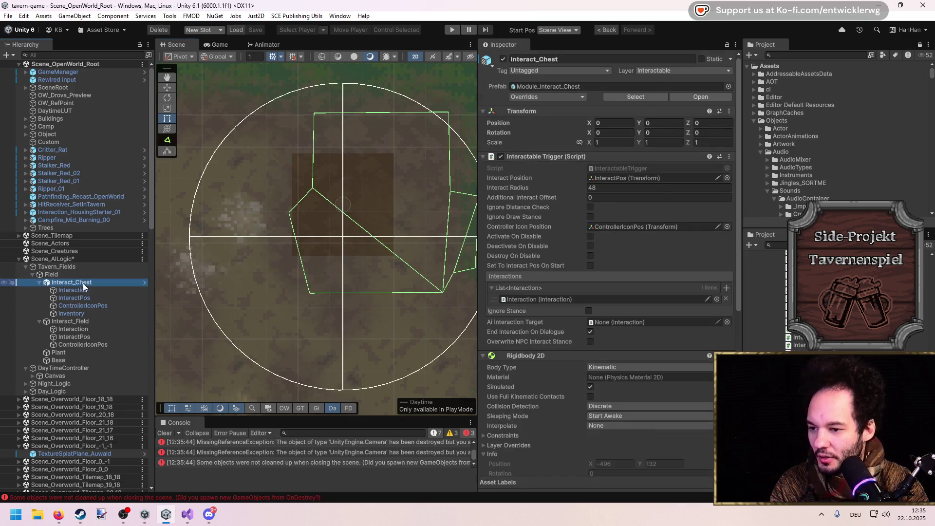
key(Delete)
click(89, 292)
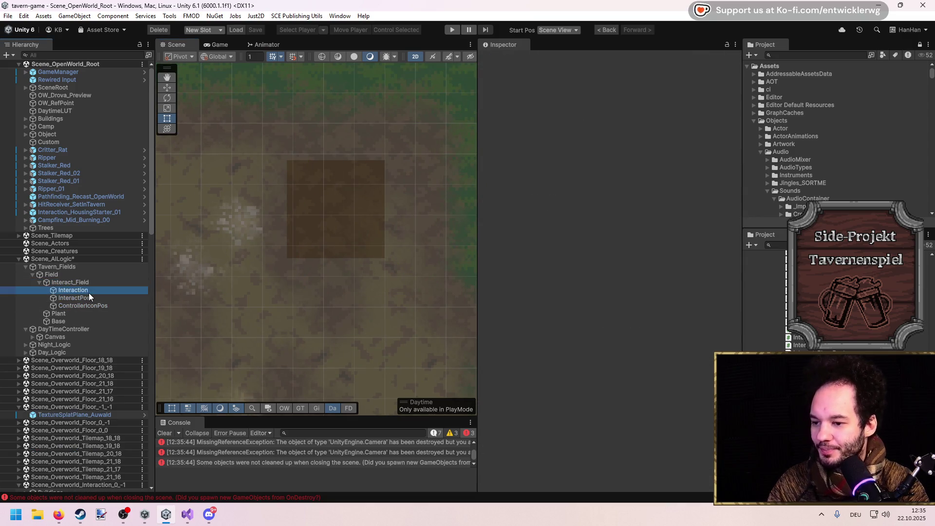
Save the scene, give Base the Debug_Checker16_Circle sprite, and run a quick play test.
key(ctrl+s)
click(68, 320)
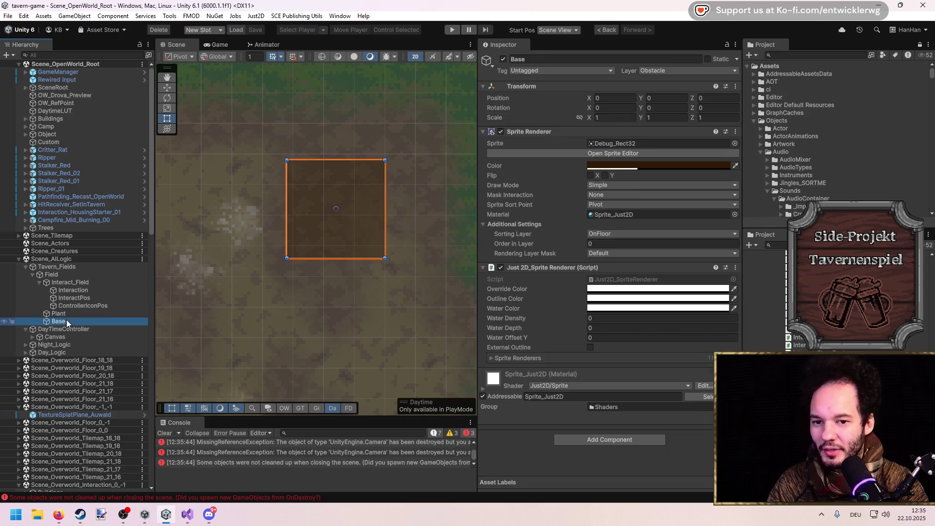
click(612, 144)
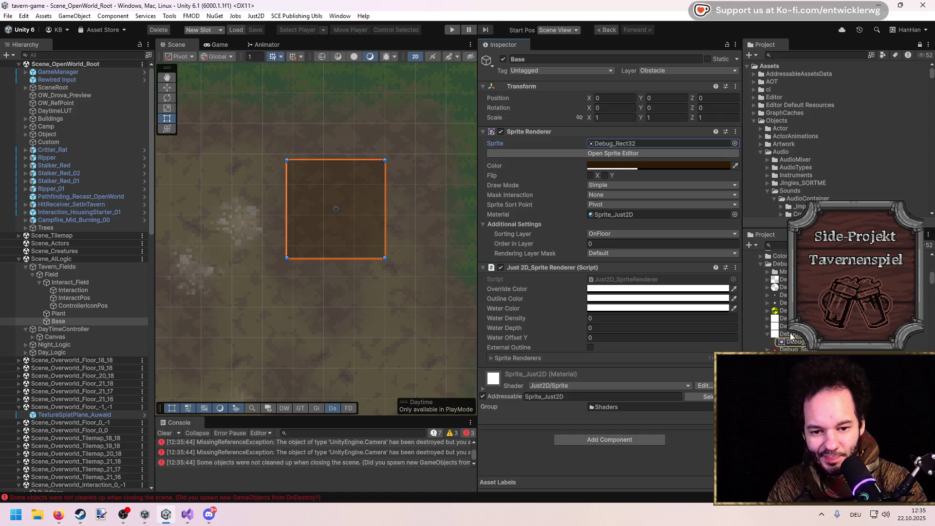
drag(790, 341, 635, 144)
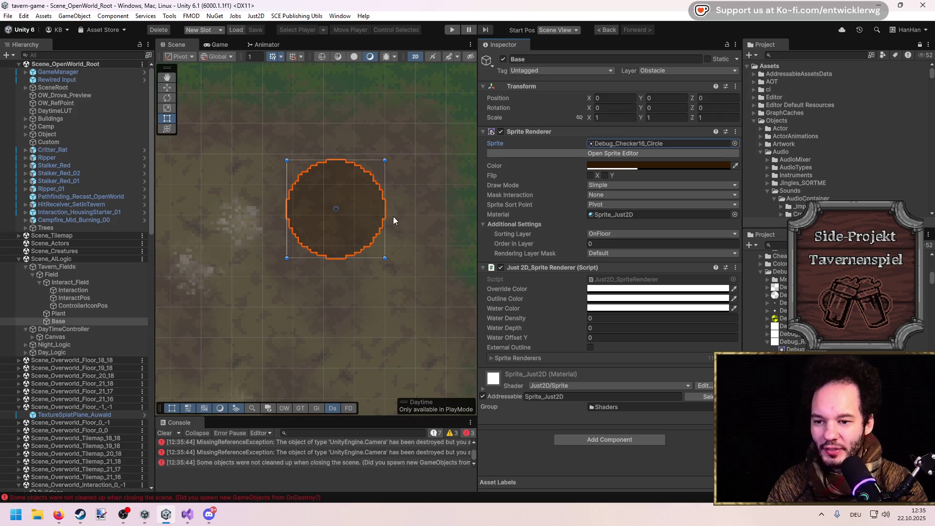
click(446, 30)
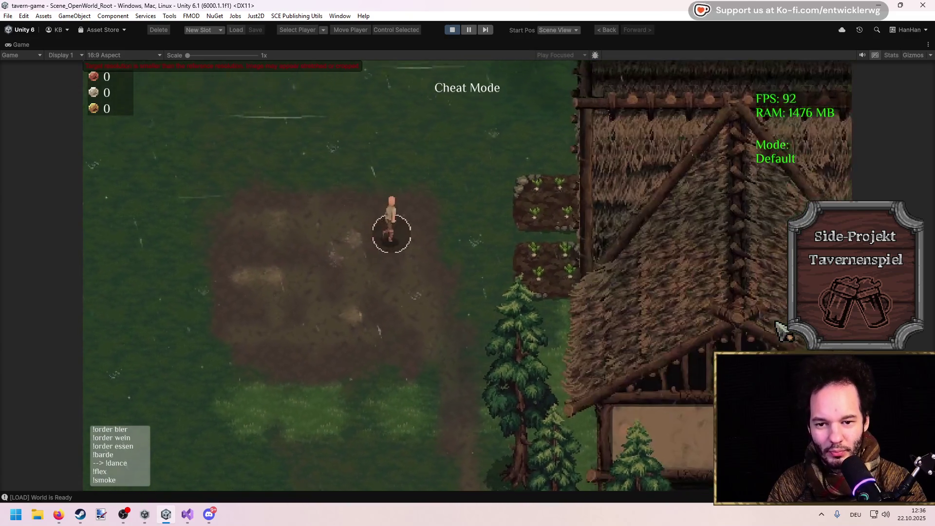
click(452, 30)
click(378, 290)
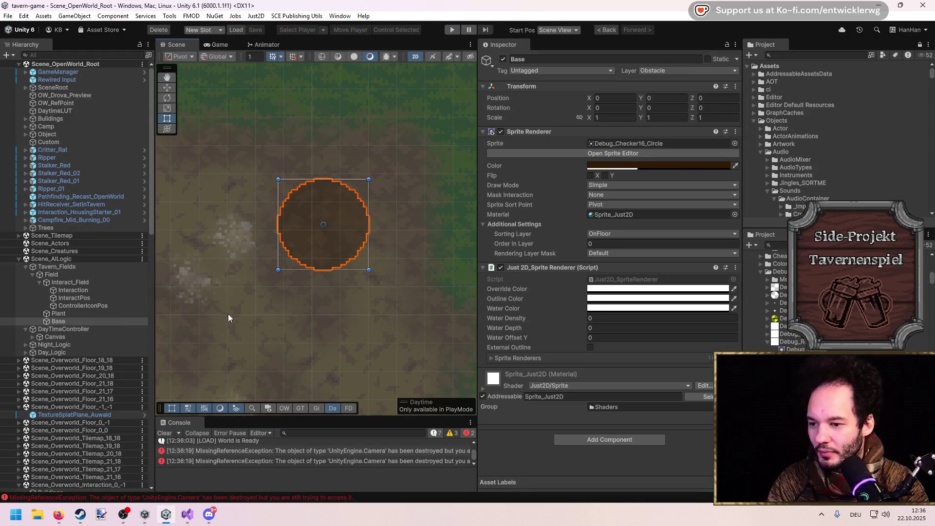
Add the Interact_Bhvr_Tavern Field component to the Interaction object.
click(93, 289)
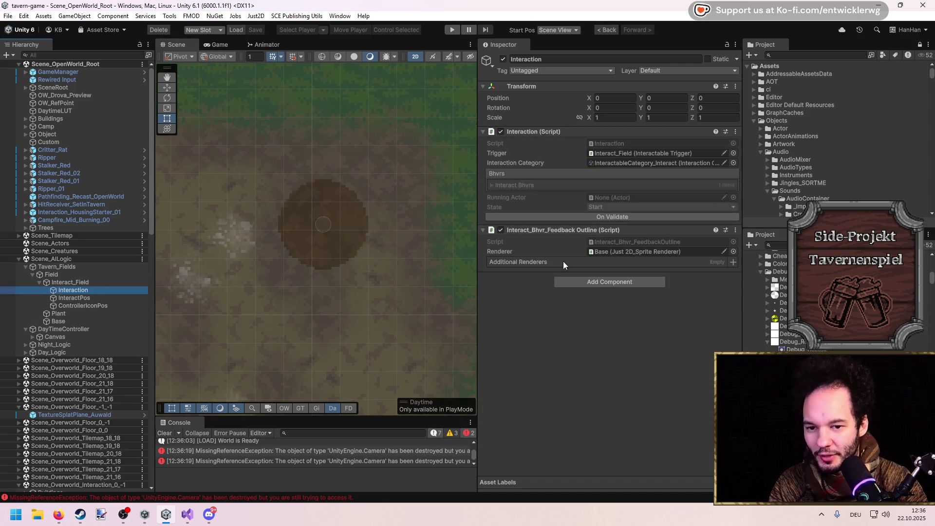
click(603, 281)
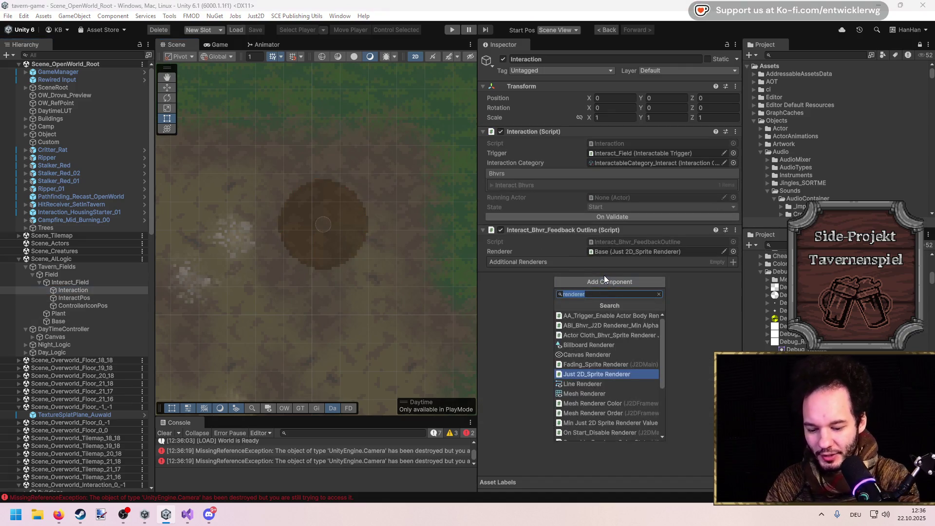
text(interact bhvr field)
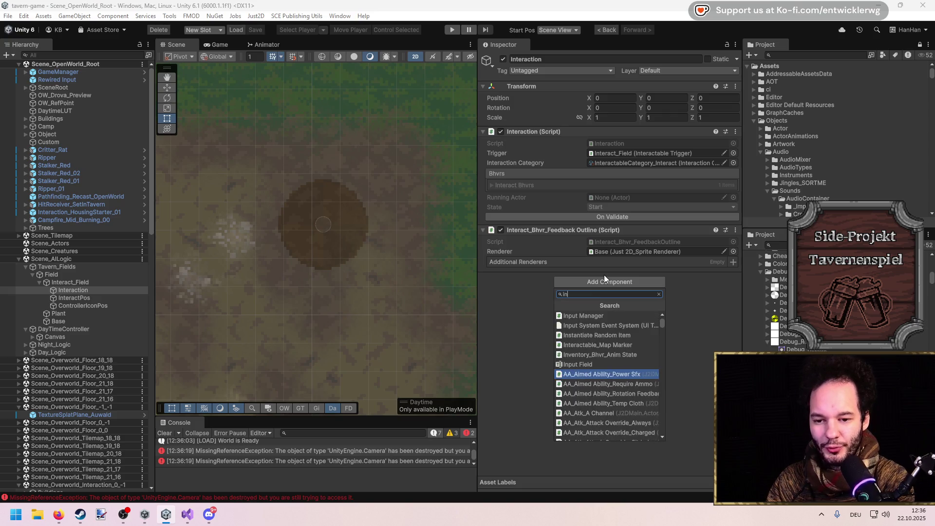
click(626, 316)
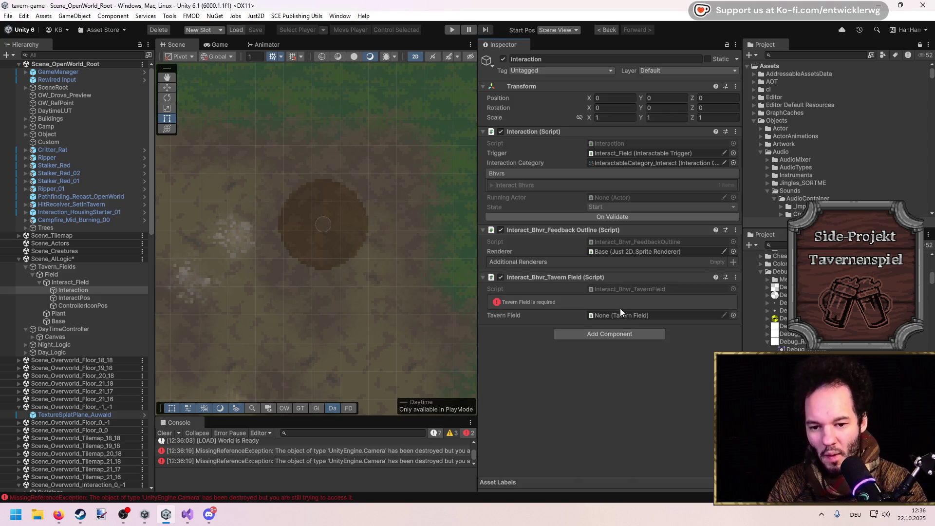
Add the Tavern Field script to the Field object.
click(68, 268)
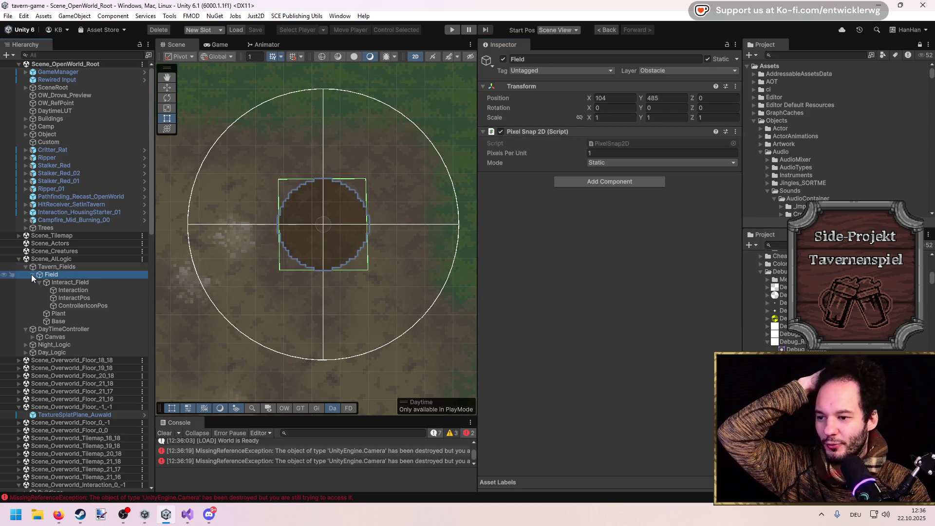
key(Left)
click(618, 190)
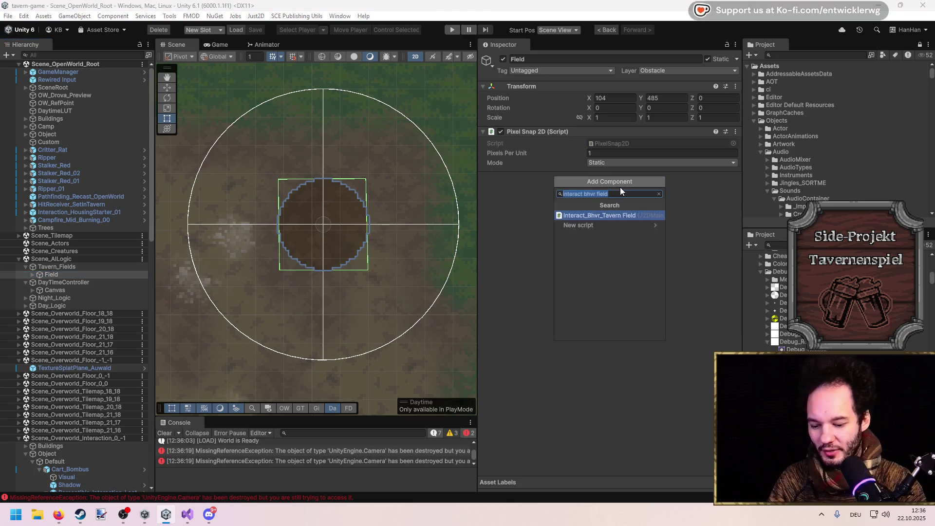
text(tavern field)
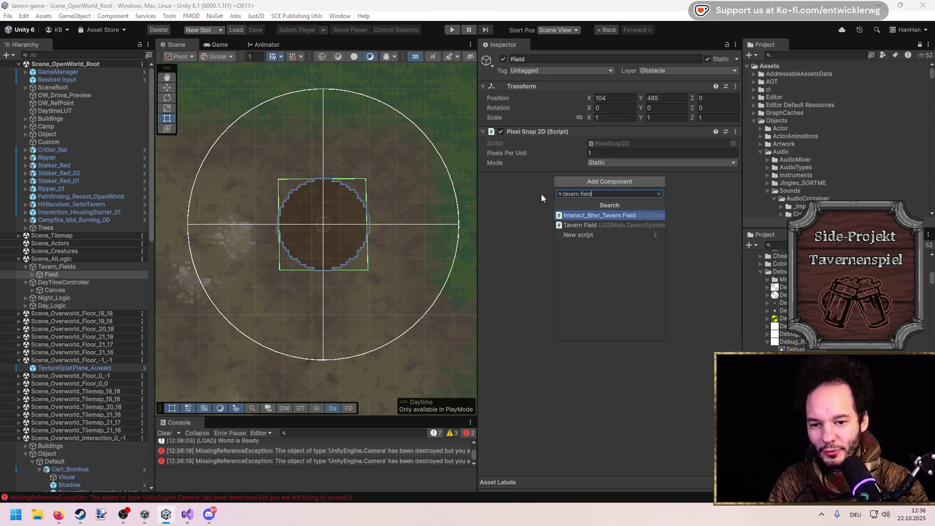
click(585, 224)
Drag Field into Interaction's Tavern Field slot and open the TavernField script in Visual Studio.
key(Right)
key(Right)
key(Right)
key(Down)
mouse_move(54, 278)
mouse_down()
mouse_move(261, 307)
mouse_move(628, 316)
mouse_move(616, 315)
mouse_up()
double_click(614, 299)
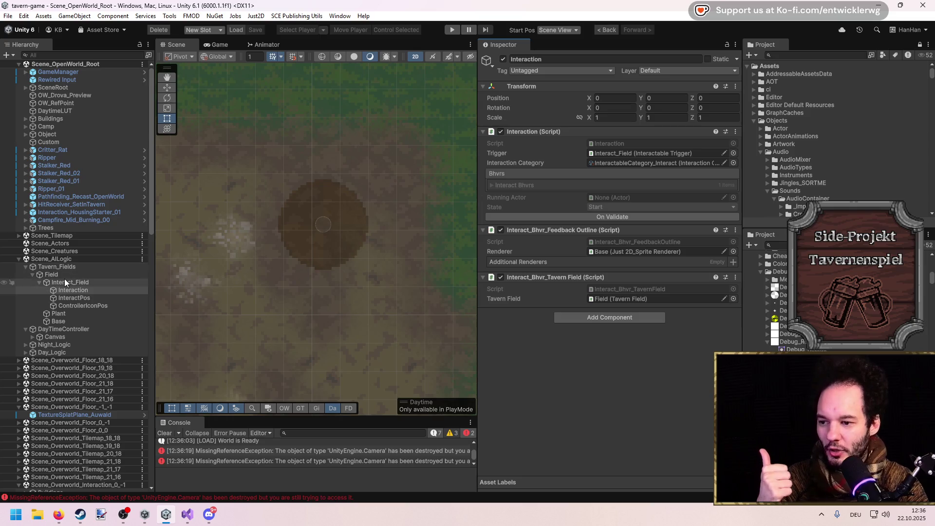
click(621, 190)
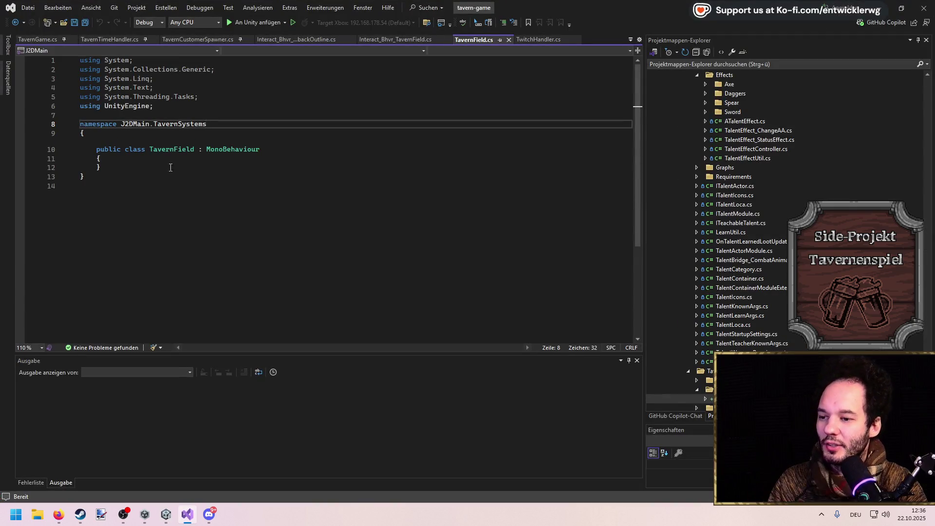
click(173, 170)
Declare a public FieldState enum inside the TavernField class and save.
key(Left)
key(Return)
key(Return)
text(public enum FieldState)
key(Return)
text({)
key(Return)
key(ctrl+s)
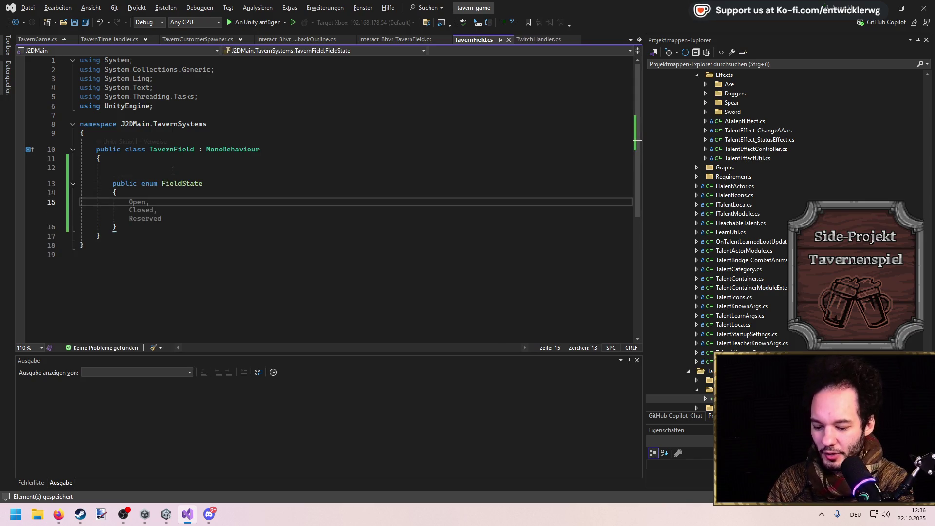
Give the FieldState enum the values Empty, Seeded and Ready.
text(Empty,)
key(Return)
text(Occupied,)
key(Return)
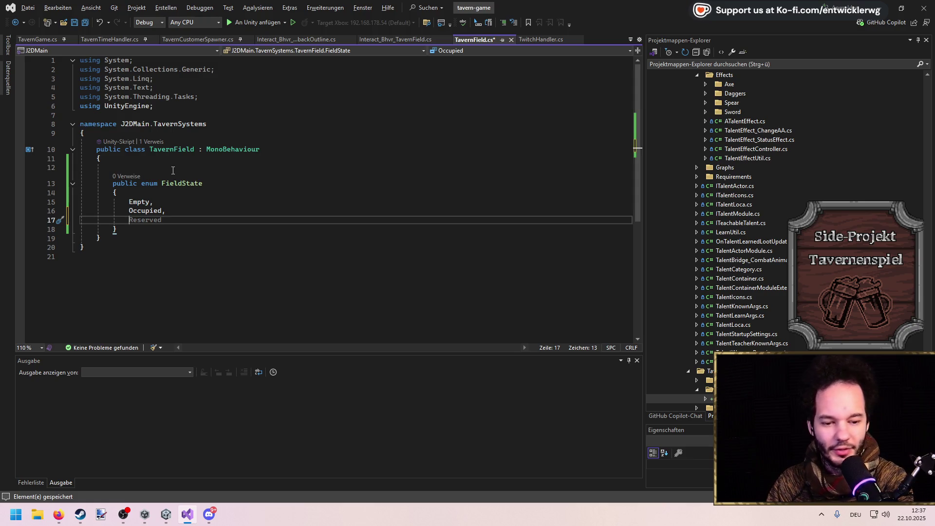
key(Up)
key(ctrl+shift+Right)
text(Seeded)
key(ctrl+s)
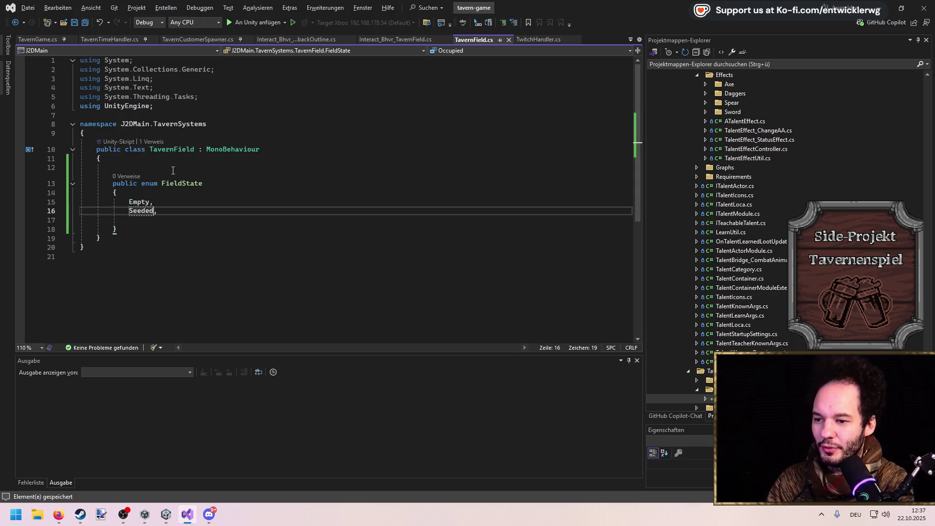
key(Down)
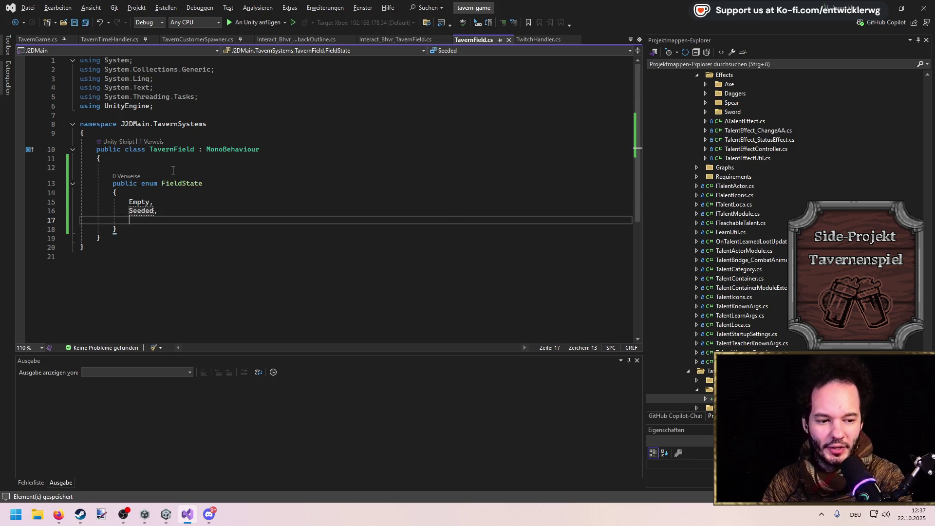
text(Ready)
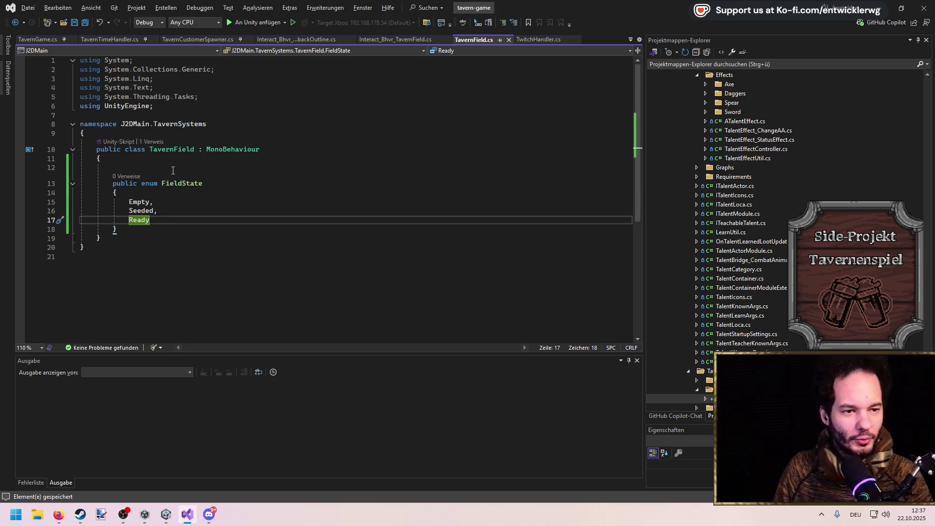
drag(170, 220, 81, 197)
click(207, 184)
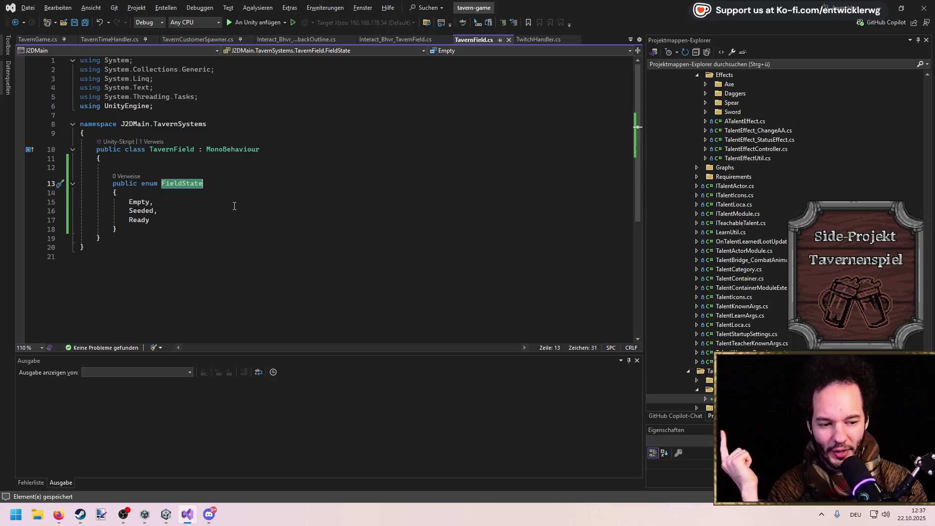
click(150, 220)
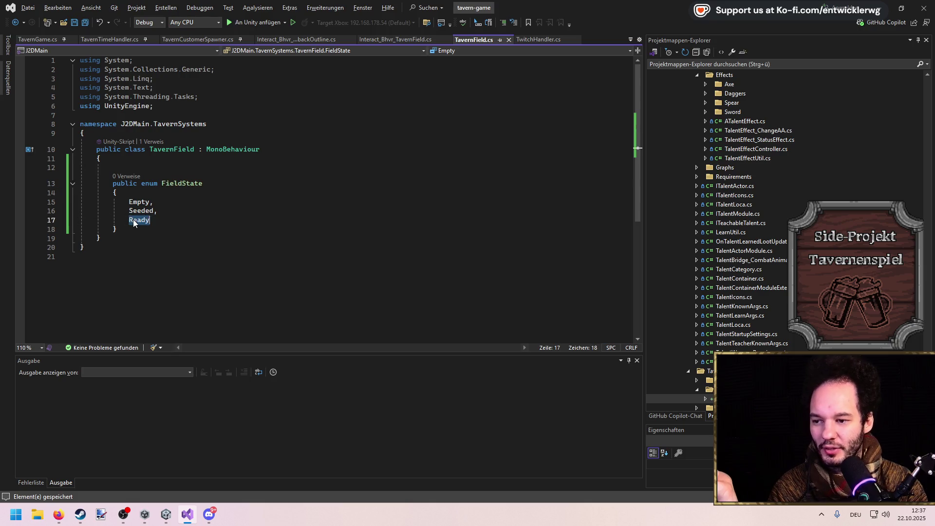
Add a private FieldState _state field with ShowInInspector, ReadOnly and HideInEditorMode attributes.
click(182, 158)
key(Return)
text(private FieldState _)
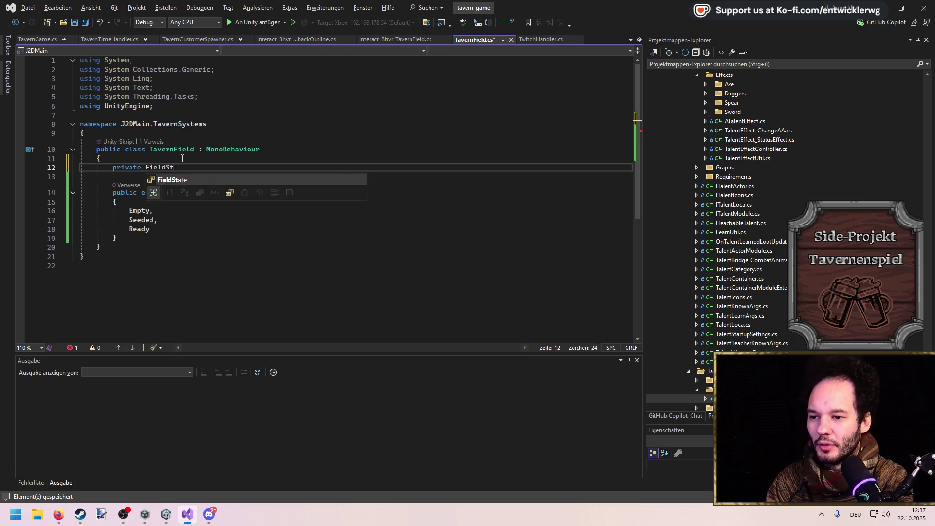
text(state;)
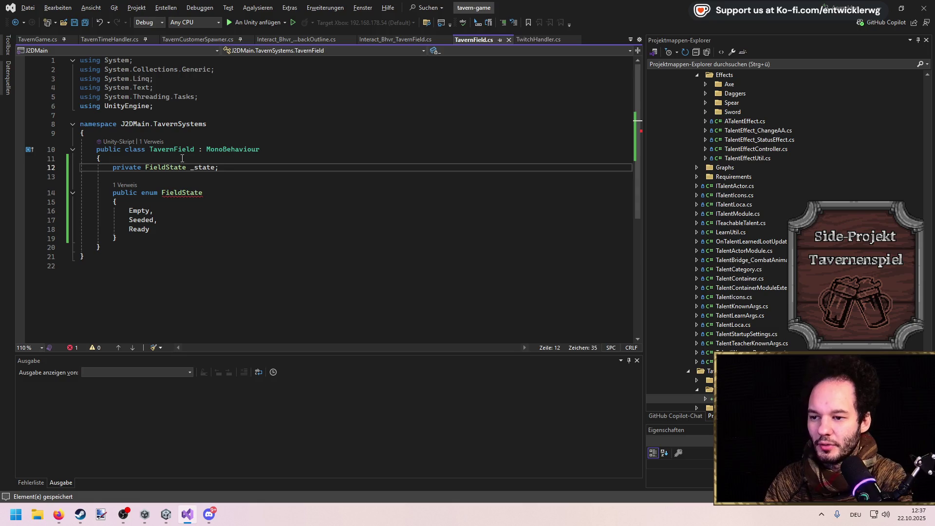
key(ctrl+Return)
text([ShowInInspe)
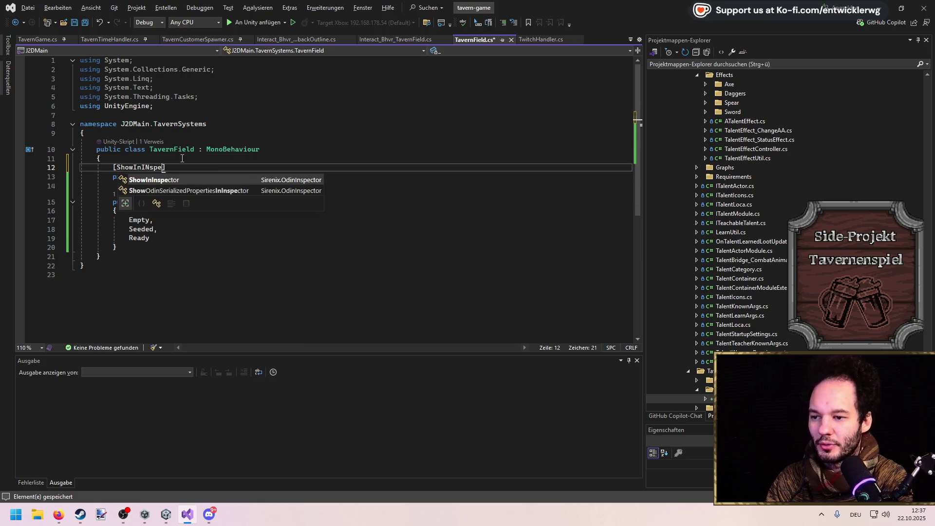
key(Tab)
text(, ReadO)
key(Tab)
text(, Hide)
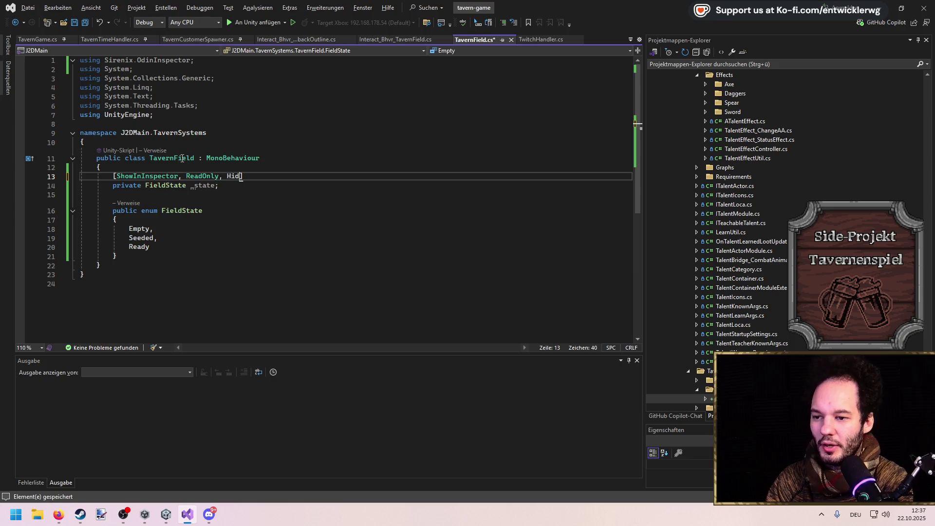
key(Tab)
key(Down)
key(End)
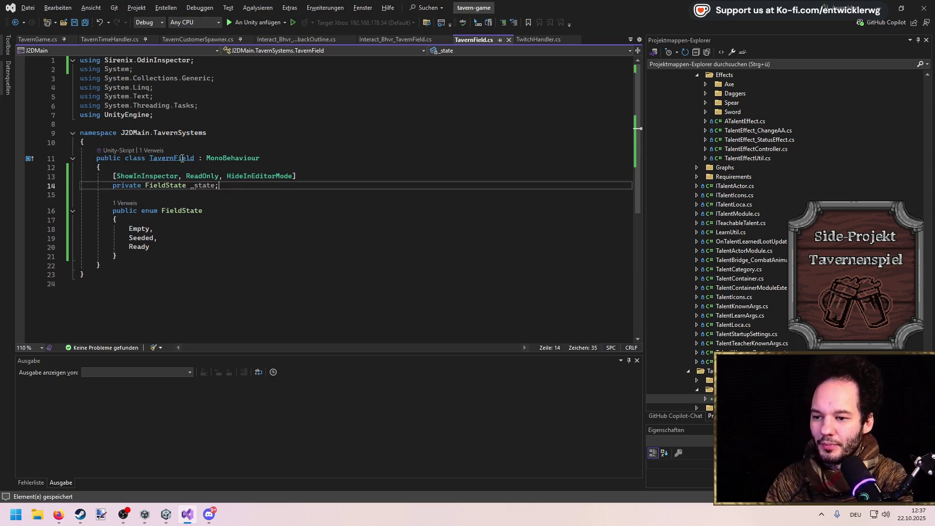
key(Return)
key(Return)
key(ctrl+s)
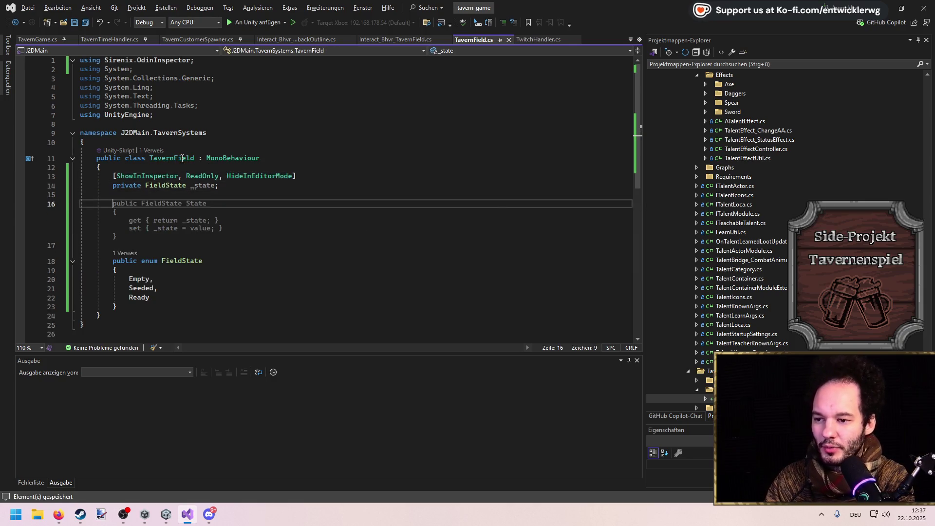
Add 'public FieldState State => _state;', fixing the FieldSTate typo via IntelliSense.
key(Up)
text(public )
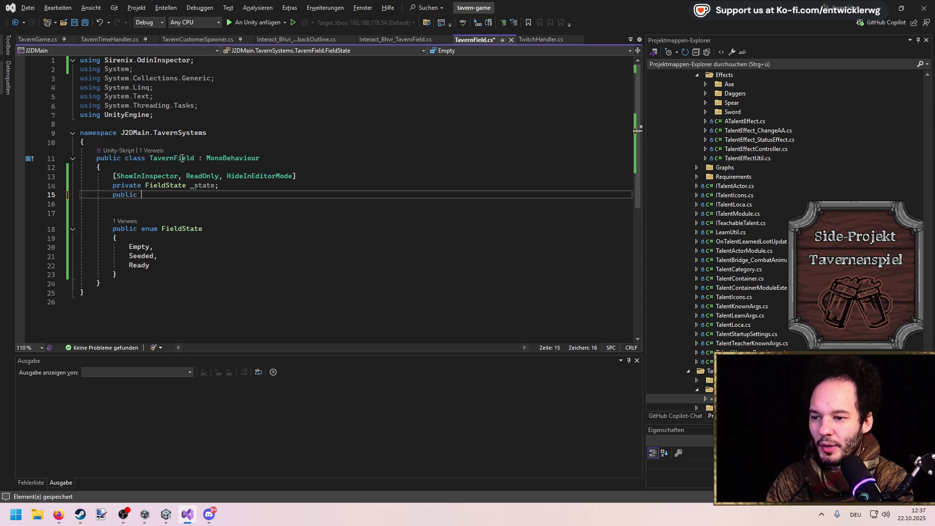
text(FieldSTate S)
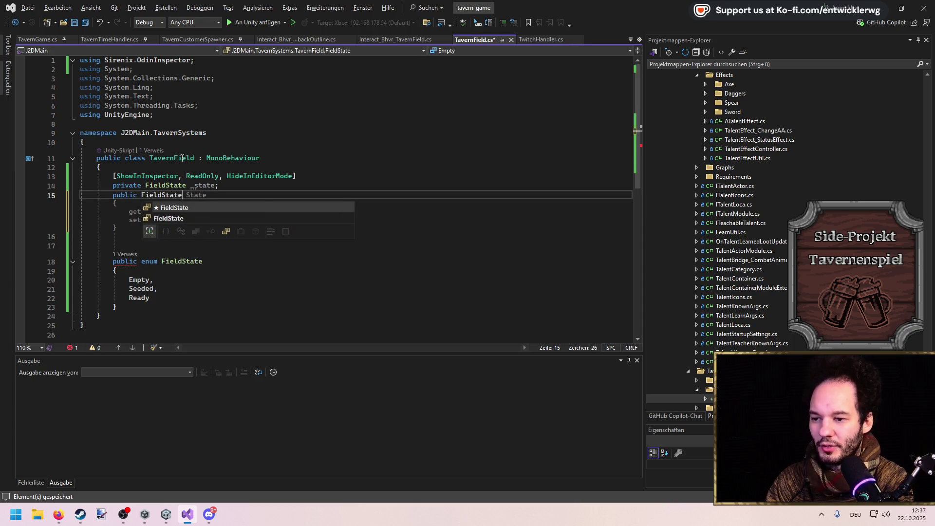
text(ta)
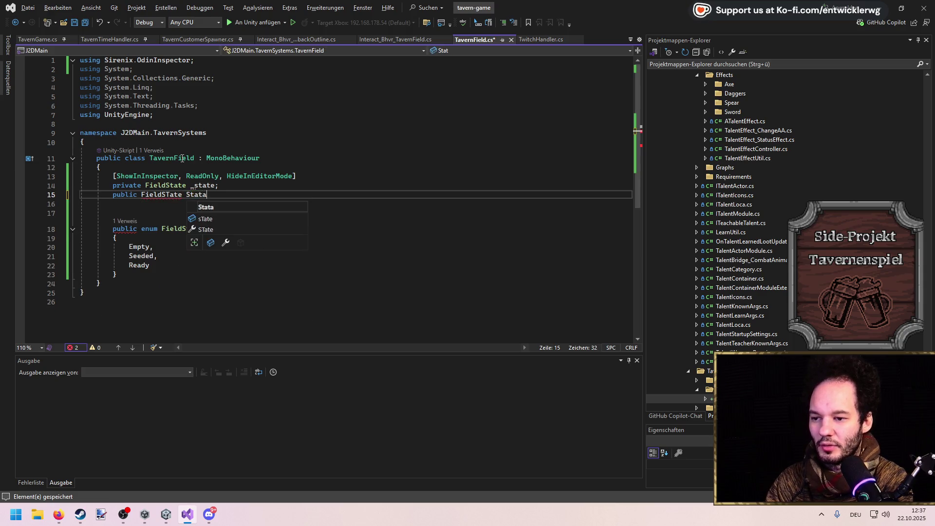
key(BackSpace)
text(e => _state;)
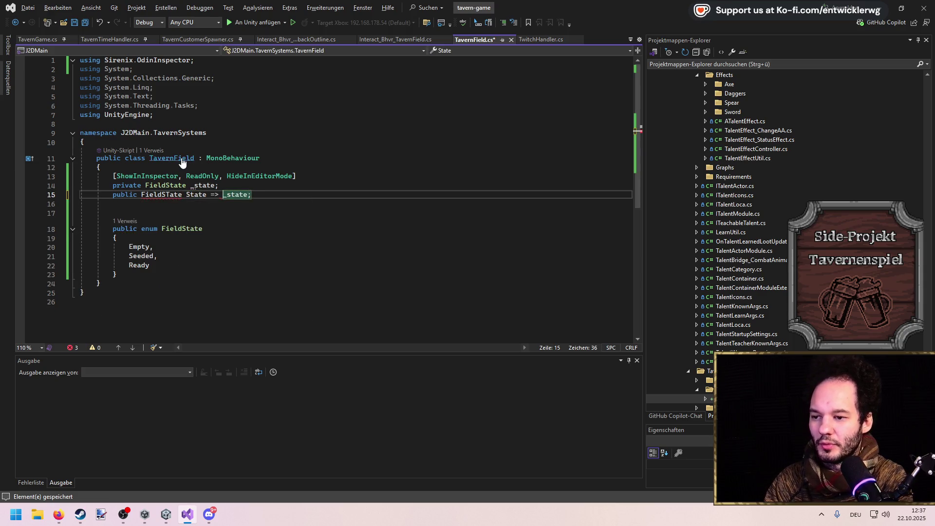
key(ctrl+Left)
key(ctrl+Left)
key(ctrl+Left)
key(Left)
key(ctrl+space)
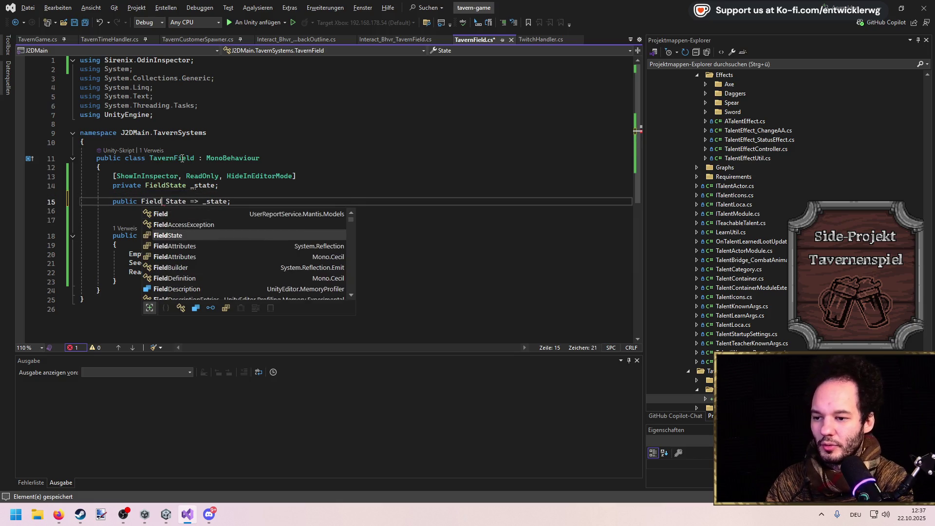
key(Return)
key(End)
key(Return)
key(Return)
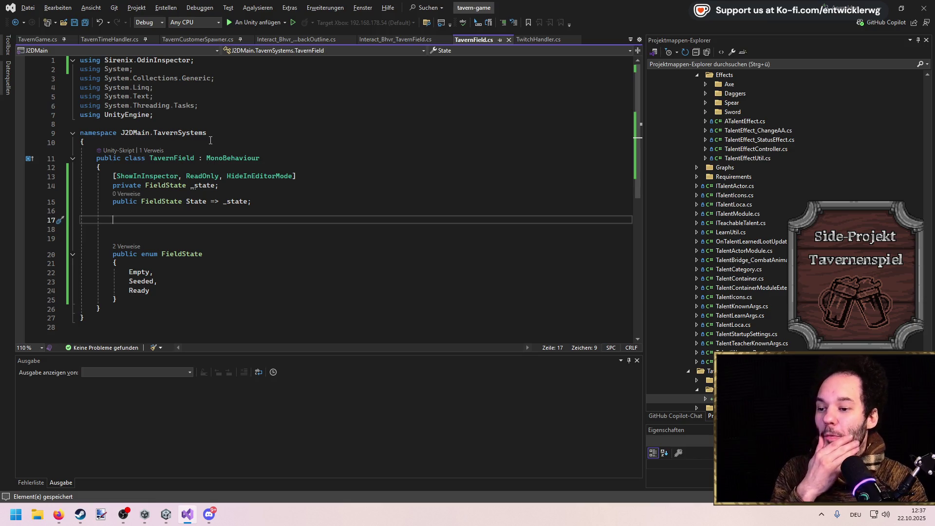
Switch to Interact_Bhvr_TavernField.cs and place the cursor in the empty BeginInteraction body.
click(414, 43)
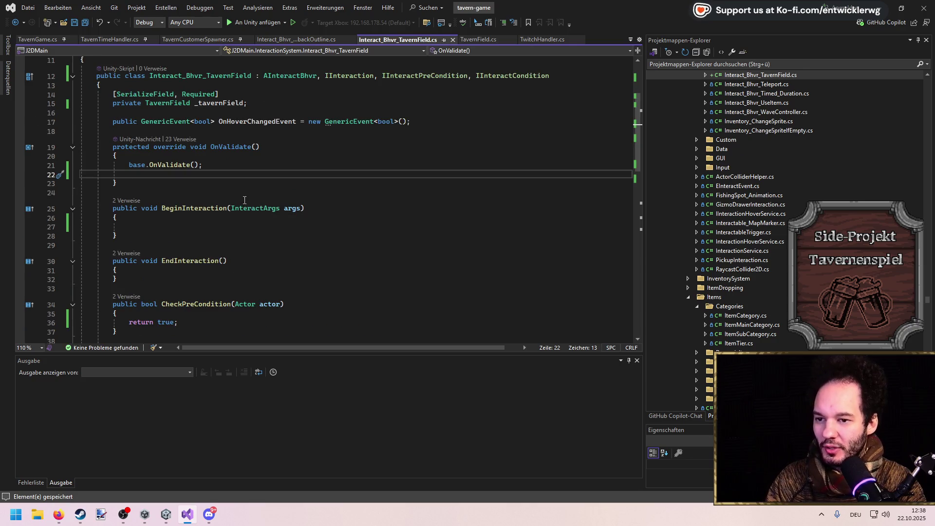
scroll(245, 200, down, 3)
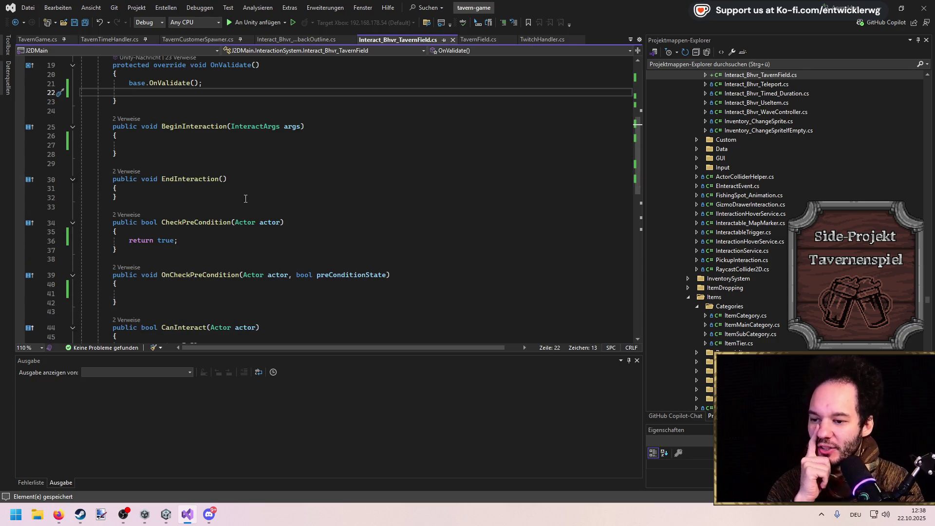
click(227, 144)
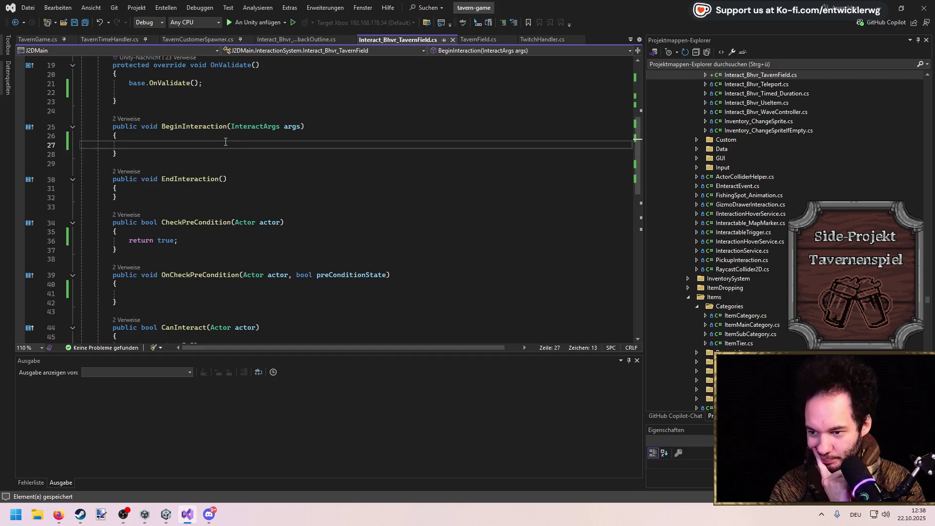
scroll(226, 142, down, 3)
scroll(225, 143, down, 3)
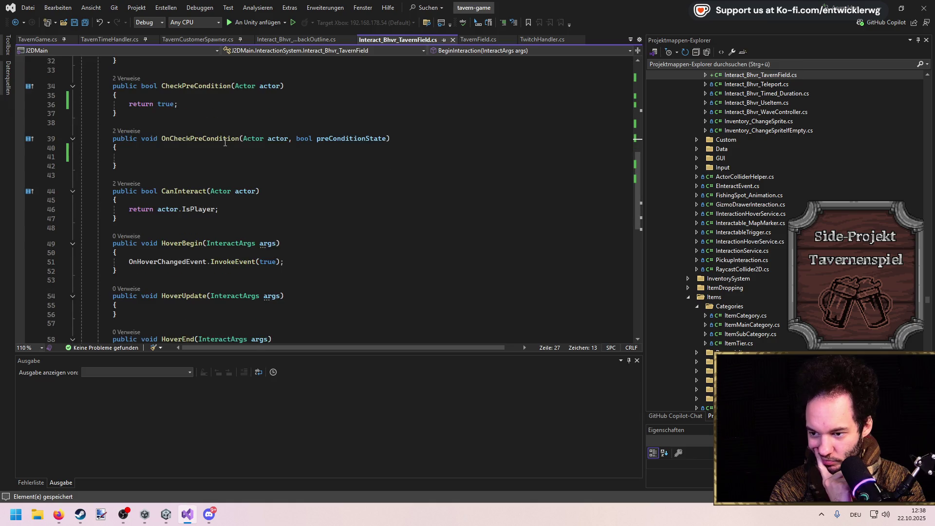
scroll(225, 142, up, 8)
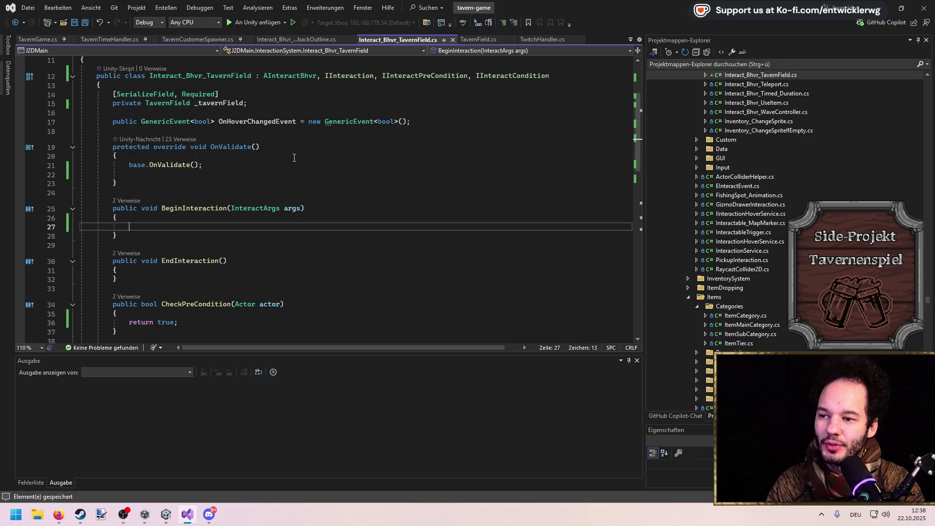
Search the code for 'Item chooser' and open IItemChooser.cs.
key(ctrl+t)
text(Item chooser)
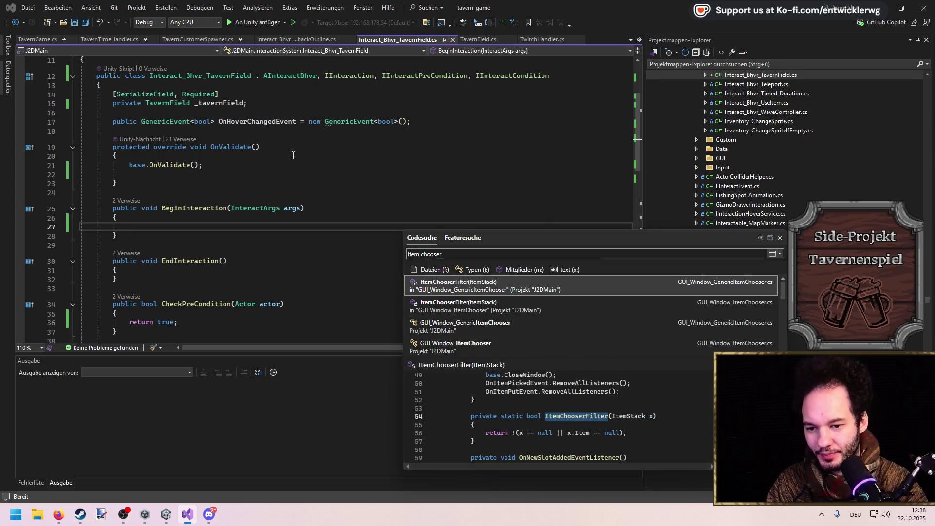
scroll(484, 311, down, 3)
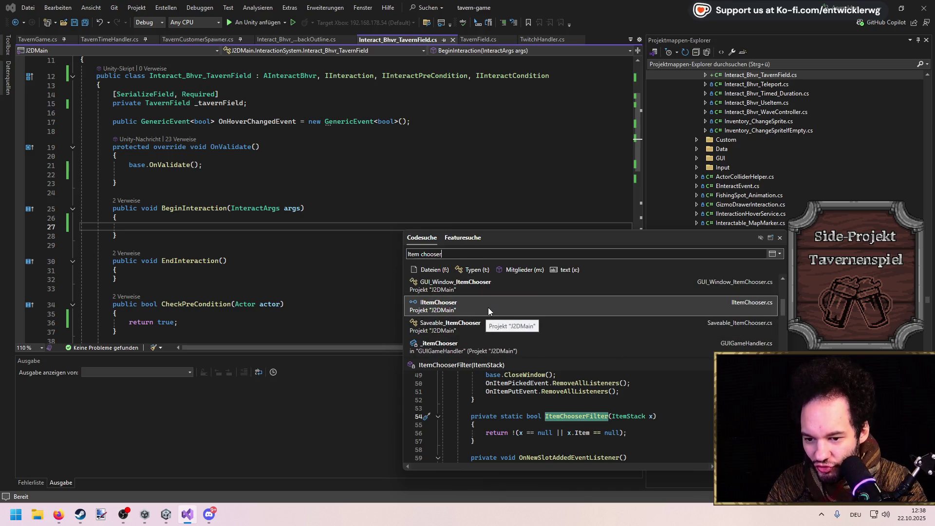
scroll(486, 314, down, 5)
scroll(486, 326, up, 5)
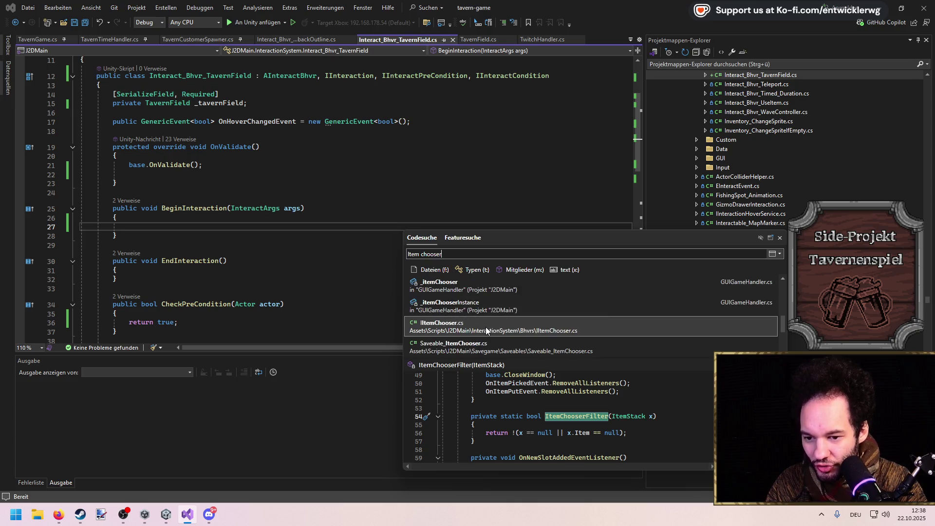
click(478, 311)
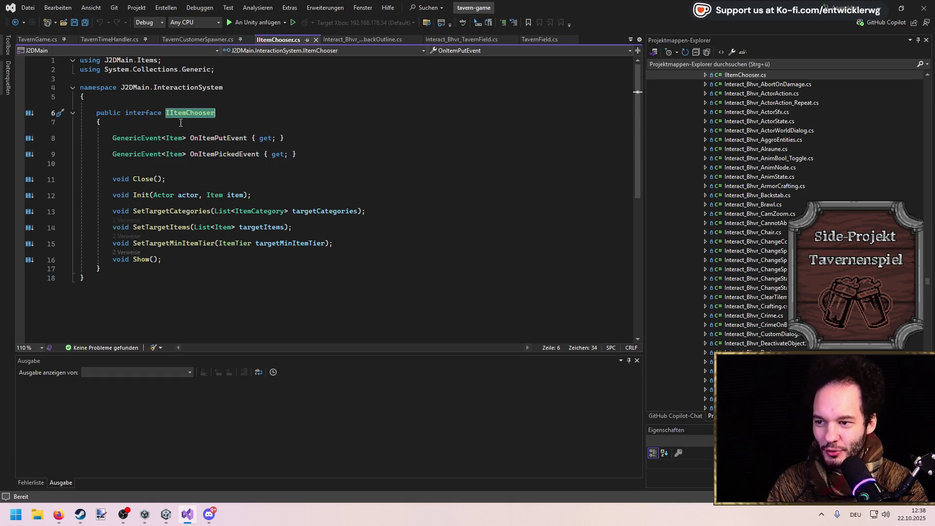
Copy the chooser setup code from Interact_Bhvr_ItemPlace's BeginInteraction, found via IItemChooser references.
click(110, 105)
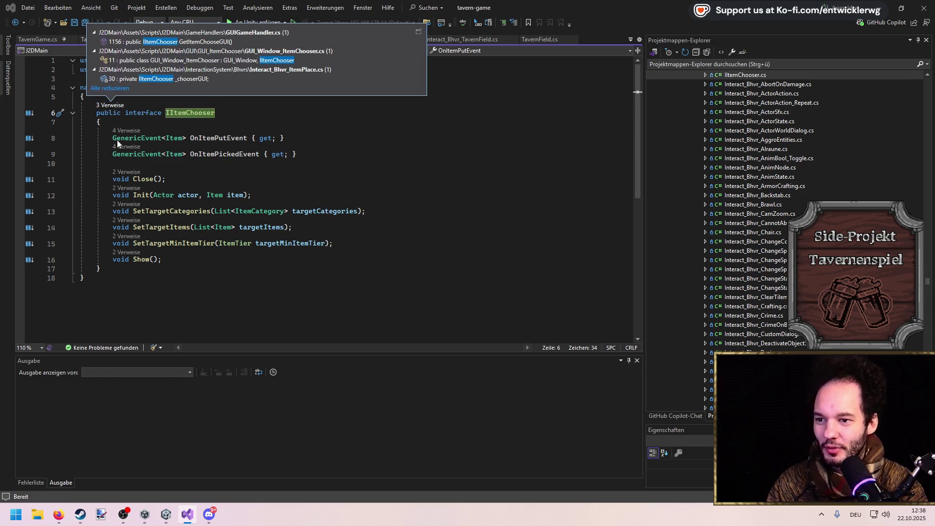
click(159, 78)
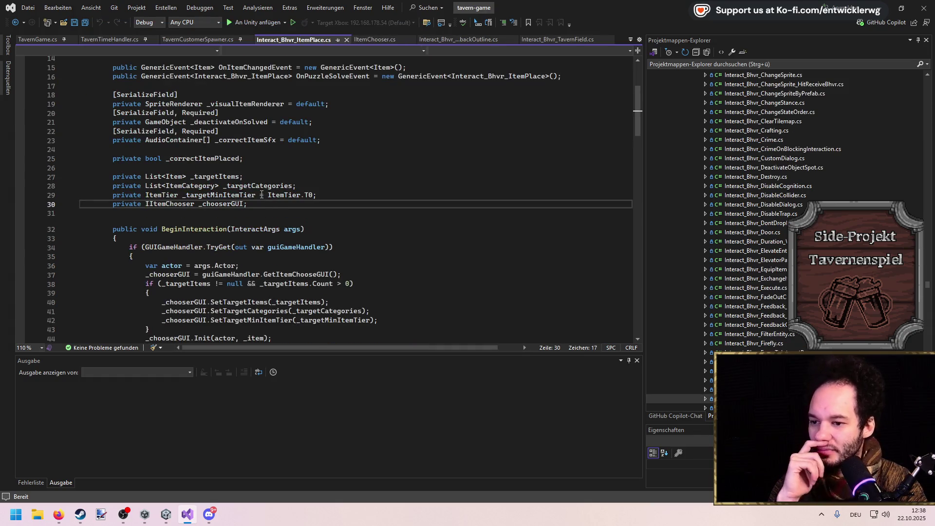
scroll(229, 207, down, 4)
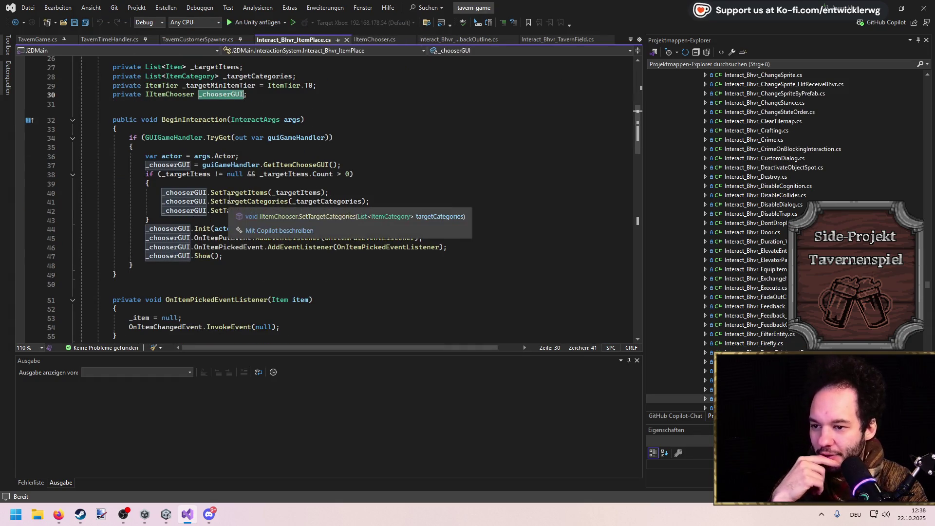
click(174, 265)
drag(174, 265, 129, 138)
key(ctrl+c)
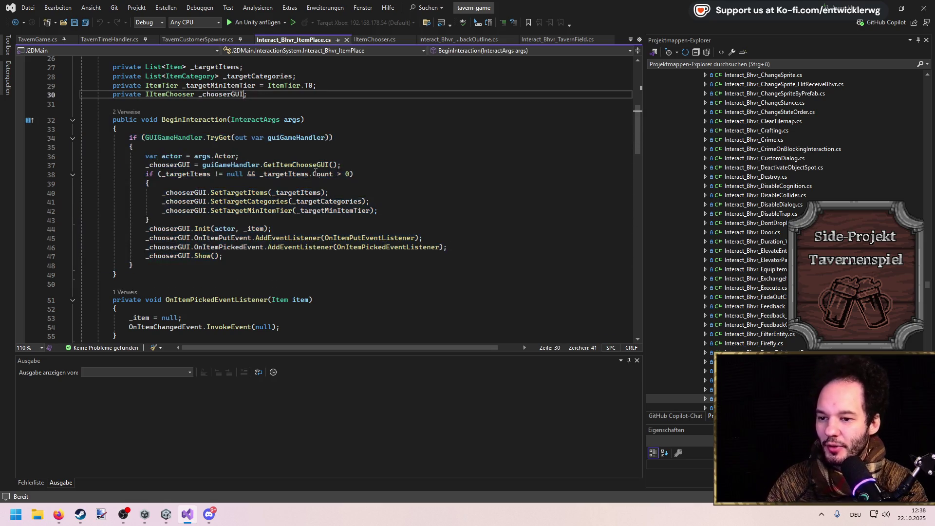
key(ctrl+Tab)
key(ctrl+Tab)
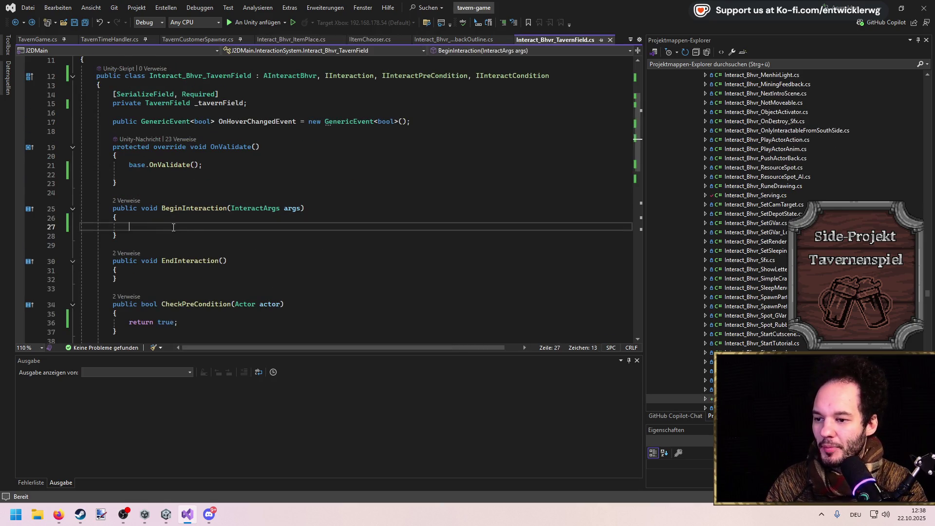
Paste the copied chooser setup code into BeginInteraction and save.
key(ctrl+v)
key(ctrl+s)
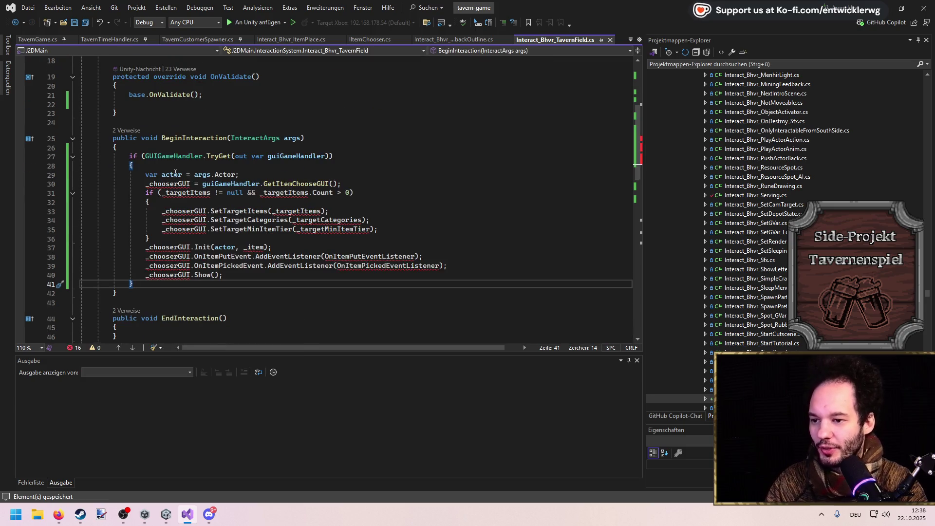
scroll(414, 170, up, 2)
Declare 'private IItemChooser _chooserGUI = null' next to the _tavernField field and save.
click(426, 164)
key(Up)
key(Up)
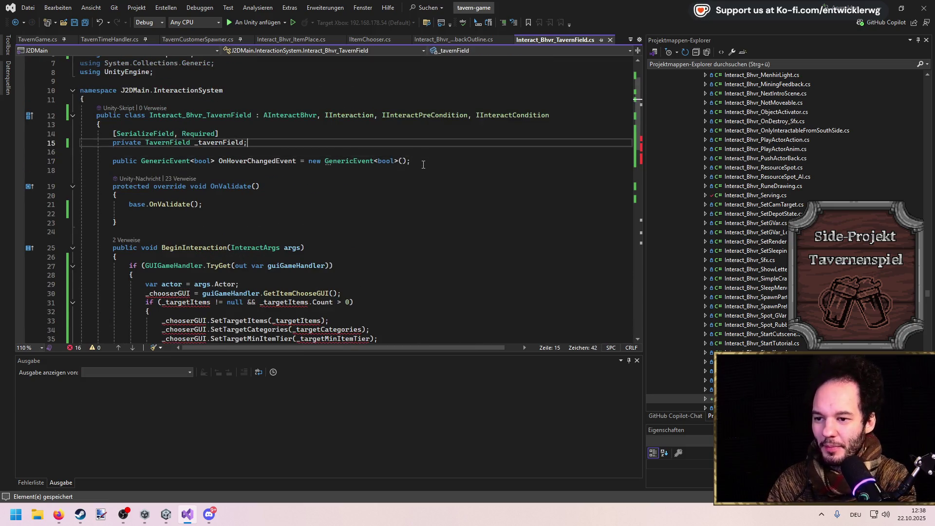
key(Return)
key(Return)
key(ctrl+space)
text(private)
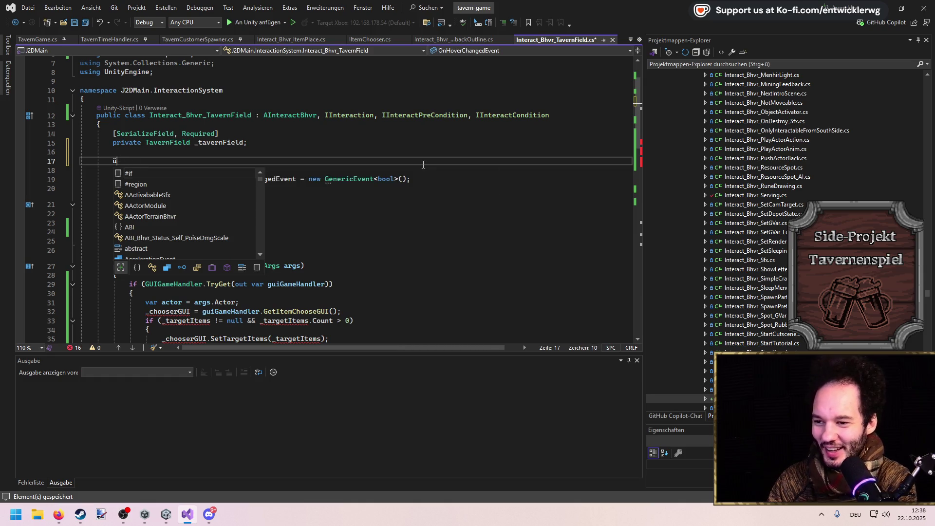
text( IITemCh)
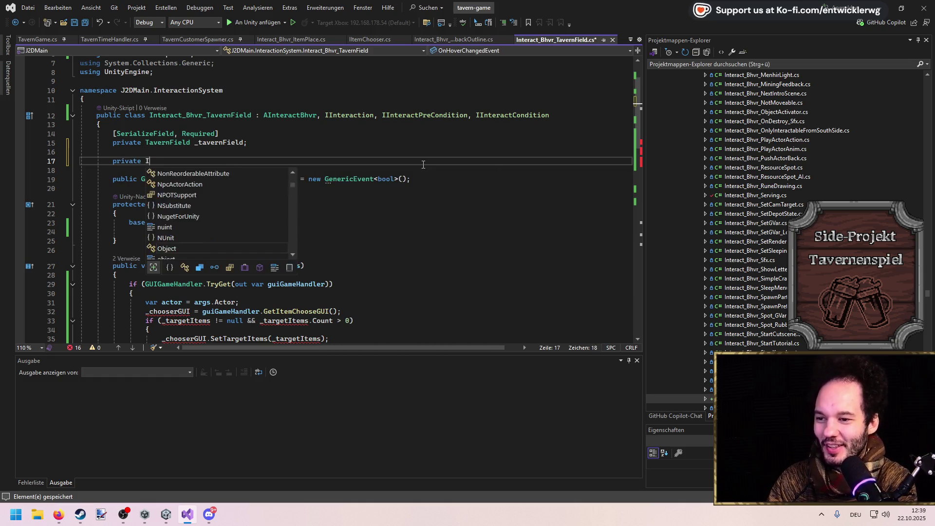
key(Tab)
text(_ch)
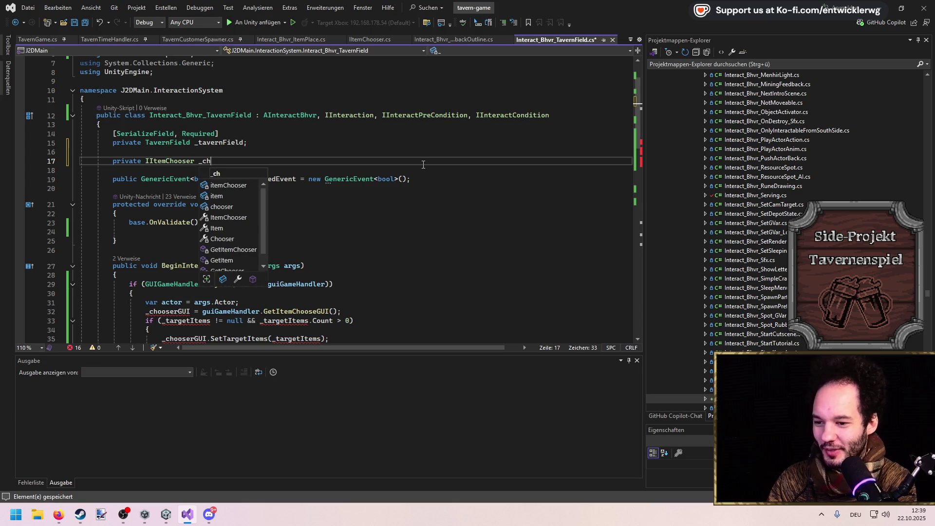
text(ooserGUI = null)
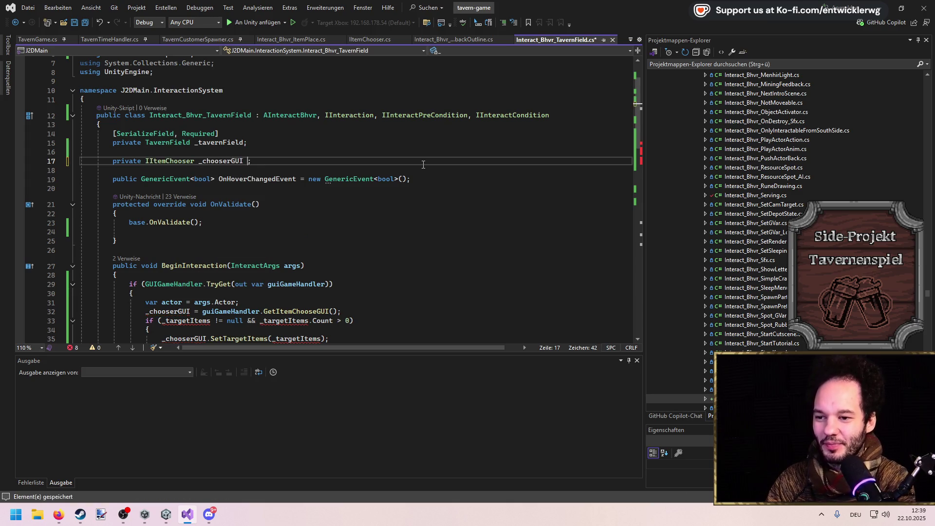
key(ctrl+s)
key(Up)
key(Up)
key(Left)
key(ctrl+s)
scroll(325, 244, down, 4)
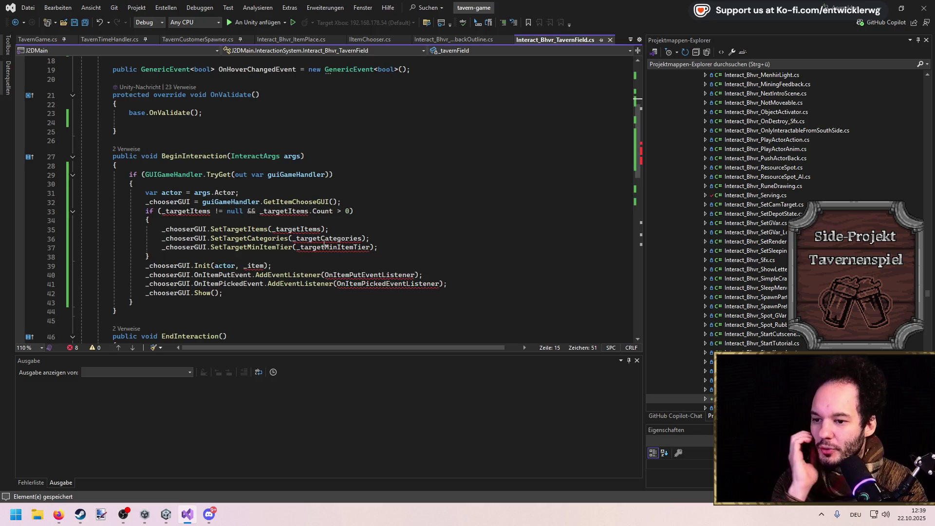
click(291, 212)
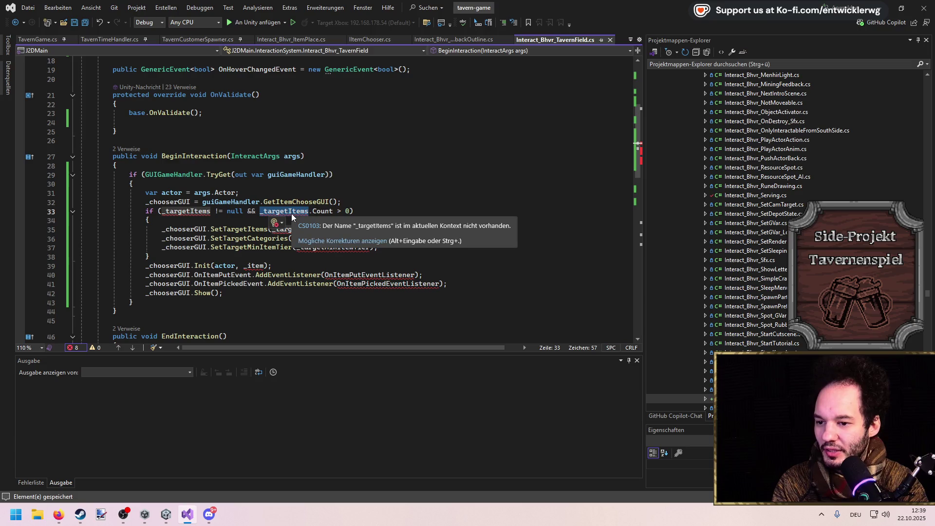
Remove the _targetItems if-check and its leftover closing brace from BeginInteraction.
double_click(245, 238)
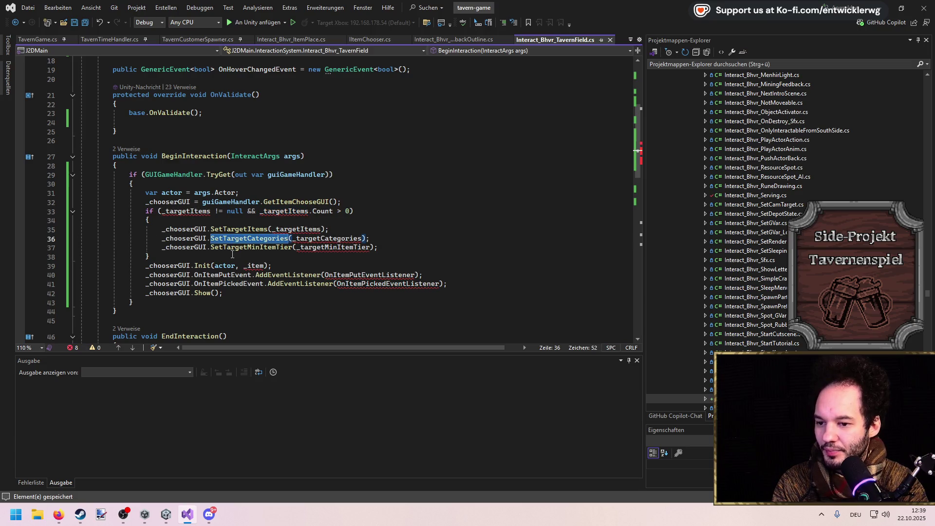
click(232, 255)
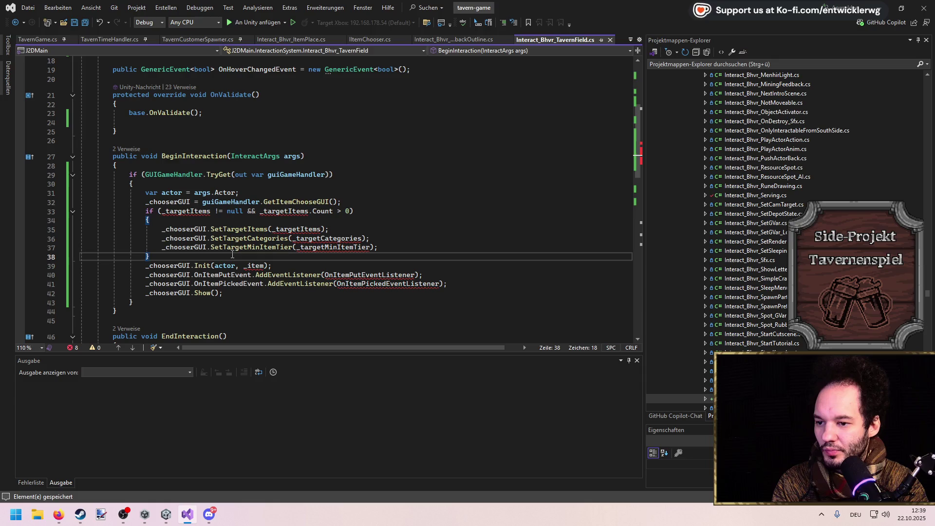
mouse_move(232, 255)
mouse_down()
mouse_move(151, 220)
mouse_move(388, 199)
mouse_up()
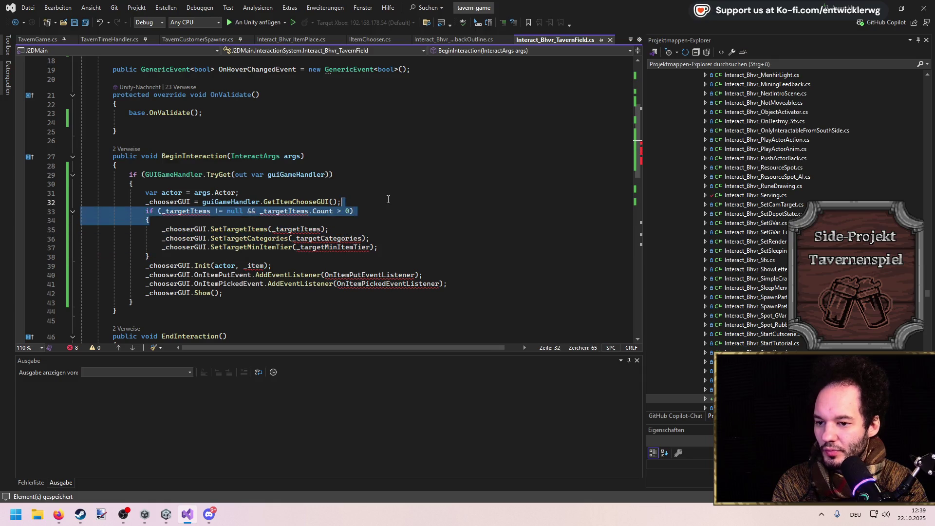
key(Delete)
click(296, 238)
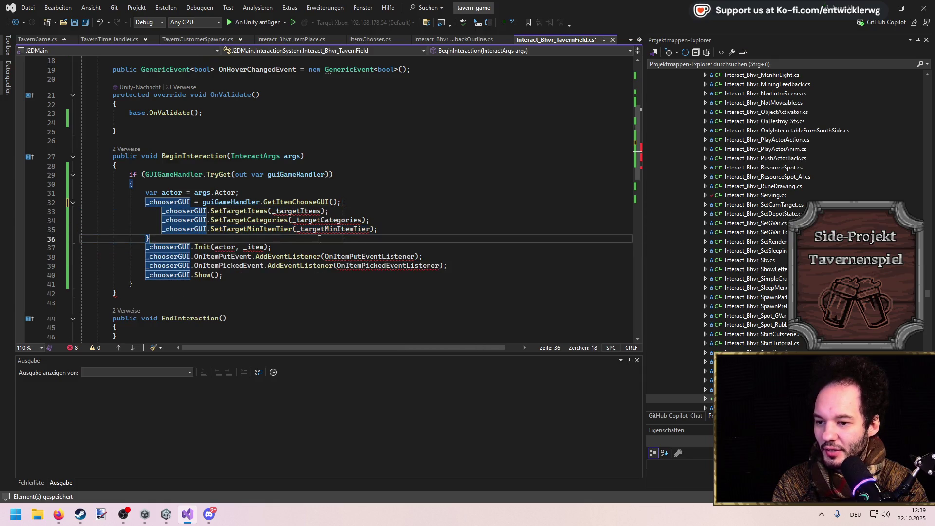
key(BackSpace)
key(BackSpace)
key(ctrl+s)
Check SetTargetItems' definition, then pass it new List<Item>().
key(Up)
key(Up)
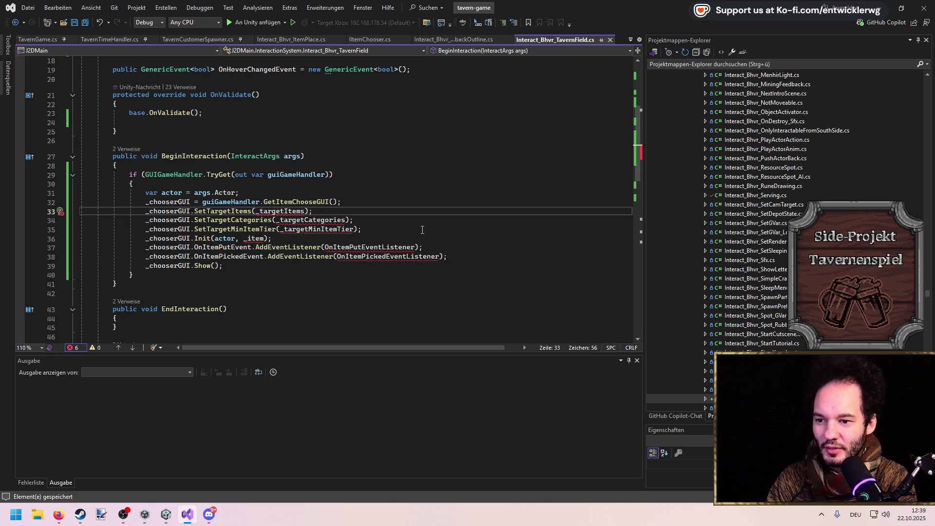
key(ctrl+Left)
key(ctrl+Left)
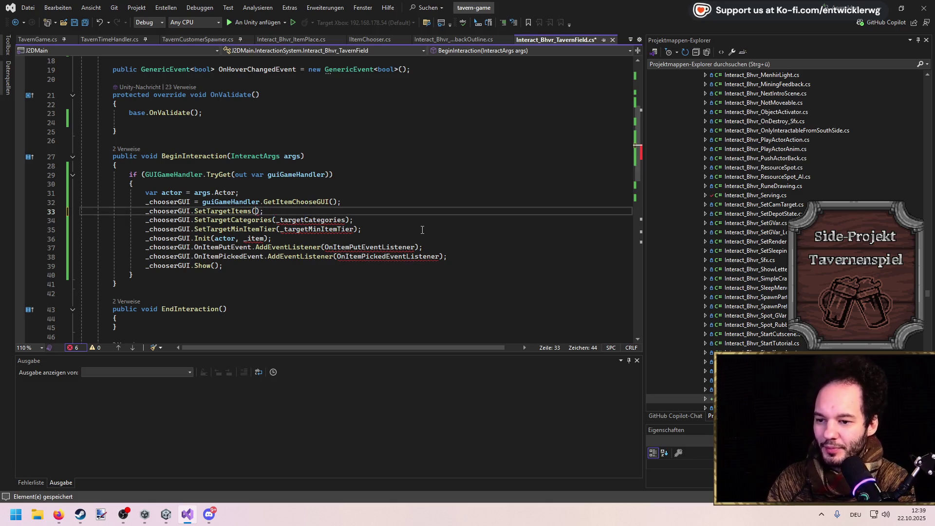
key(F12)
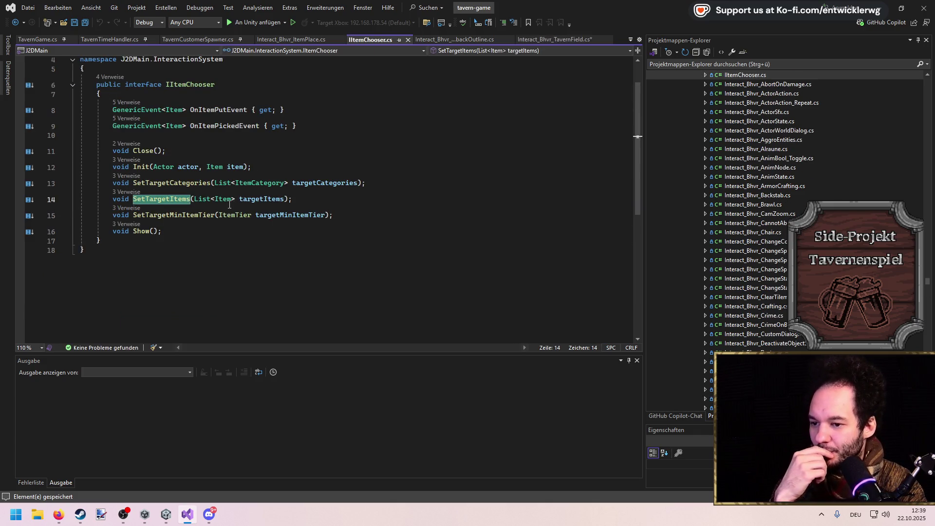
key(ctrl+minus)
click(281, 208)
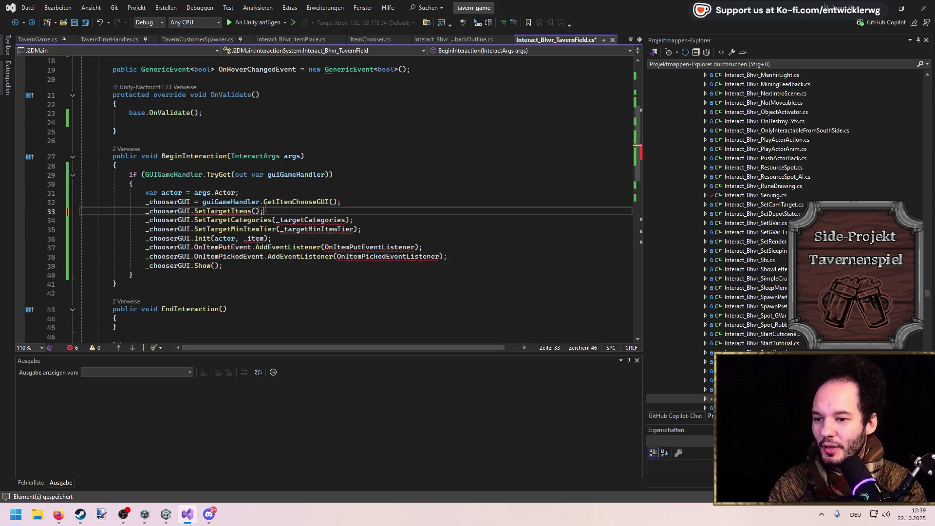
text(new)
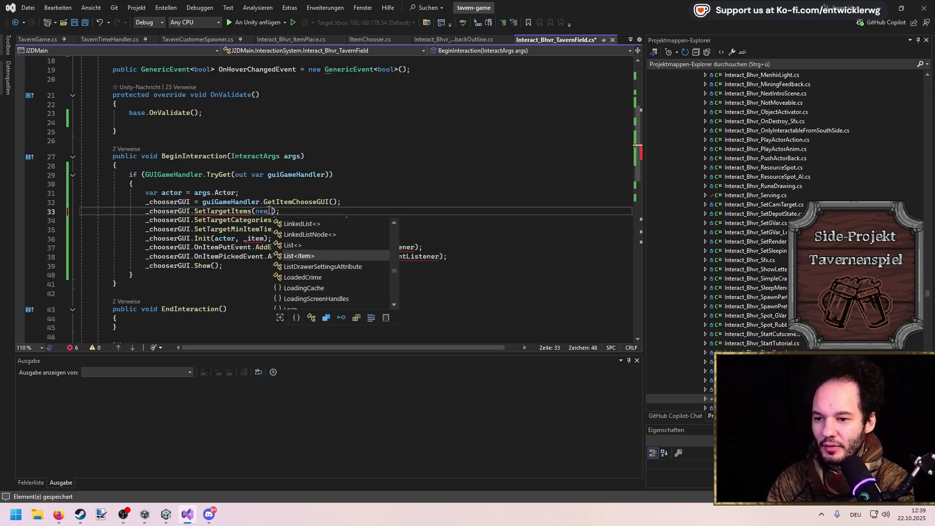
key(Tab)
text(Item)
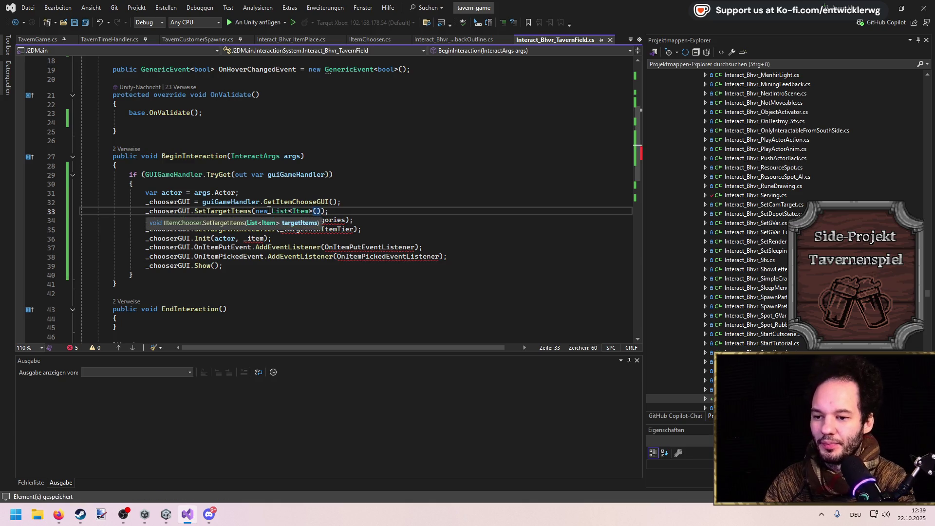
key(ctrl+s)
Replace the _targetCategories argument with new List<ItemCategory>().
key(Down)
key(ctrl+BackSpace)
key(ctrl+Delete)
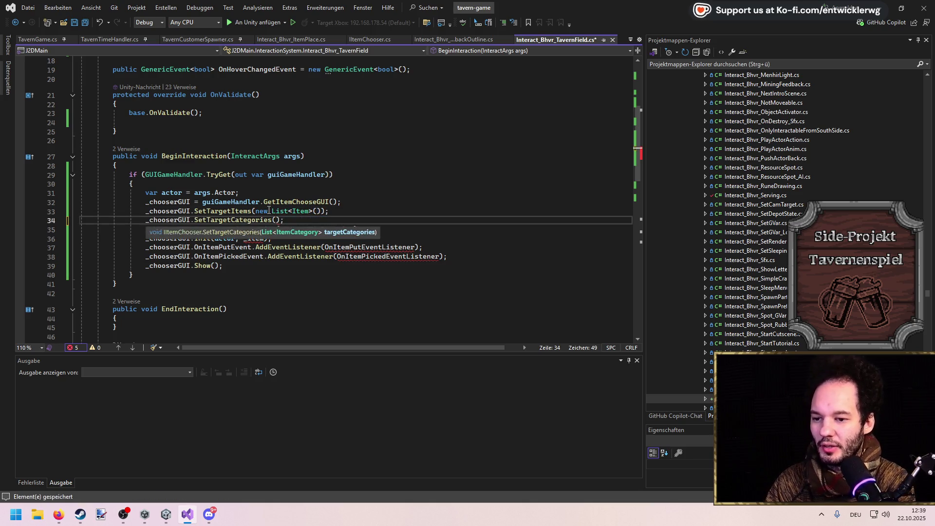
text(new)
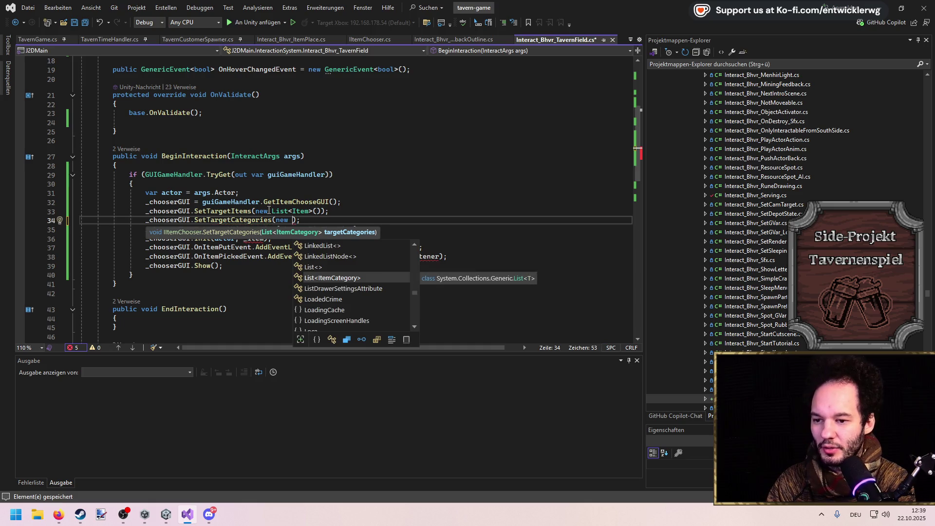
key(Tab)
text(()
key(ctrl+s)
Replace the _targetMinItemTier argument with ItemTier.T0.
key(Down)
key(Left)
key(Left)
key(ctrl+BackSpace)
text(ItemTier.T4)
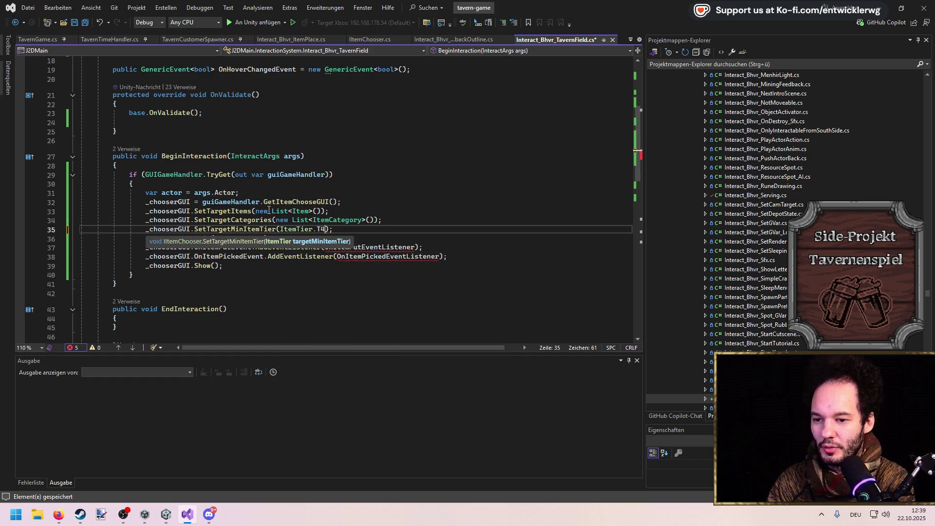
key(Escape)
key(End)
key(Return)
Change the Init call's _item argument to null, making it Init(actor, null).
key(End)
key(Left)
key(Left)
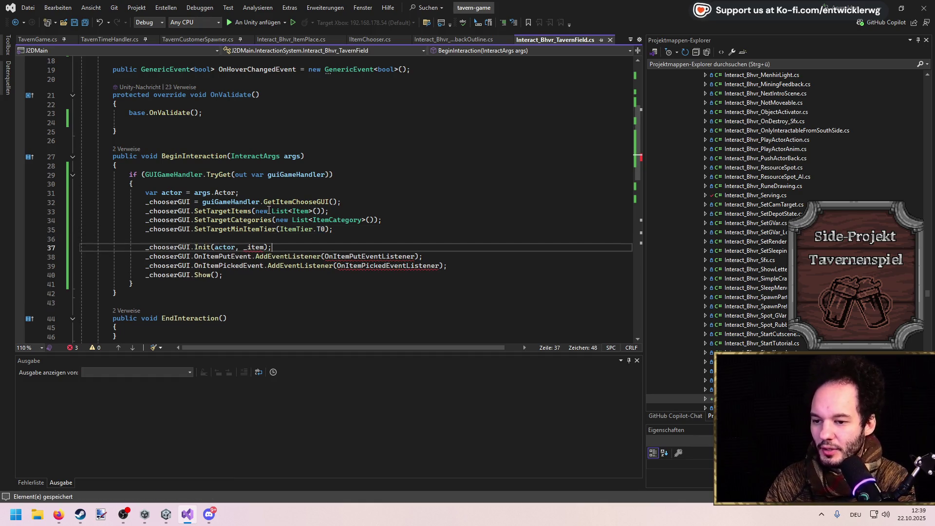
key(ctrl+shift+space)
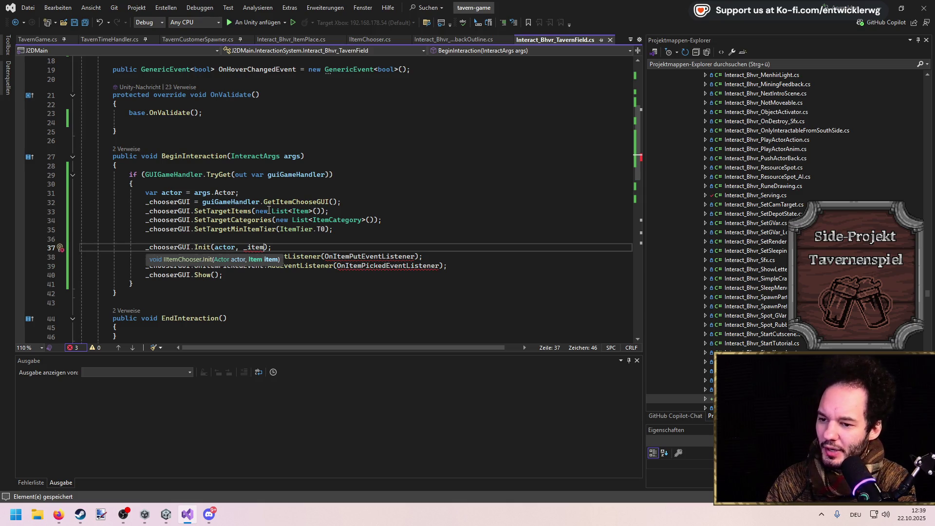
key(End)
key(shift+Home)
key(BackSpace)
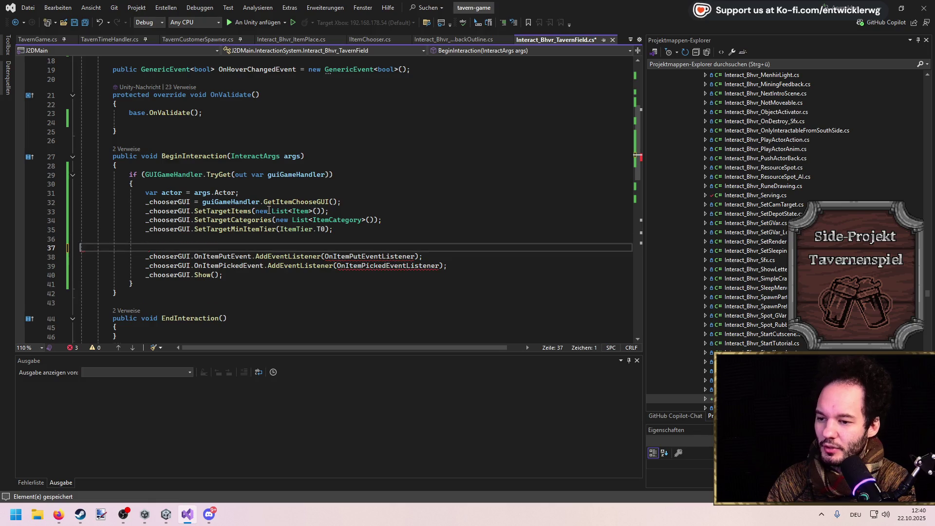
key(ctrl+z)
key(Left)
key(Left)
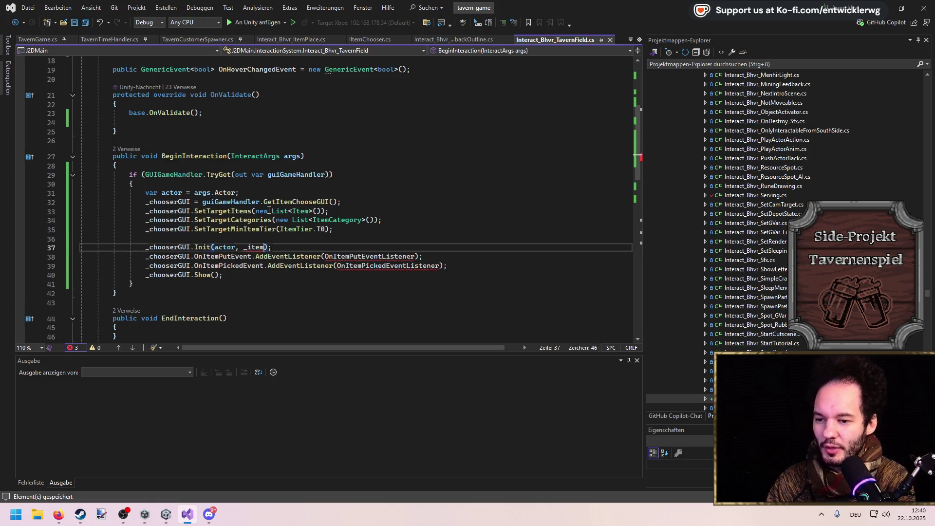
key(ctrl+BackSpace)
text(null)
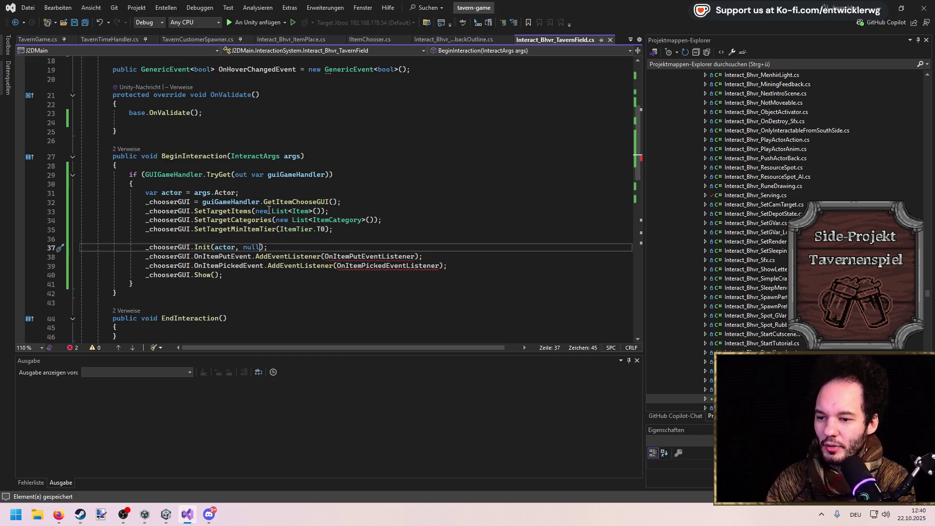
key(Down)
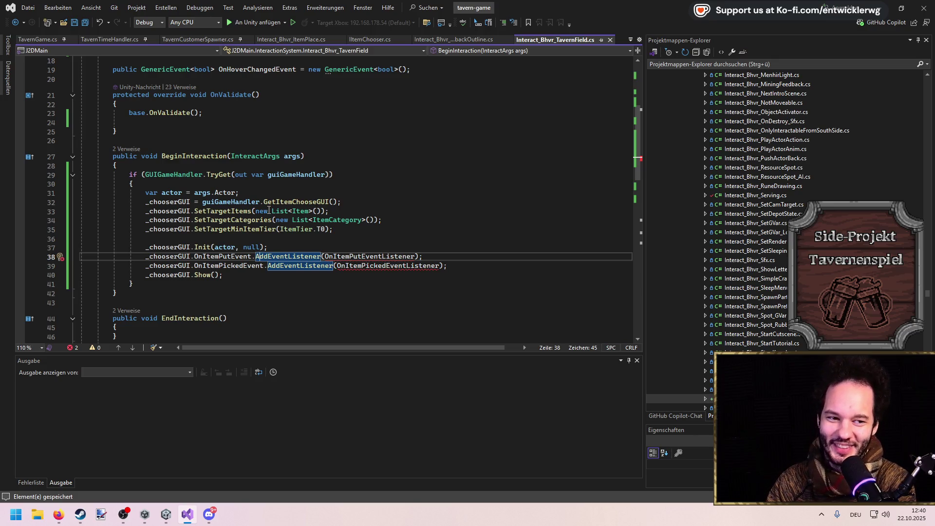
Inspect where OnItemPutEvent and OnItemPickedEvent are defined and invoked, then return to BeginInteraction.
ctrl+click(225, 256)
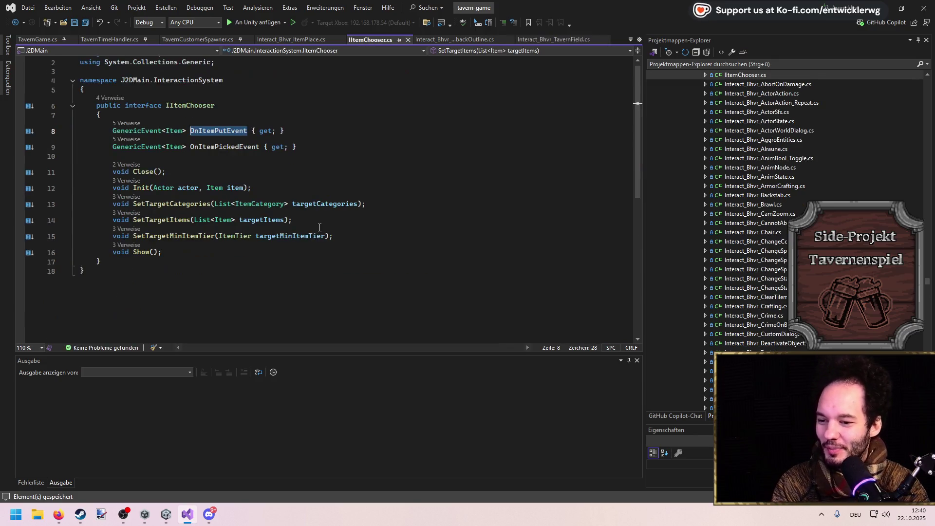
click(29, 147)
ctrl+click(258, 200)
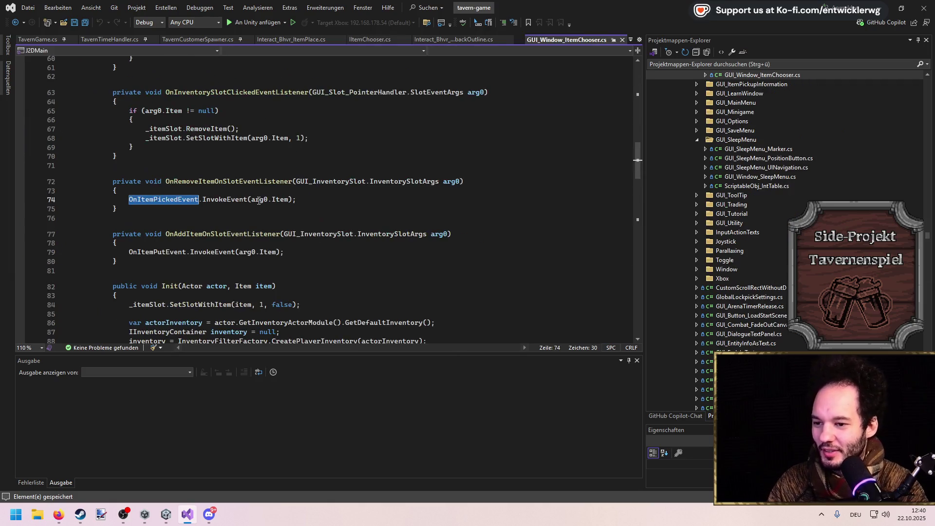
key(ctrl+minus)
key(ctrl+minus)
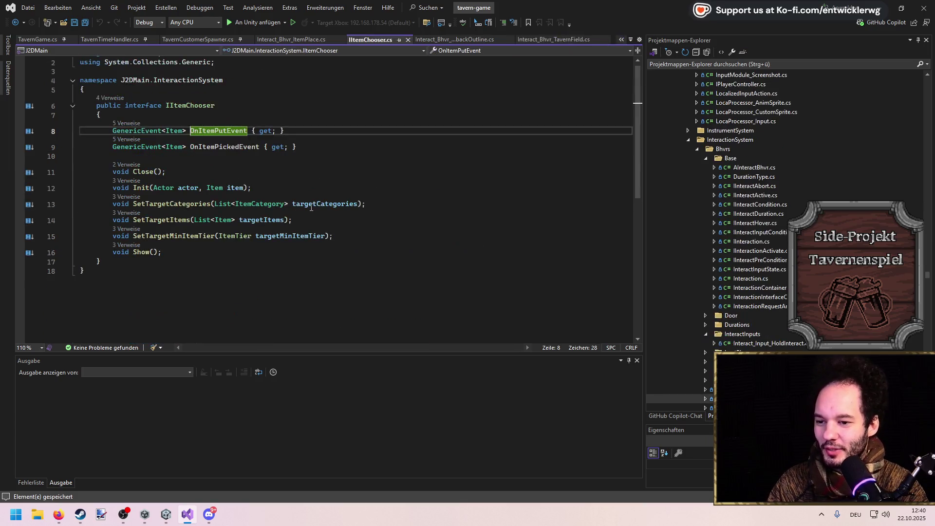
Delete the put-event and picked-event AddEventListener lines from BeginInteraction and save the TavernField script.
triple_click(248, 257)
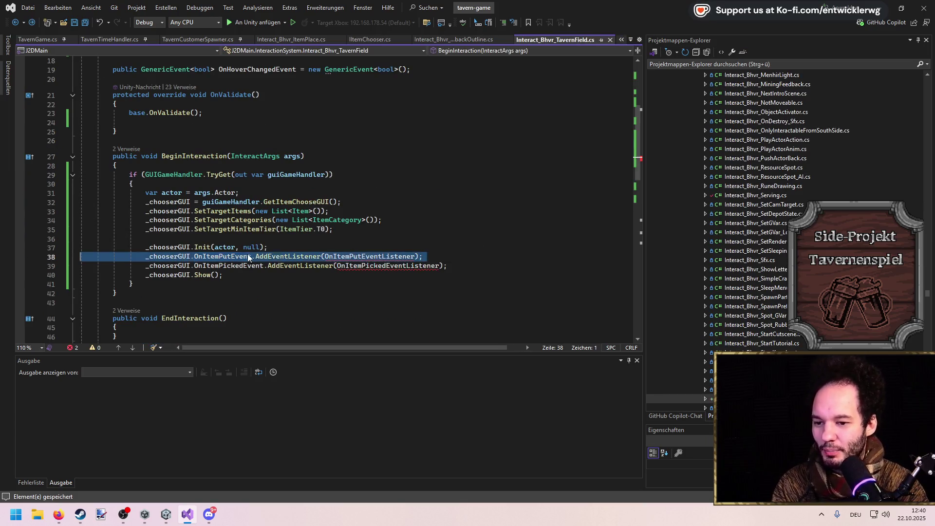
drag(465, 267, 462, 260)
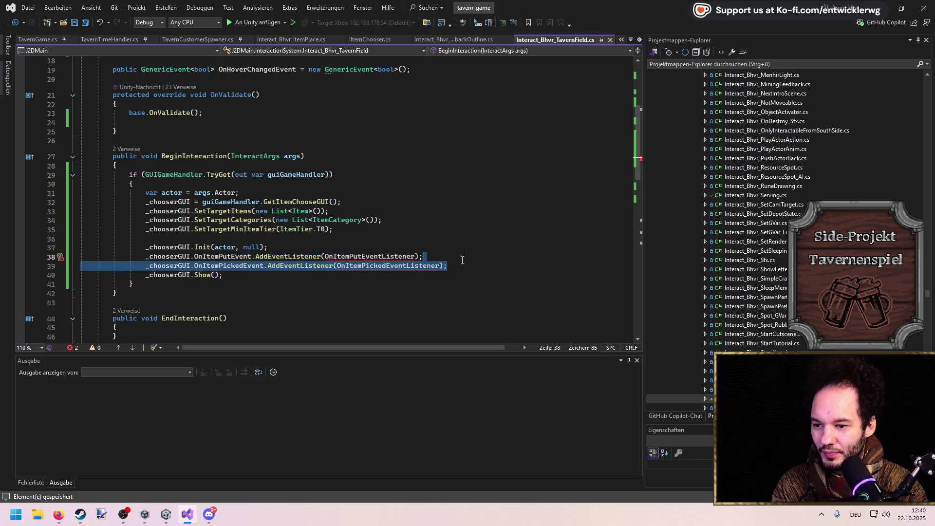
key(Delete)
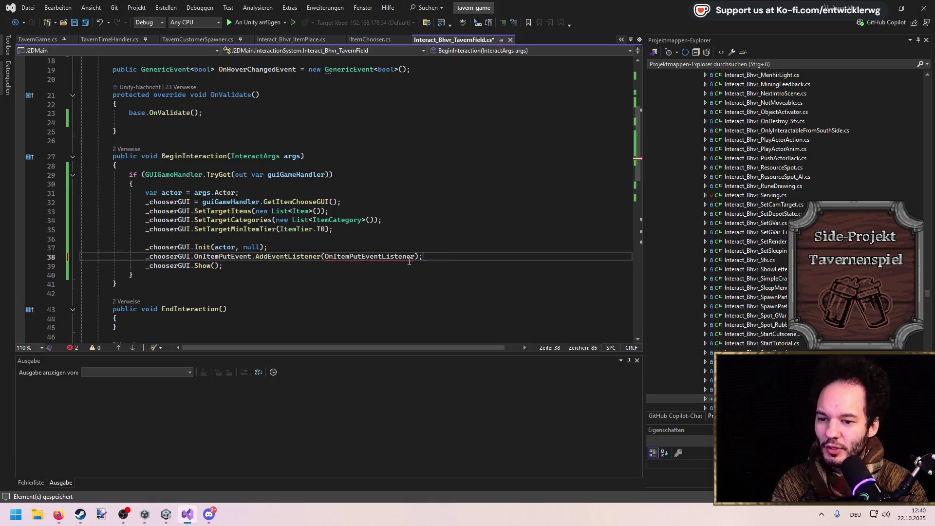
key(ctrl+s)
scroll(349, 228, up, 5)
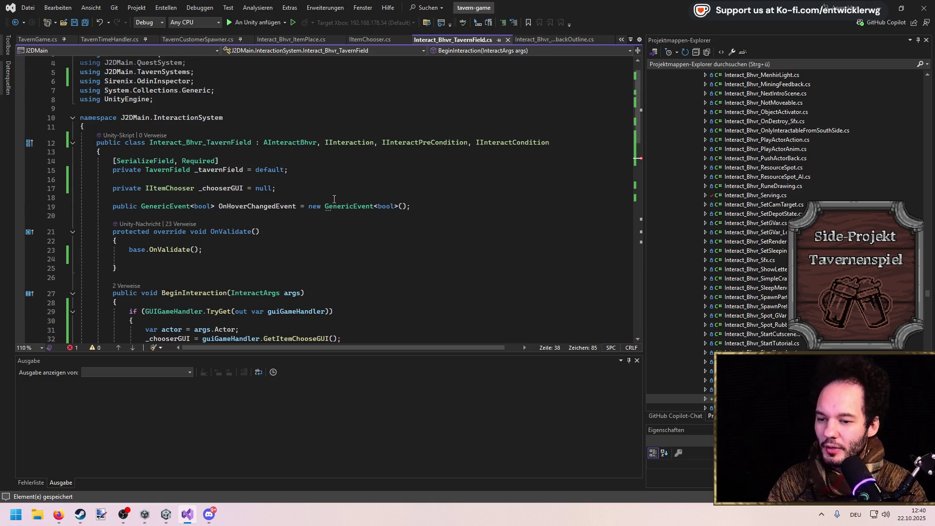
scroll(334, 199, down, 6)
key(shift+Home)
key(Delete)
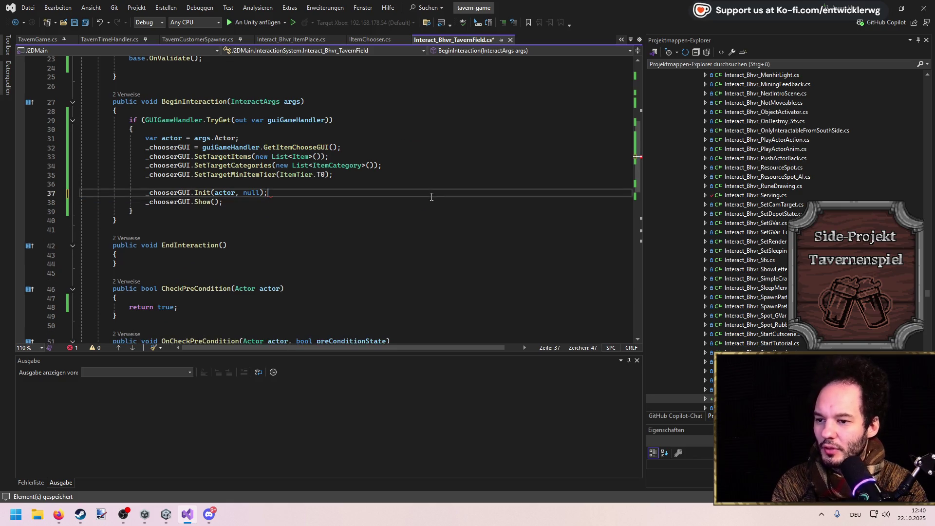
text(_chooserGUI.)
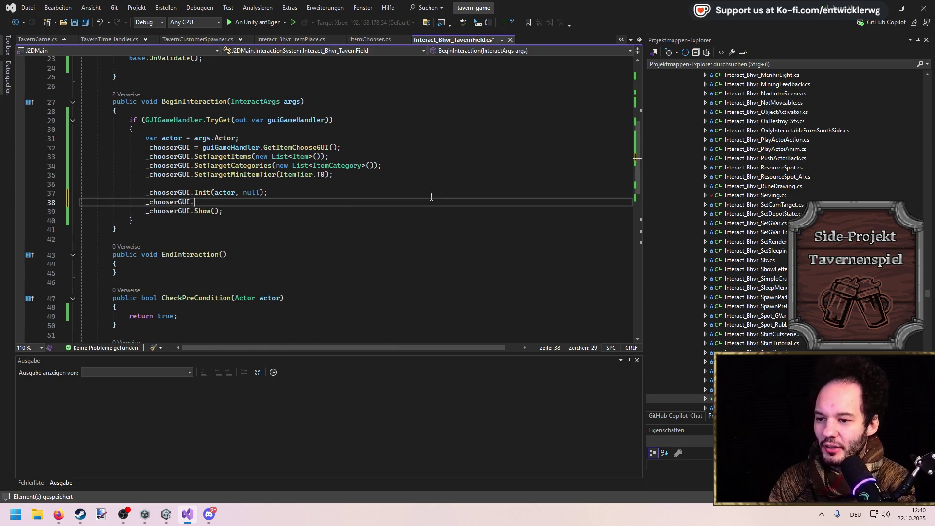
text(cl)
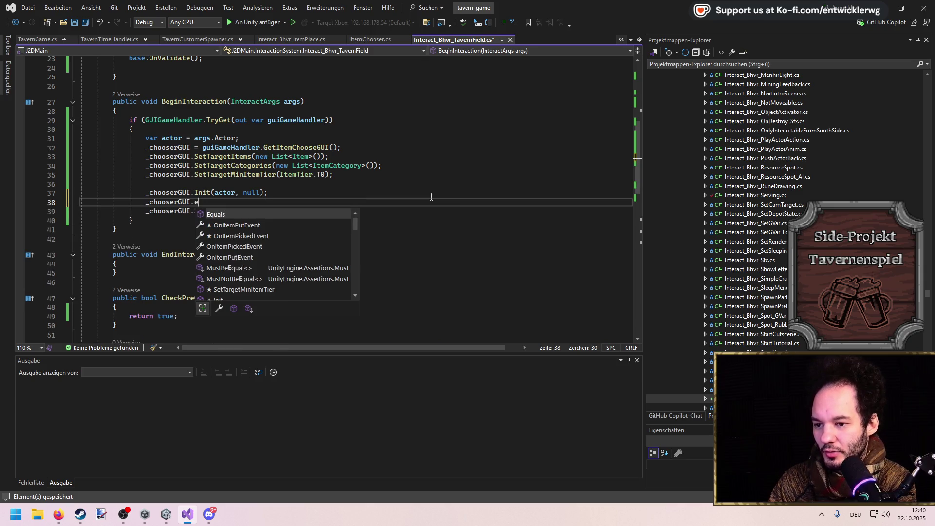
key(BackSpace)
key(BackSpace)
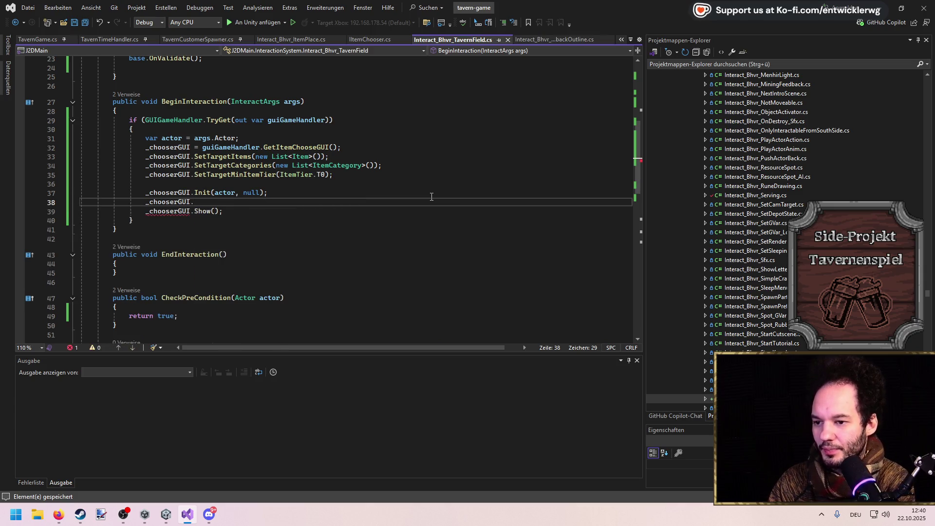
Open GUI_Window_ItemChooser's OnItemPickedEvent implementation and start a new line below that declaration.
ctrl+click(204, 191)
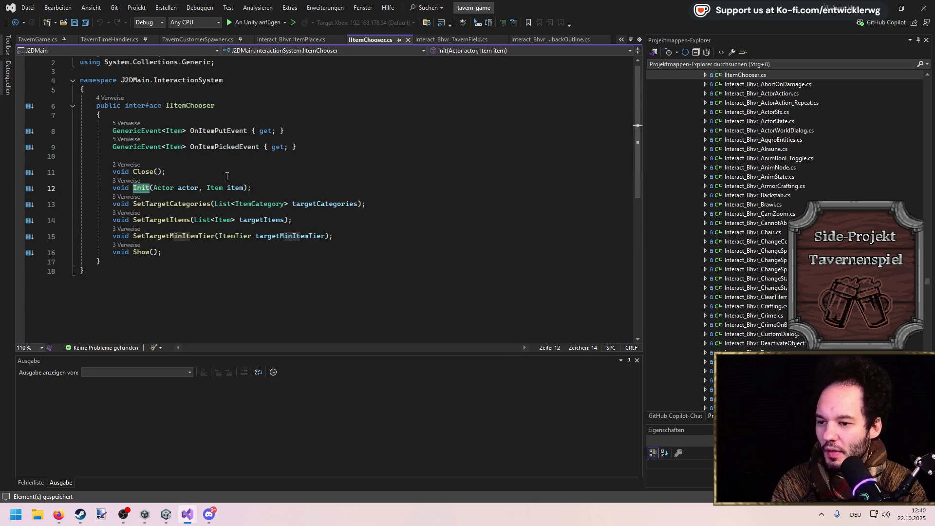
double_click(221, 146)
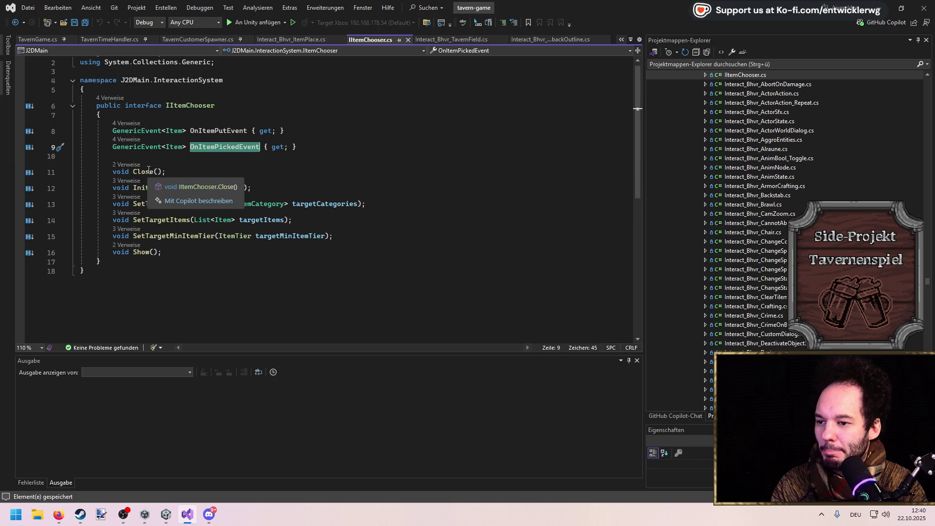
click(28, 153)
click(73, 170)
scroll(261, 192, down, 20)
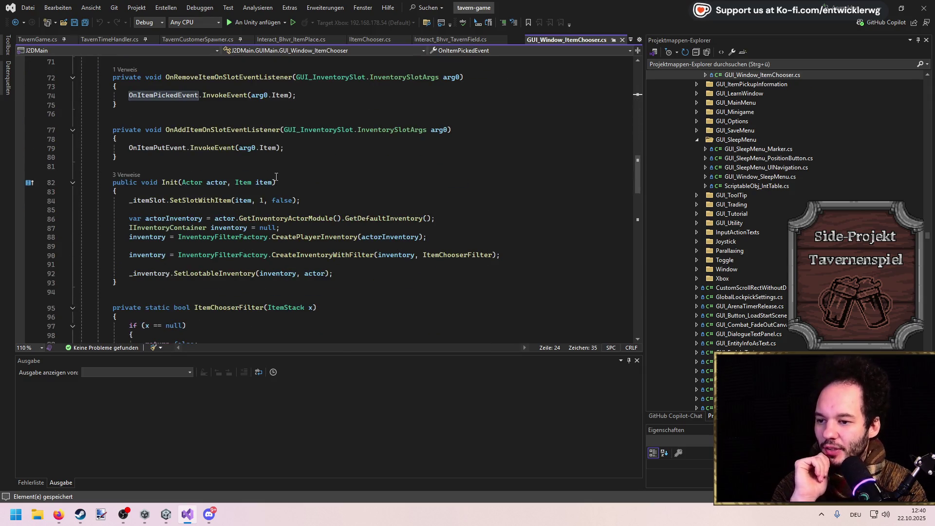
scroll(275, 178, down, 11)
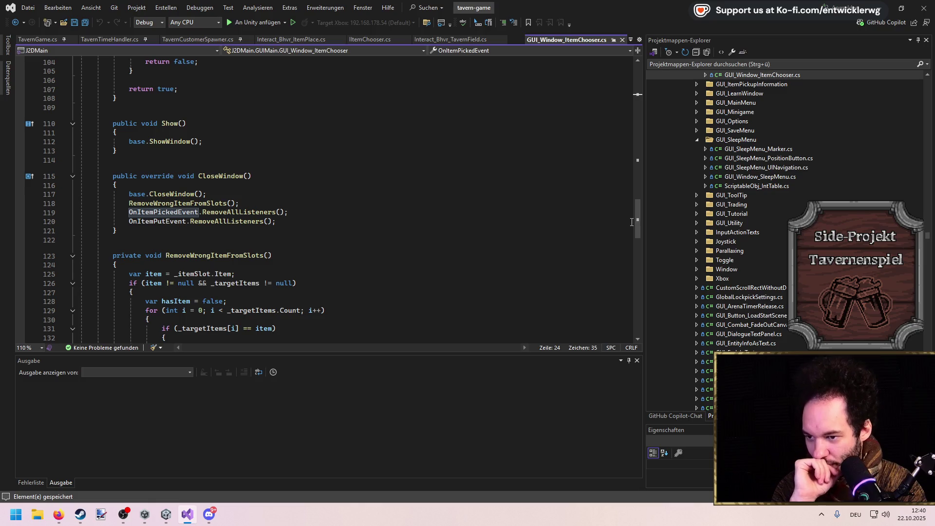
mouse_move(633, 220)
mouse_down()
mouse_move(639, 287)
mouse_move(642, 131)
mouse_up()
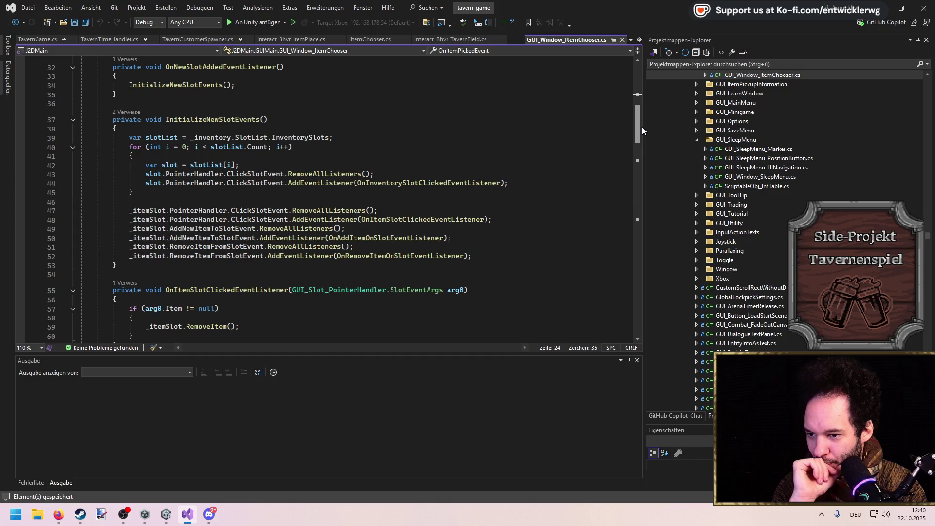
mouse_move(642, 127)
mouse_down()
mouse_move(642, 150)
mouse_move(641, 90)
mouse_up()
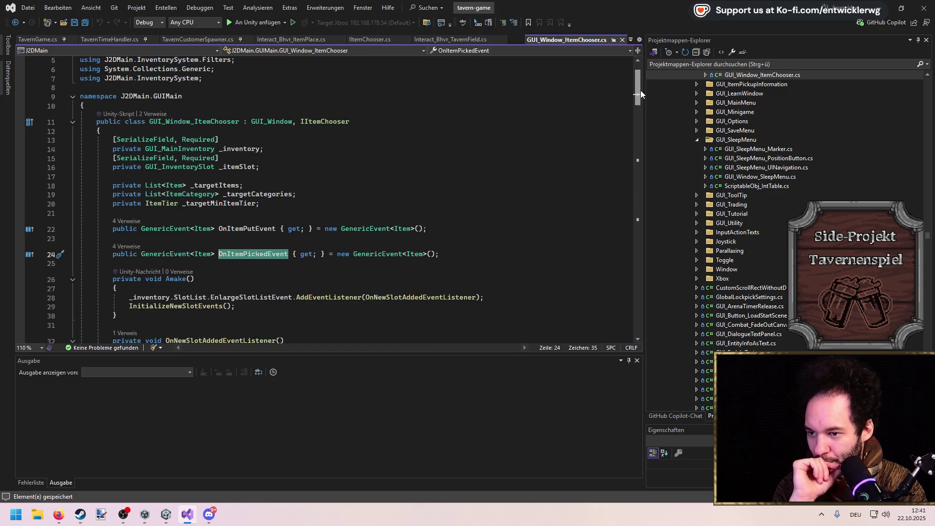
drag(641, 89, 641, 92)
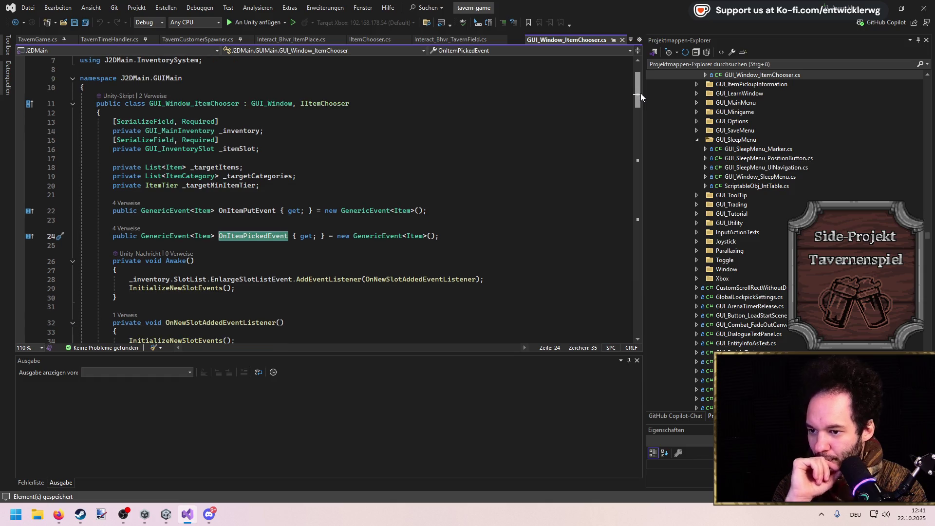
click(465, 238)
key(Return)
key(Return)
Declare public GenericEvent<Item> OnClosedEvent in GUI_Window_ItemChooser and save.
text(public GenericEvent)
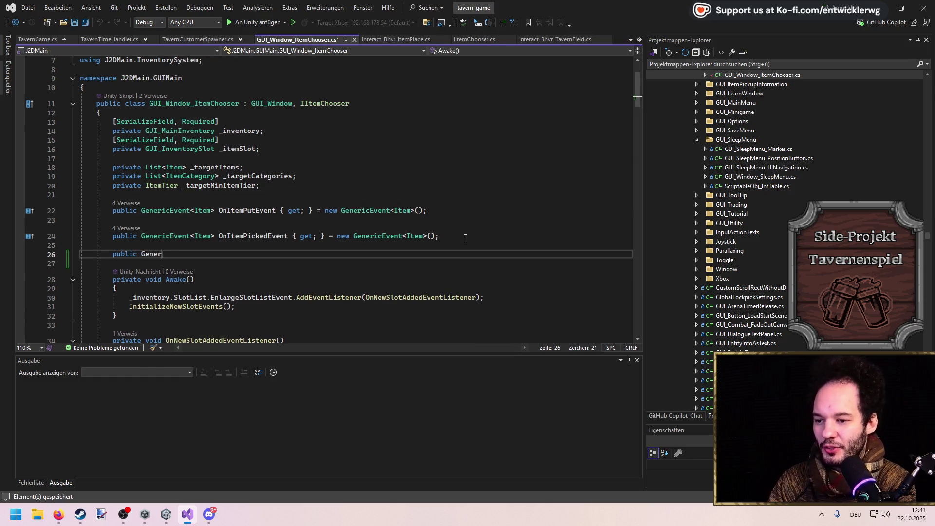
text(<Item> On)
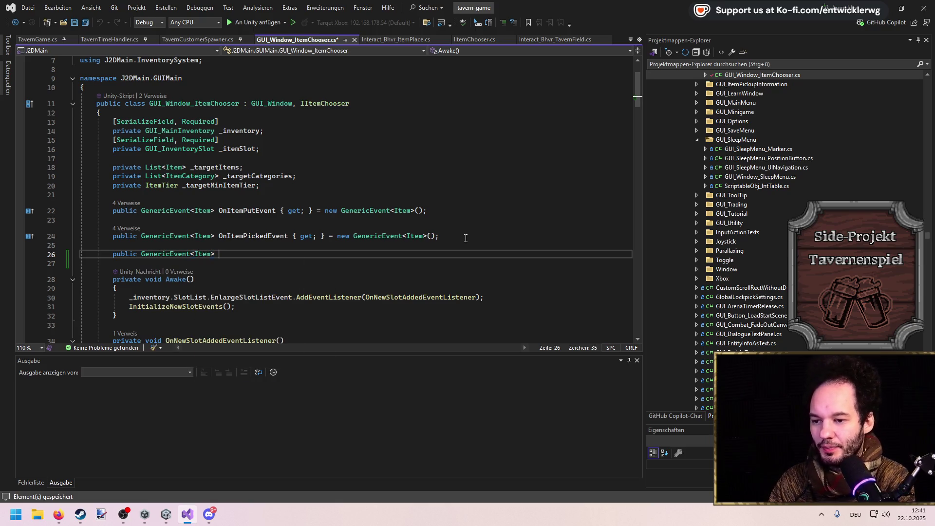
text(ClosedEvent)
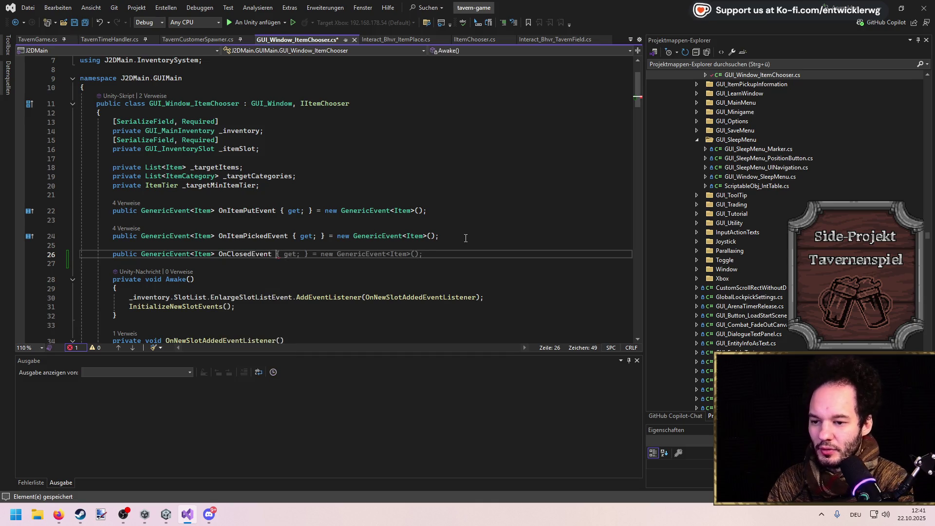
key(Tab)
key(ctrl+s)
key(Page_Up)
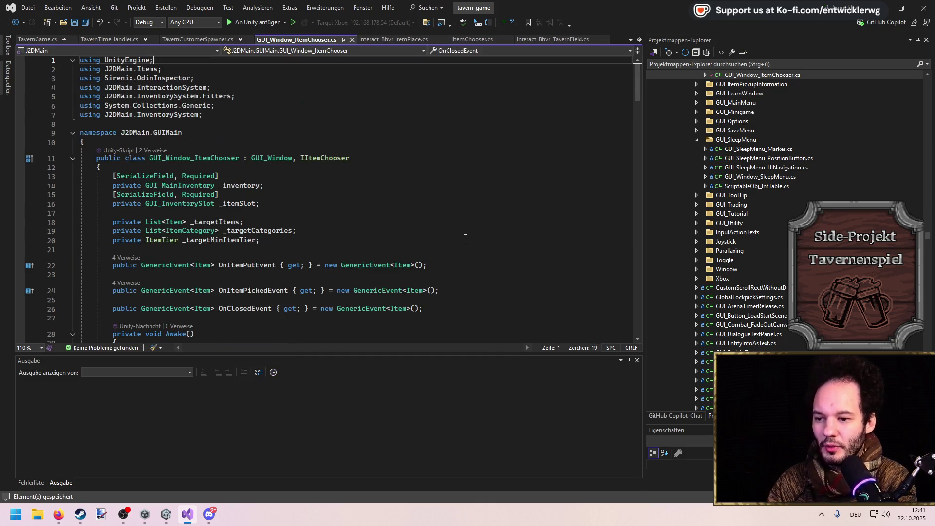
Pull OnClosedEvent up into the IItemChooser interface with Quick Actions and save it.
click(239, 315)
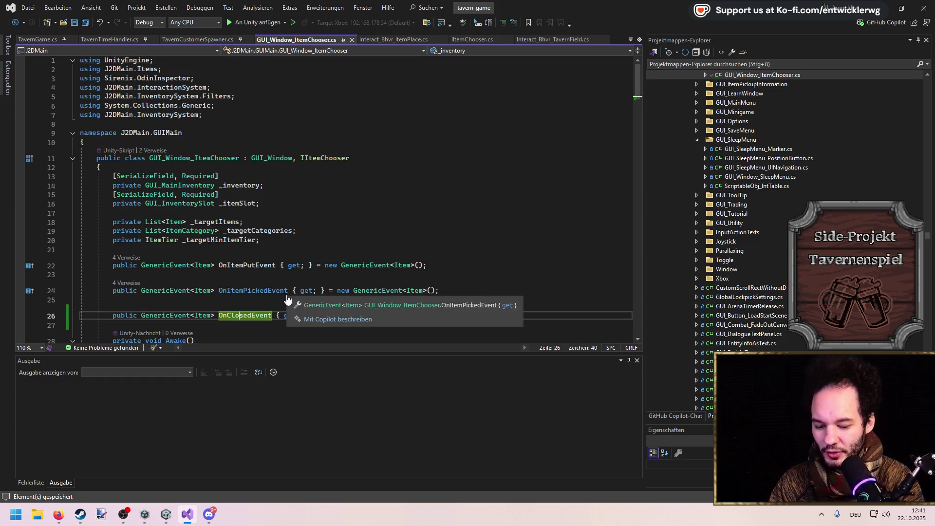
key(ctrl+period)
key(Down)
key(Down)
key(Down)
key(Down)
key(Up)
key(Right)
key(Return)
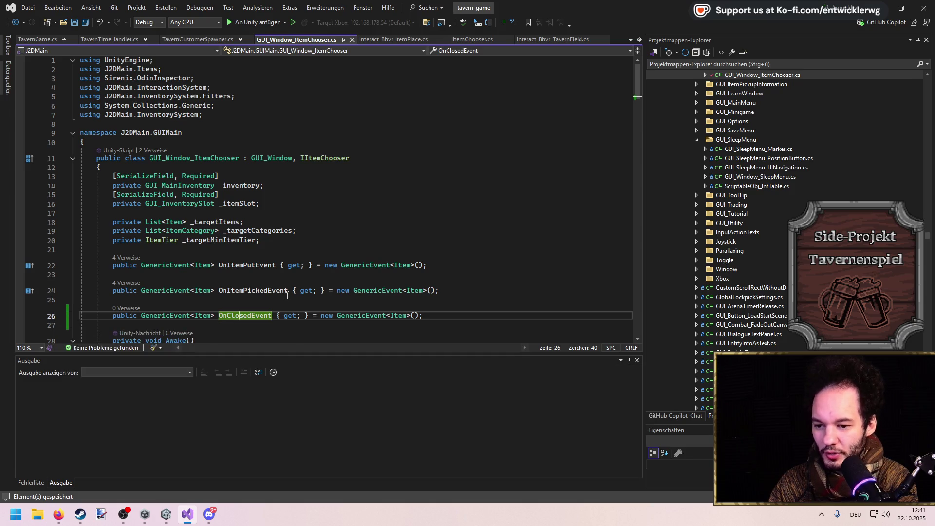
click(353, 204)
scroll(353, 203, down, 5)
scroll(312, 229, up, 5)
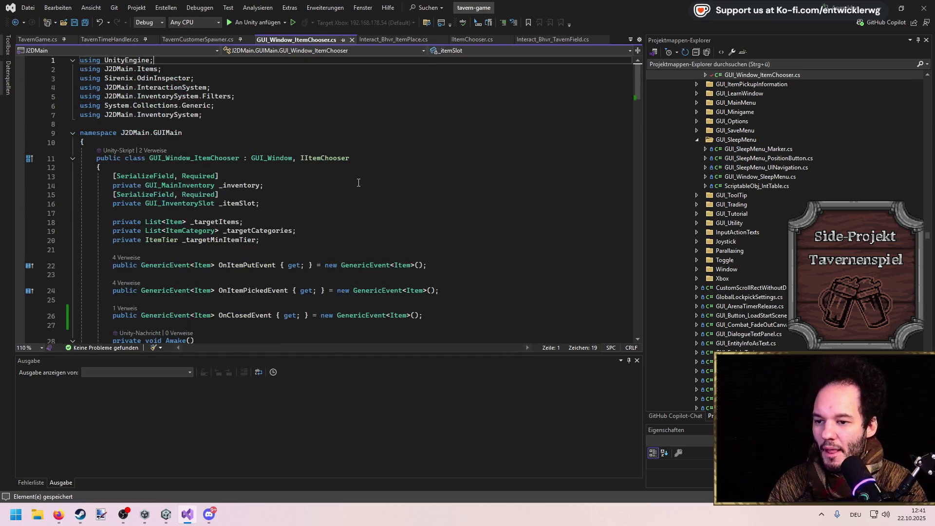
scroll(273, 248, down, 2)
Add OnClosedEvent.InvokeEvent(_itemSlot.Item); at the end of CloseWindow and save.
double_click(247, 261)
key(ctrl+c)
scroll(247, 262, down, 15)
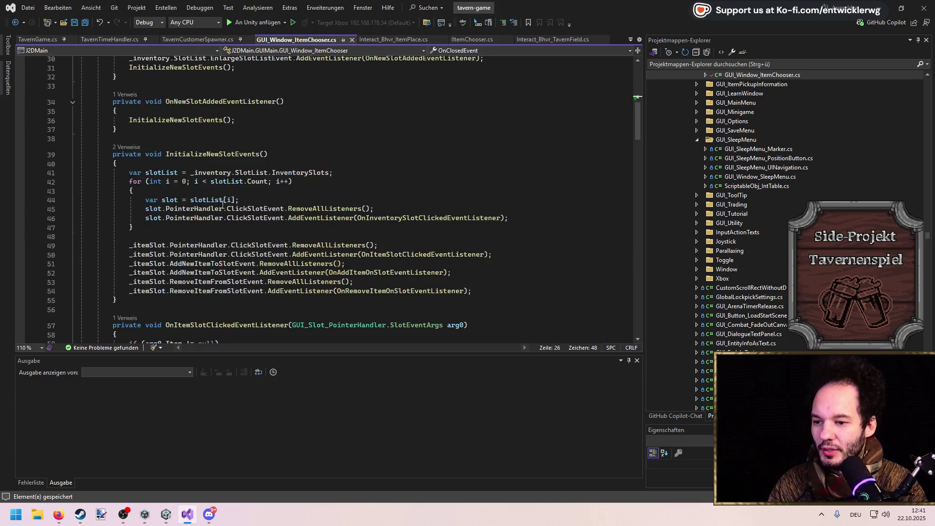
scroll(223, 205, down, 17)
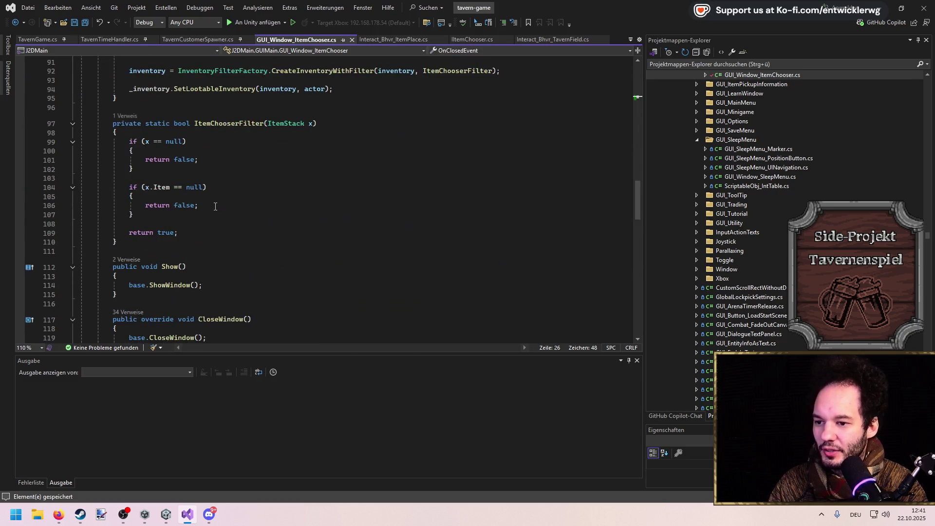
click(322, 203)
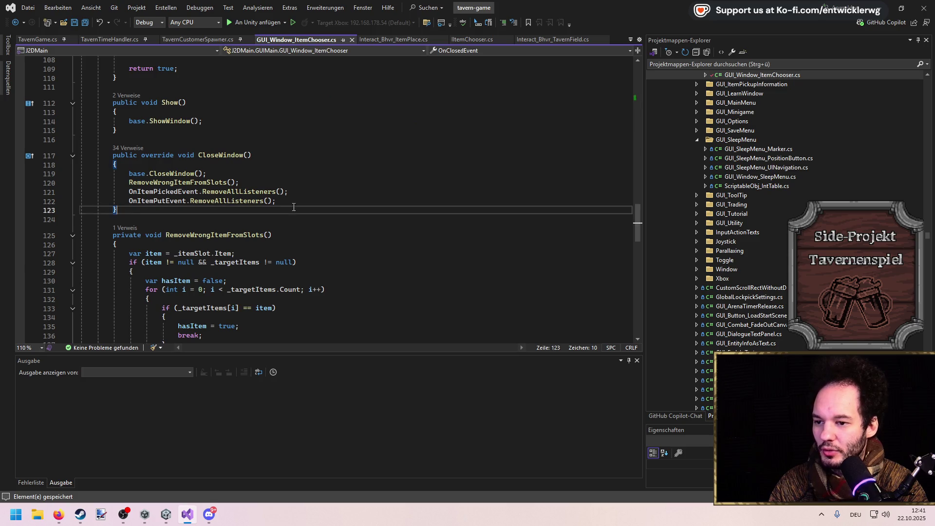
key(Return)
key(ctrl+v)
text(.inv)
key(Tab)
text((_)
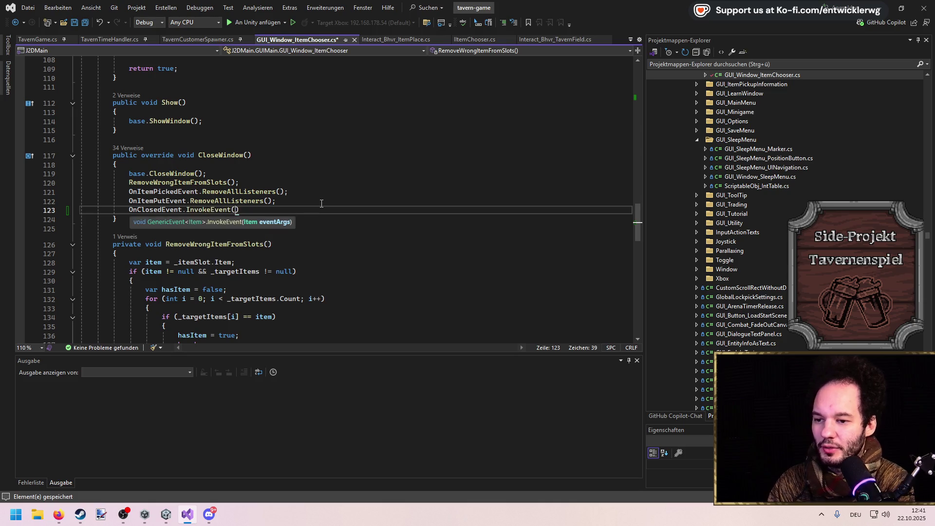
text(itemSlot.it)
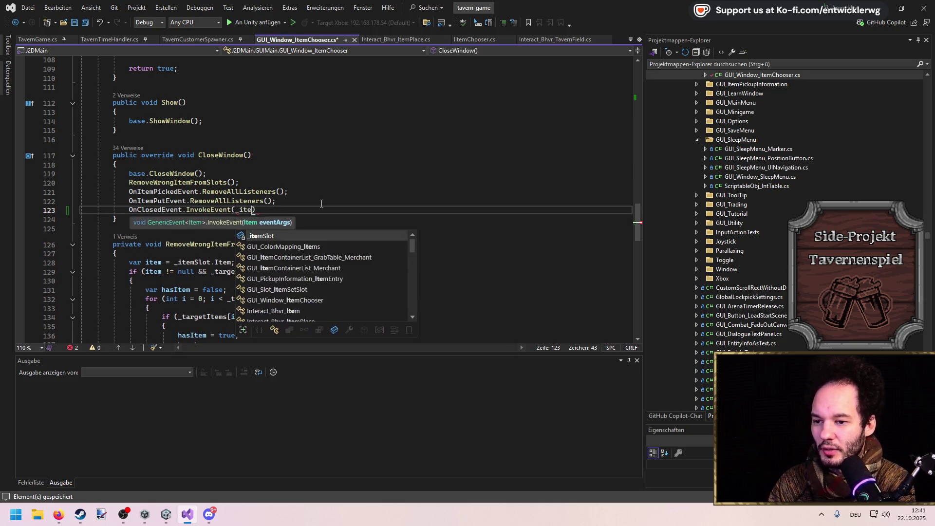
key(Tab)
text();)
key(ctrl+s)
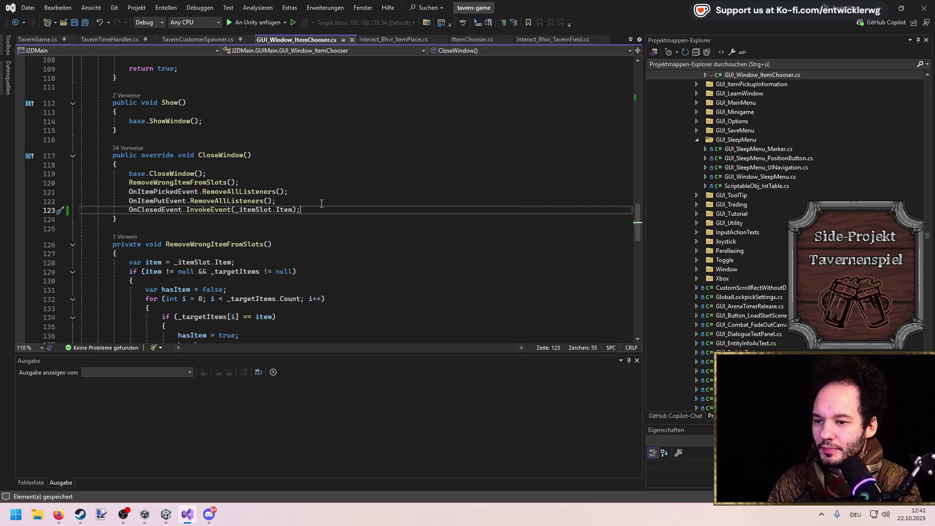
scroll(321, 204, up, 18)
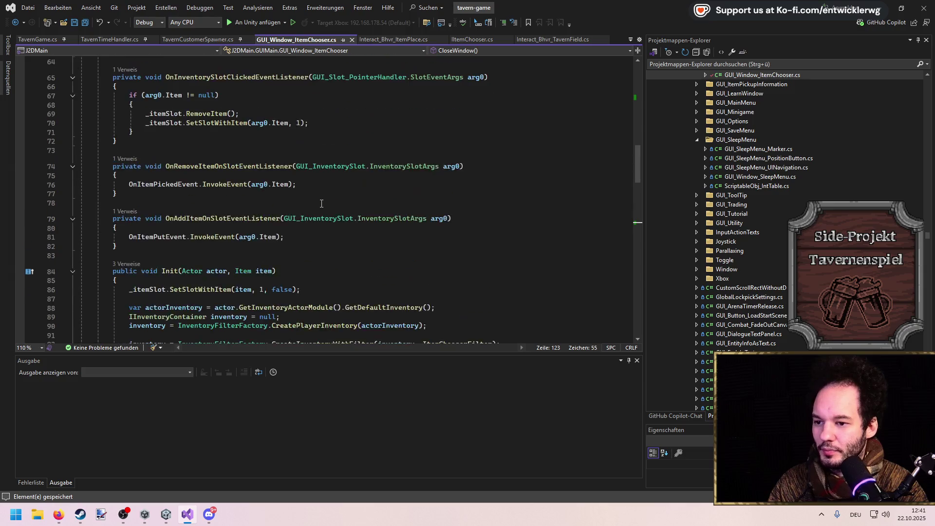
scroll(321, 204, up, 10)
click(322, 195)
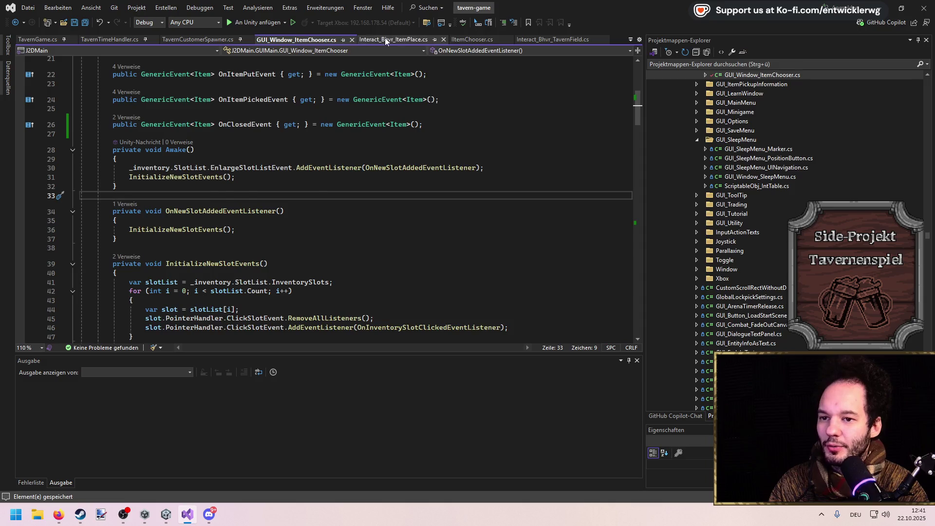
Close Interact_Bhvr_ItemPlace.cs, pin Interact_Bhvr_TavernField.cs and move it to the first tab.
click(386, 39)
scroll(266, 199, down, 3)
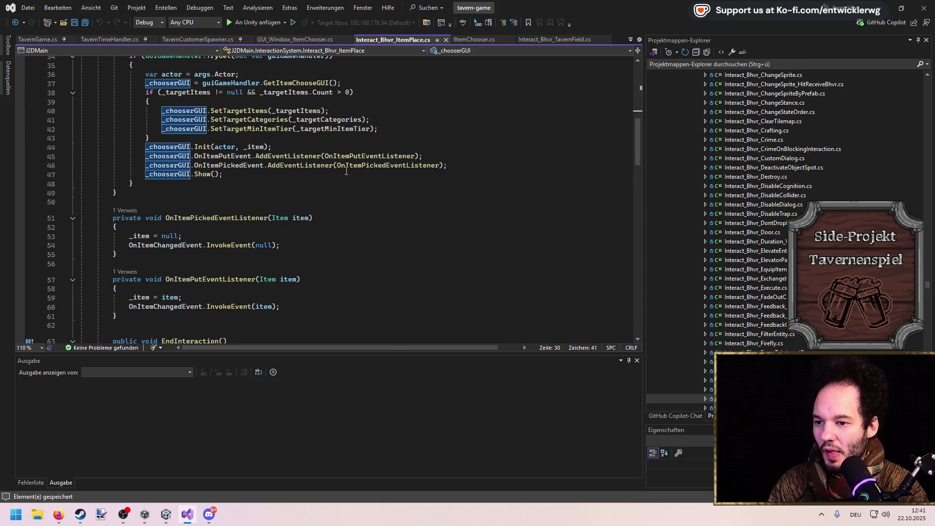
click(457, 165)
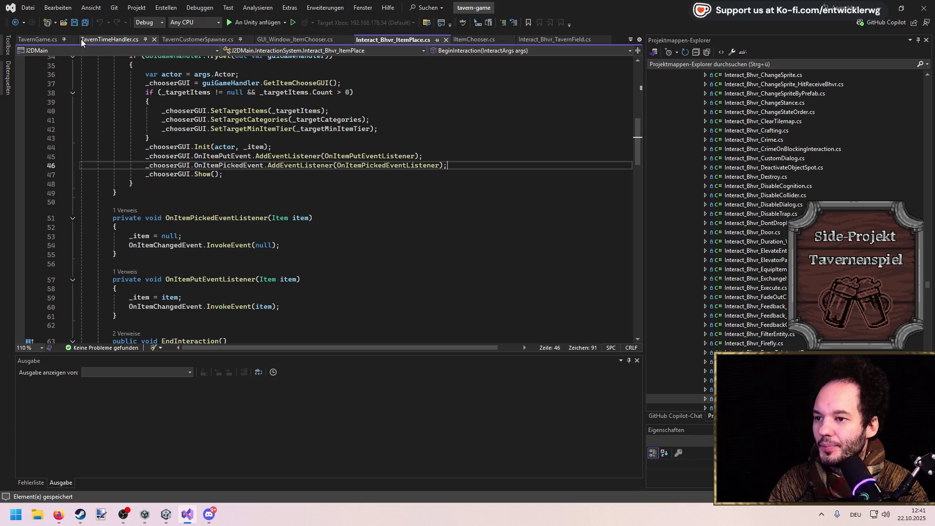
click(446, 40)
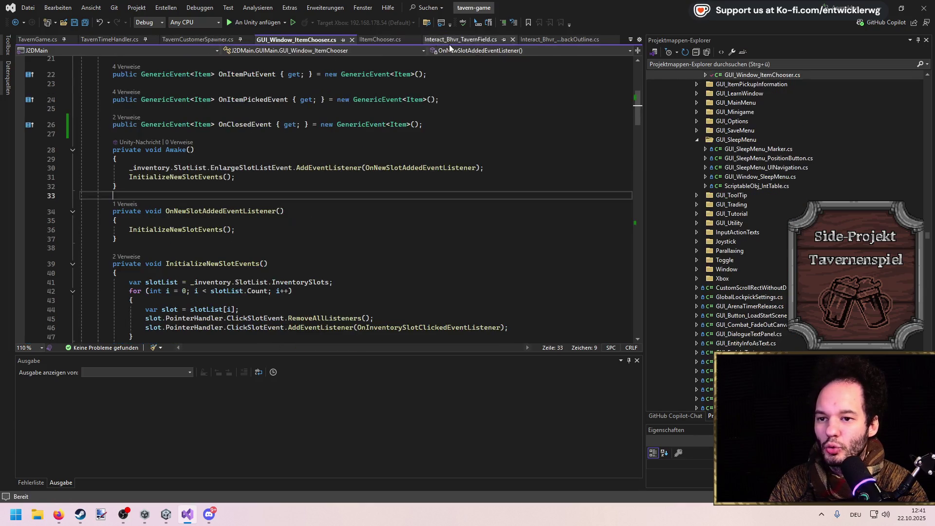
click(504, 40)
click(146, 39)
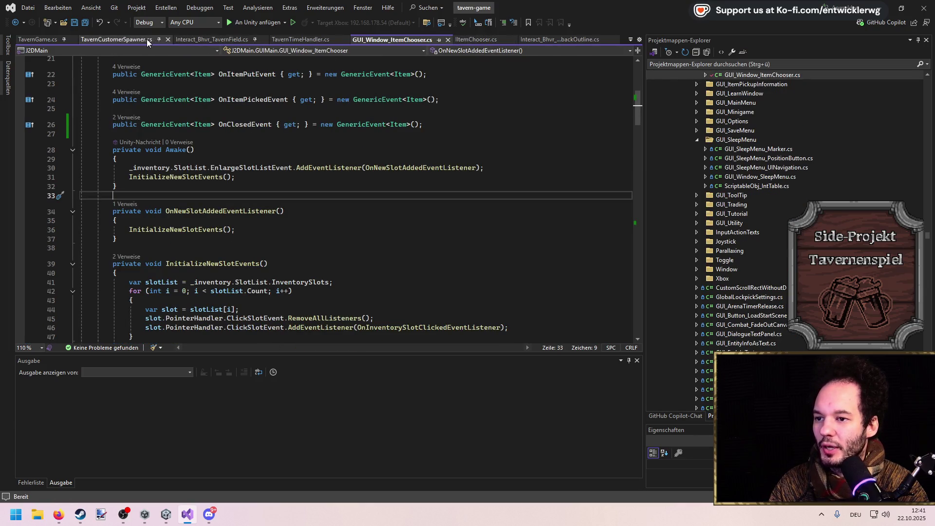
click(159, 40)
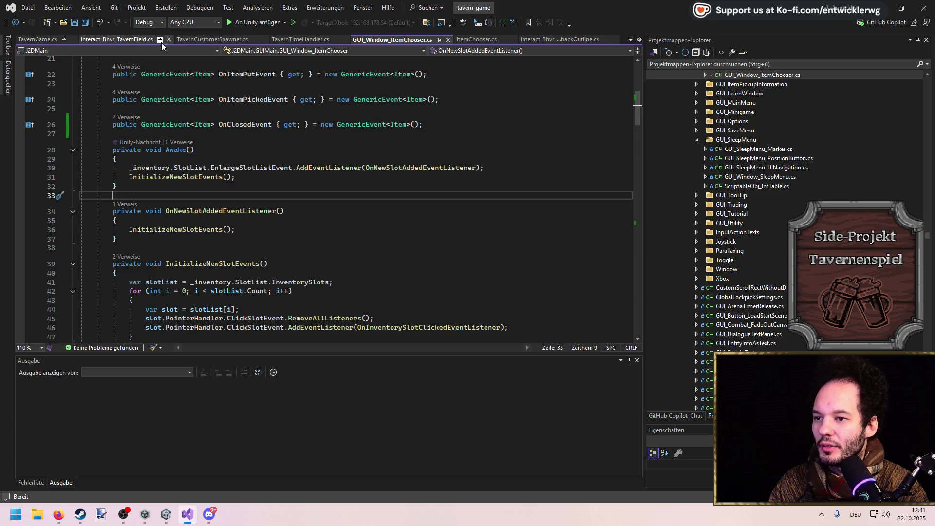
drag(80, 37, 36, 34)
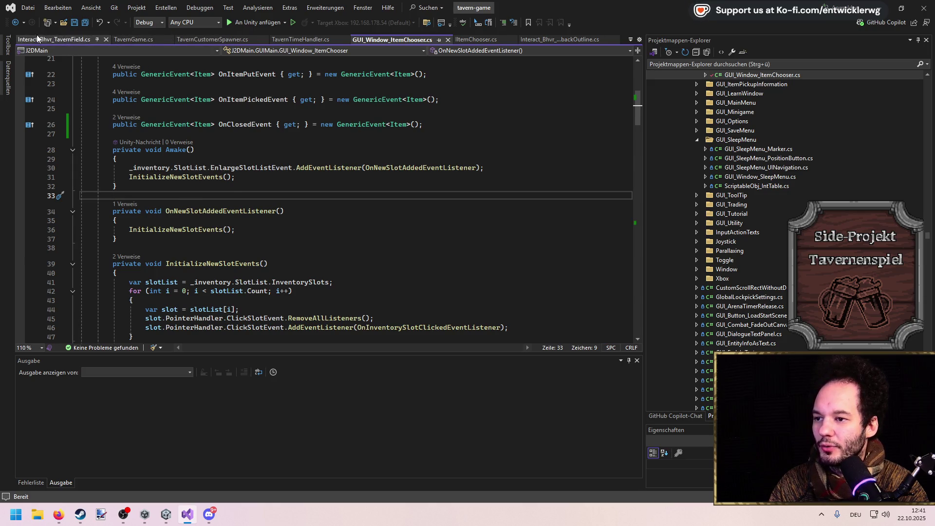
click(36, 34)
Add _chooserGUI.OnClosedEvent.AddEventListener(OnClosedEventListener); after Init in BeginInteraction and save.
click(230, 202)
text(clo)
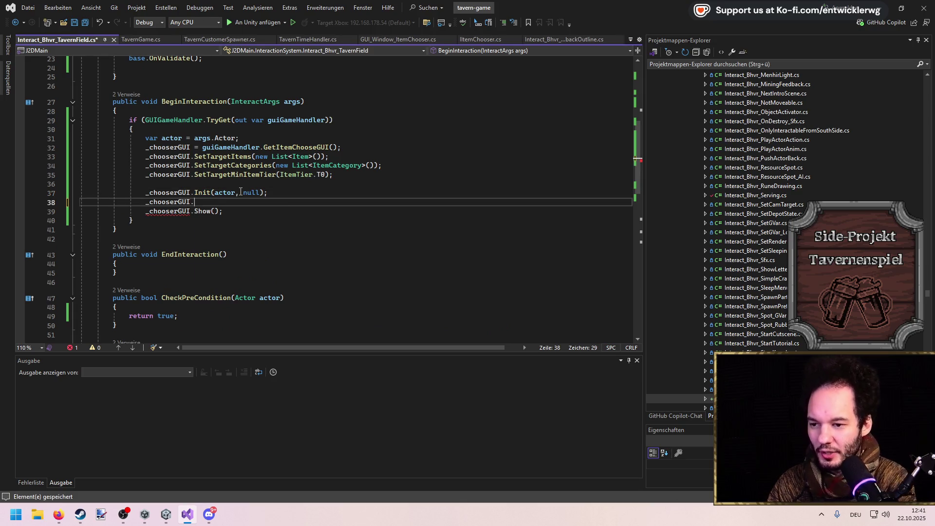
key(Escape)
key(Down)
key(Down)
key(Up)
key(Up)
key(End)
key(ctrl+space)
key(Tab)
text(.ad)
key(Escape)
key(ctrl+space)
key(Down)
key(Tab)
text((Item)
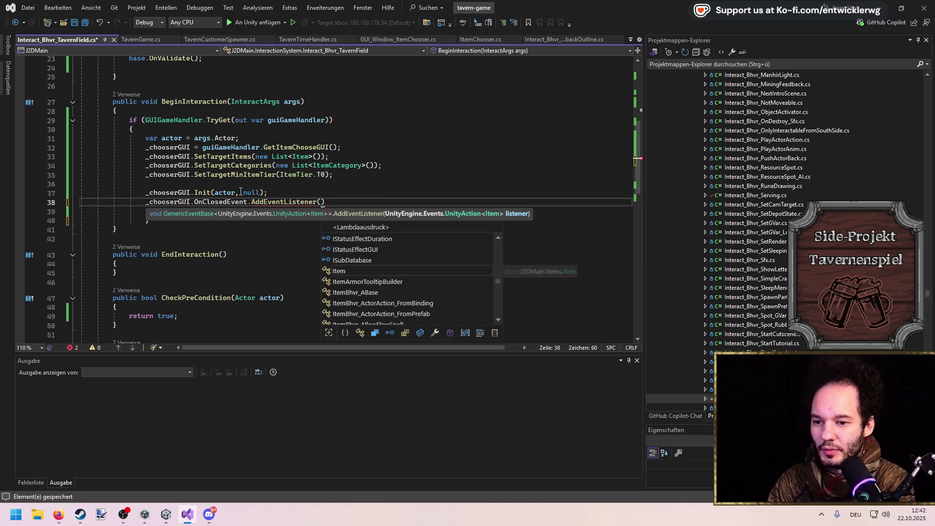
text( item))
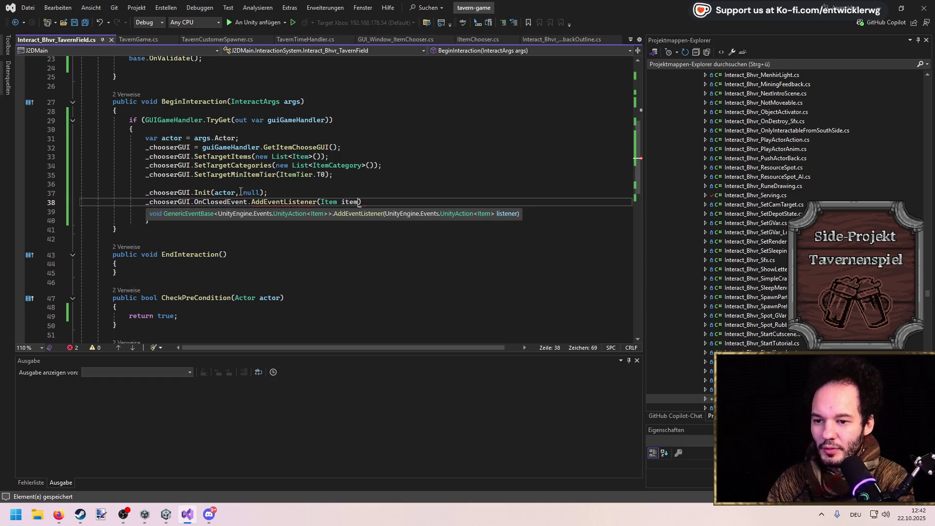
key(ctrl+shift+Left)
key(ctrl+shift+Left)
key(BackSpace)
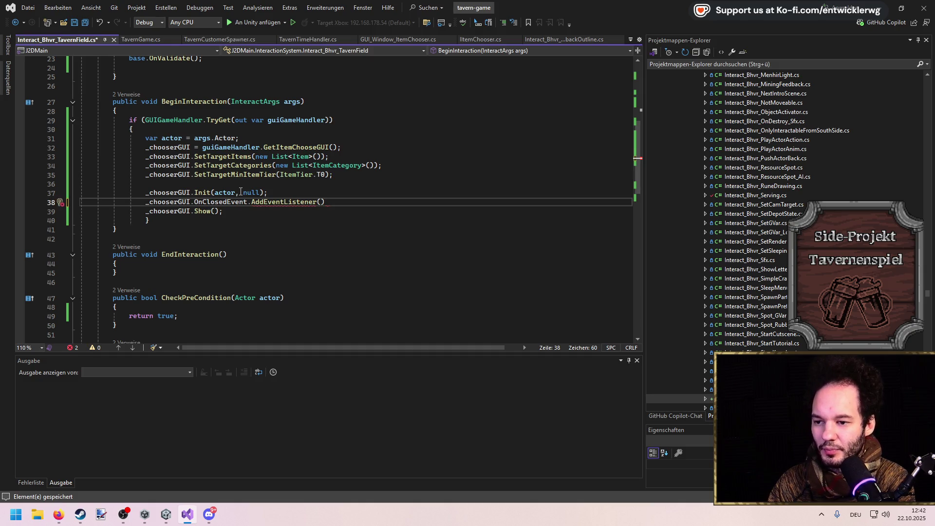
text(OnClosedEventListener);)
key(ctrl+s)
Generate an empty OnClosedEventListener(Item arg0) method, removing its placeholder throw.
key(Left)
key(Left)
key(ctrl+period)
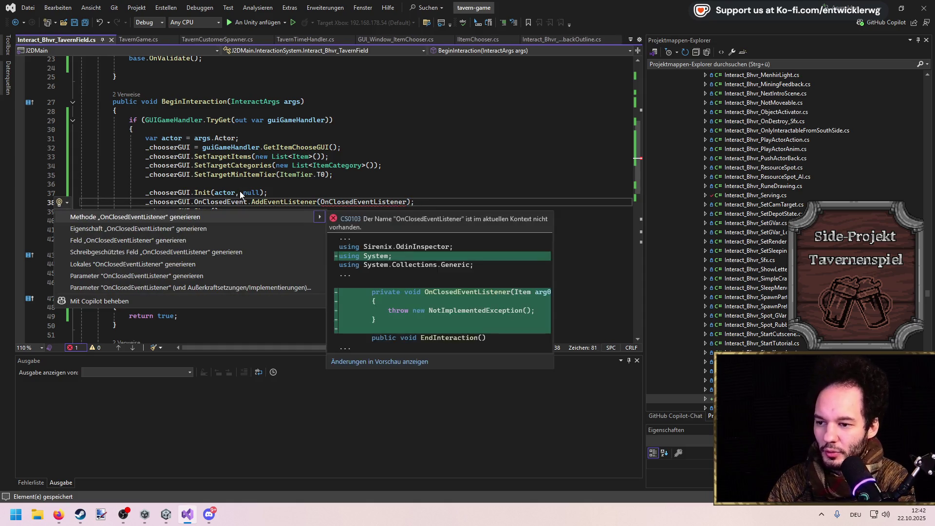
key(Return)
scroll(274, 159, down, 4)
key(Return)
scroll(293, 171, up, 3)
Duplicate the [SerializeField, Required] line and begin declaring private List<Item> _items above _tavernField.
click(314, 178)
scroll(292, 214, down, 7)
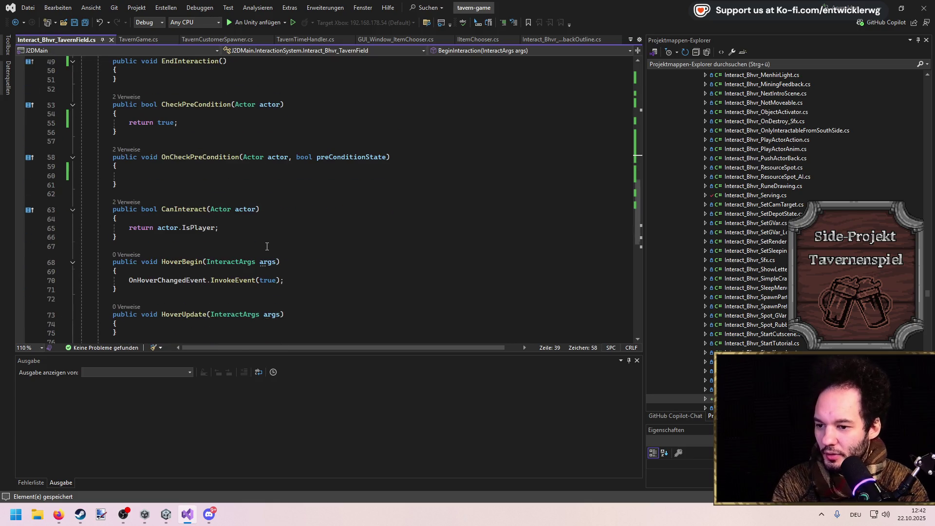
scroll(263, 245, down, 1)
scroll(184, 215, down, 2)
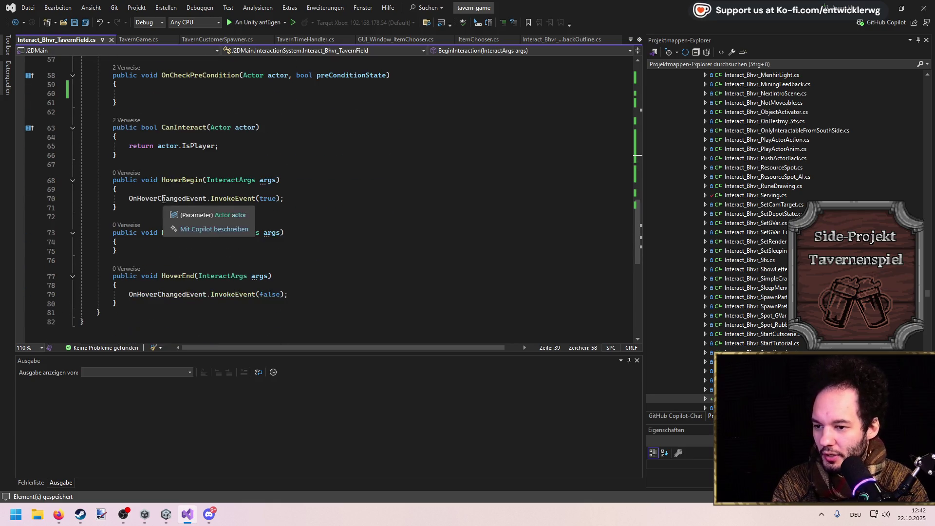
scroll(188, 229, up, 13)
scroll(191, 245, up, 6)
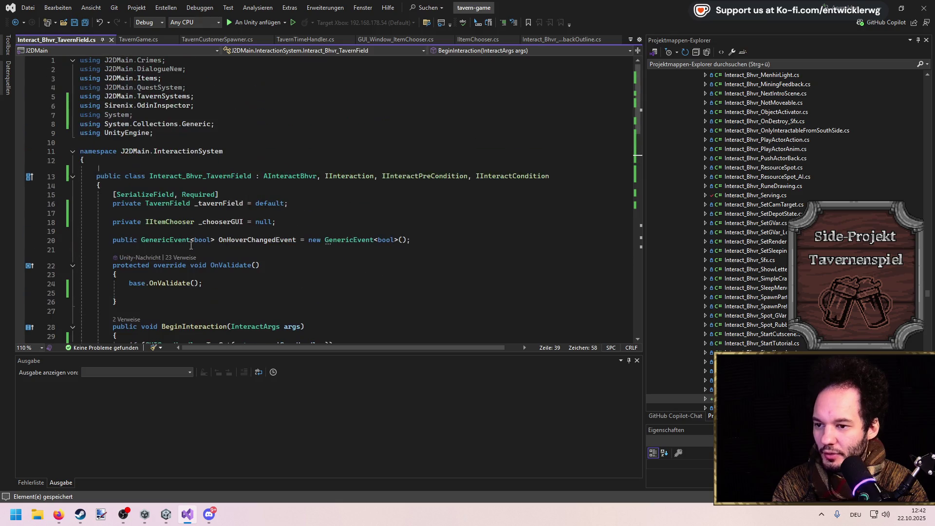
click(247, 197)
key(ctrl+d)
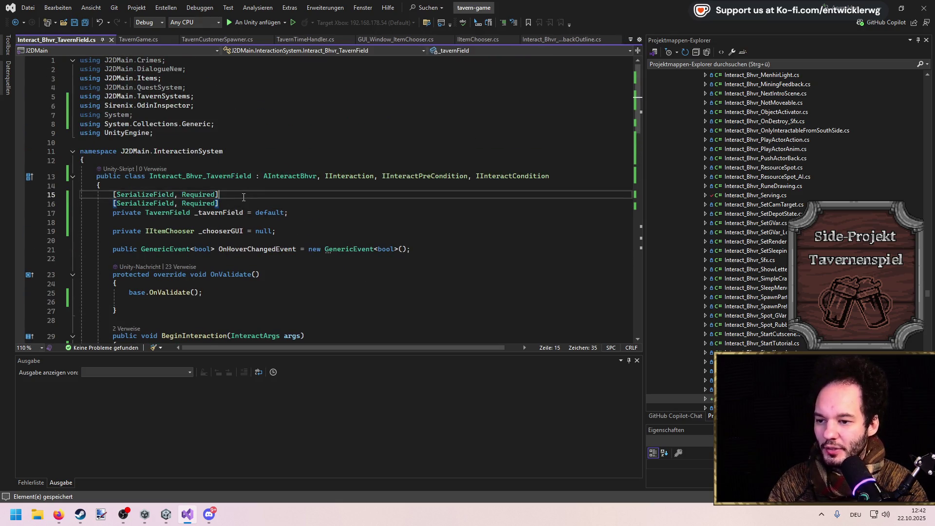
key(ctrl+Return)
text(private List<Item> _)
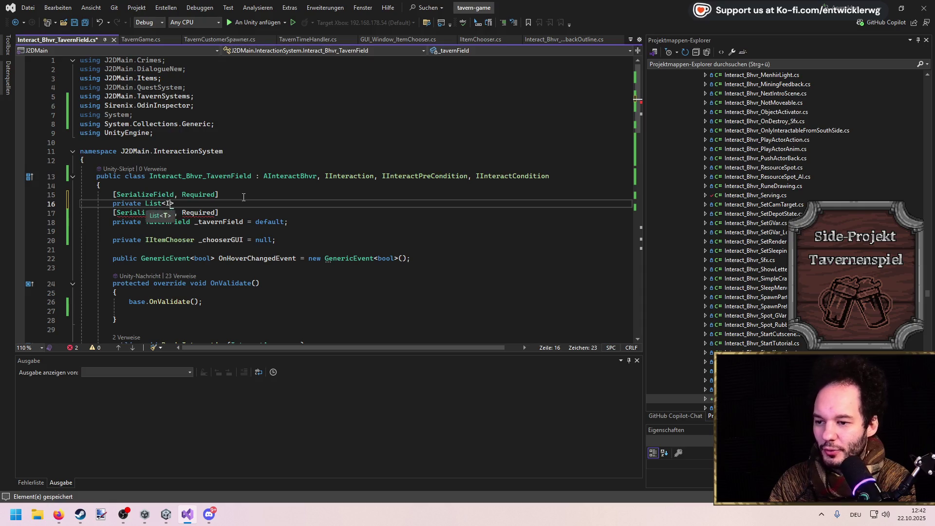
text(items;)
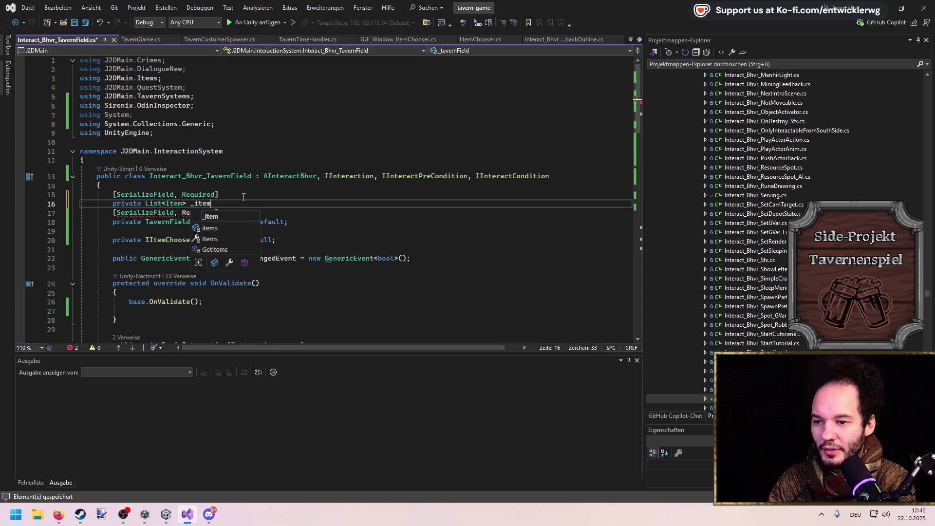
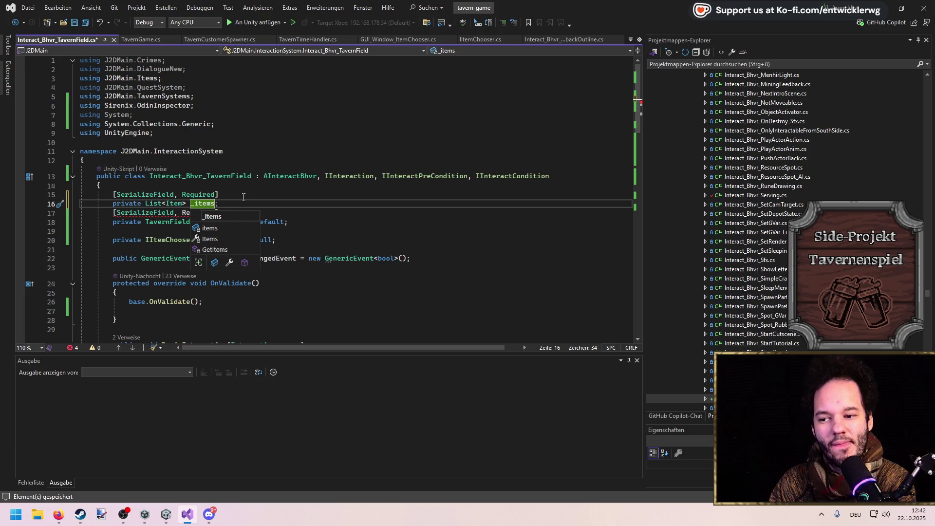
Save the TavernField script and look up the GetItemChooseGUI definition before coming back.
scroll(243, 197, down, 6)
click(330, 215)
key(ctrl+s)
click(310, 226)
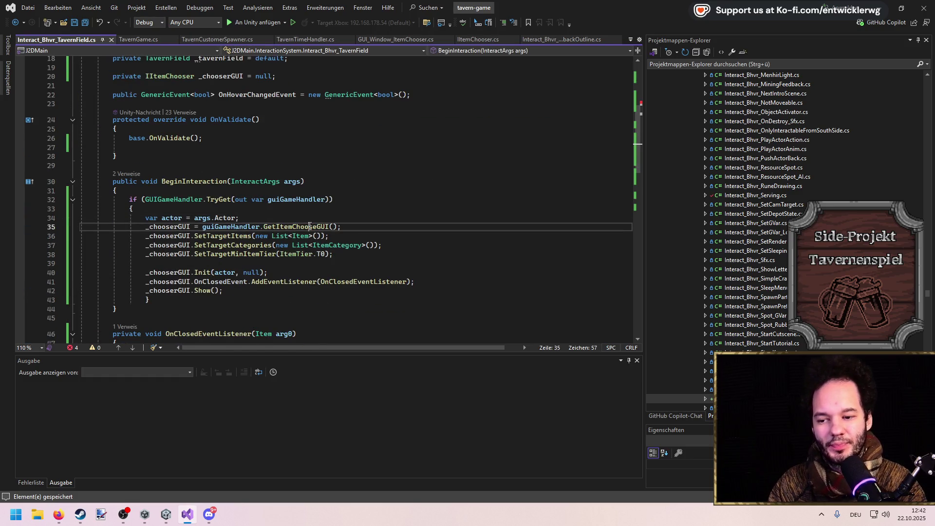
key(F12)
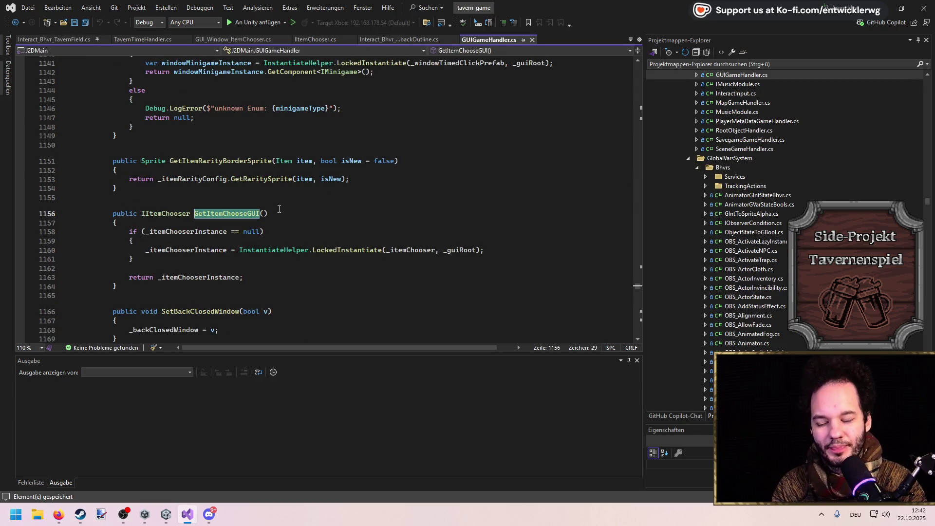
key(ctrl+minus)
Delete the unfinished [SerializeField] _items field lines from Interact_Bhvr_TavernField.cs.
scroll(277, 206, up, 5)
mouse_move(241, 175)
mouse_down()
mouse_move(49, 161)
mouse_move(30, 168)
mouse_up()
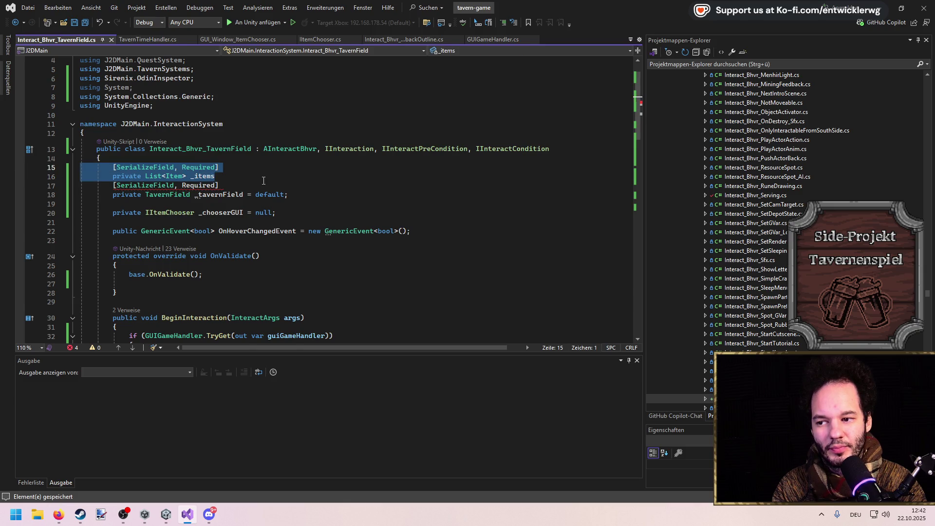
key(BackSpace)
key(BackSpace)
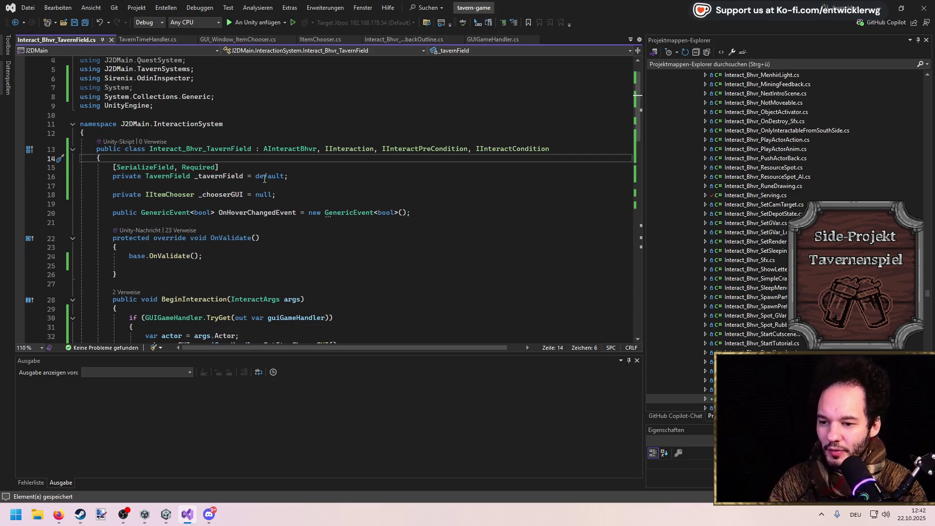
scroll(265, 179, down, 13)
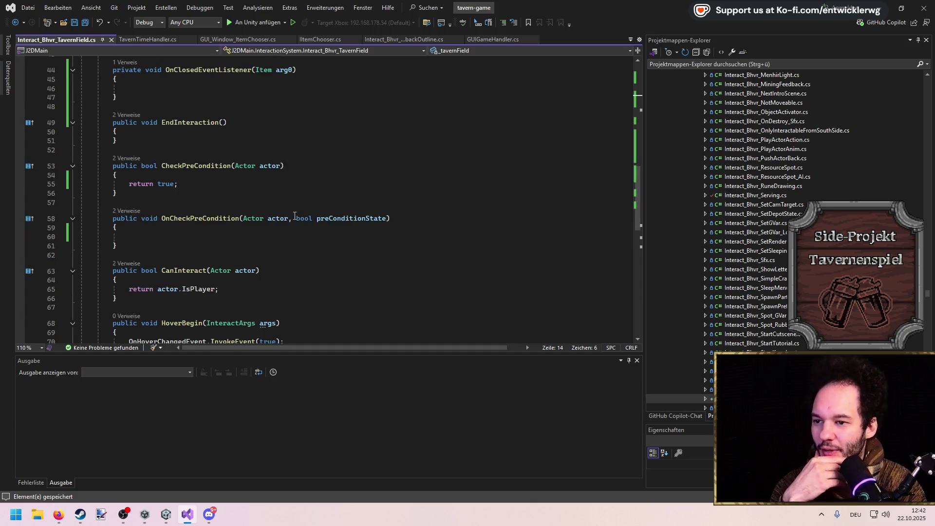
scroll(295, 216, up, 5)
Review the rest of the TavernField script, then bring the Unity Editor forward.
click(361, 225)
scroll(361, 195, up, 2)
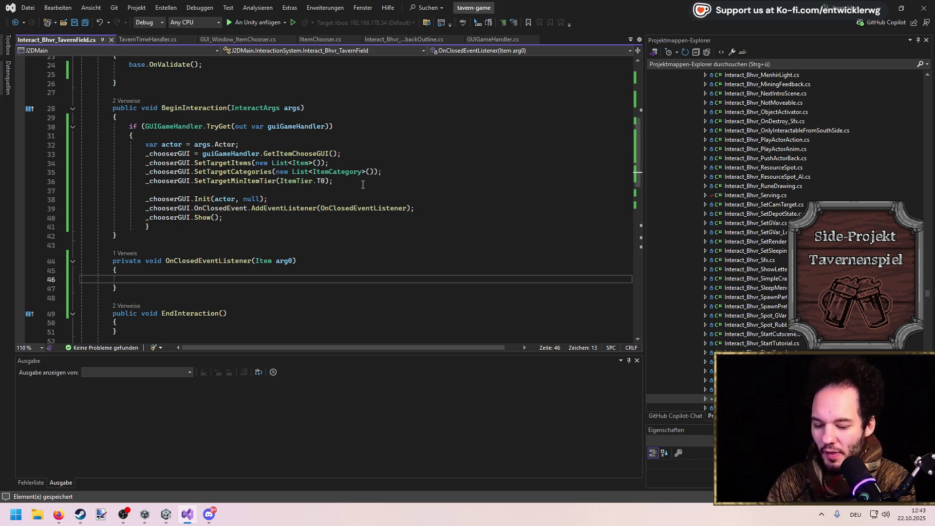
scroll(361, 185, up, 4)
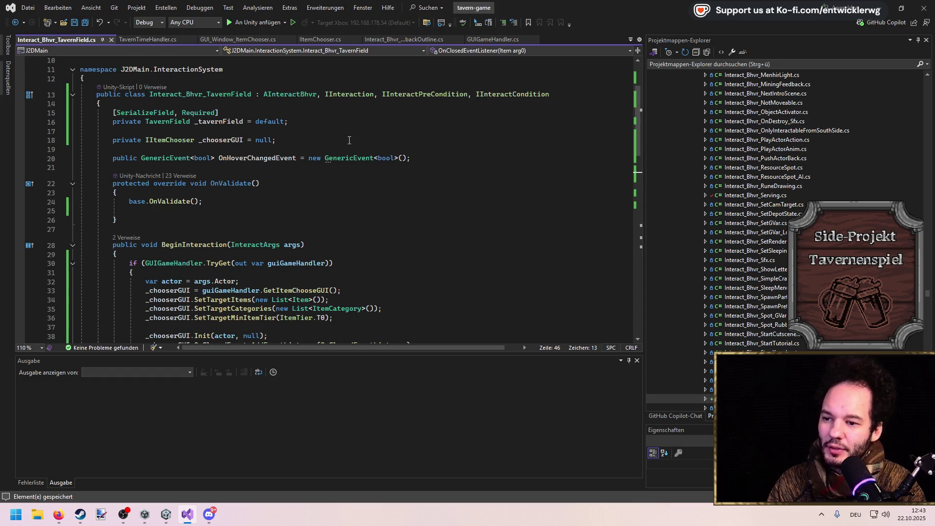
scroll(349, 140, down, 3)
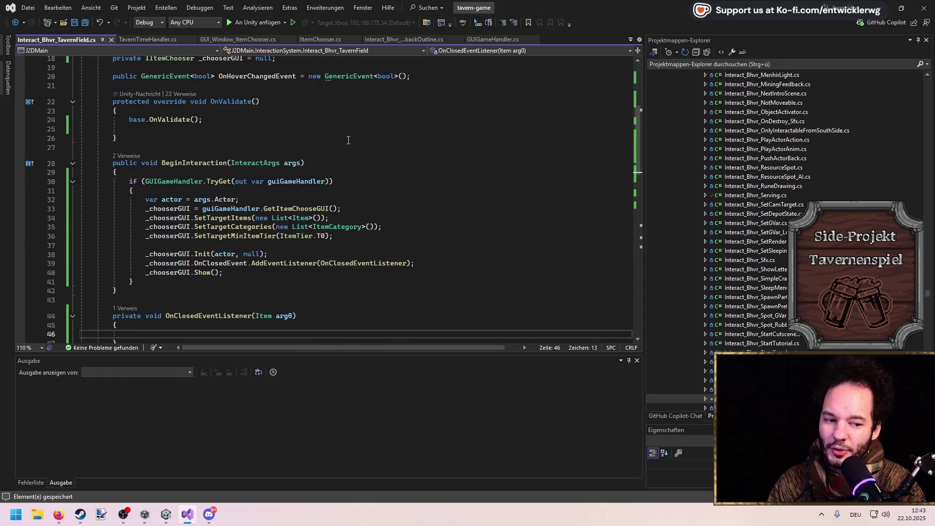
scroll(221, 205, down, 3)
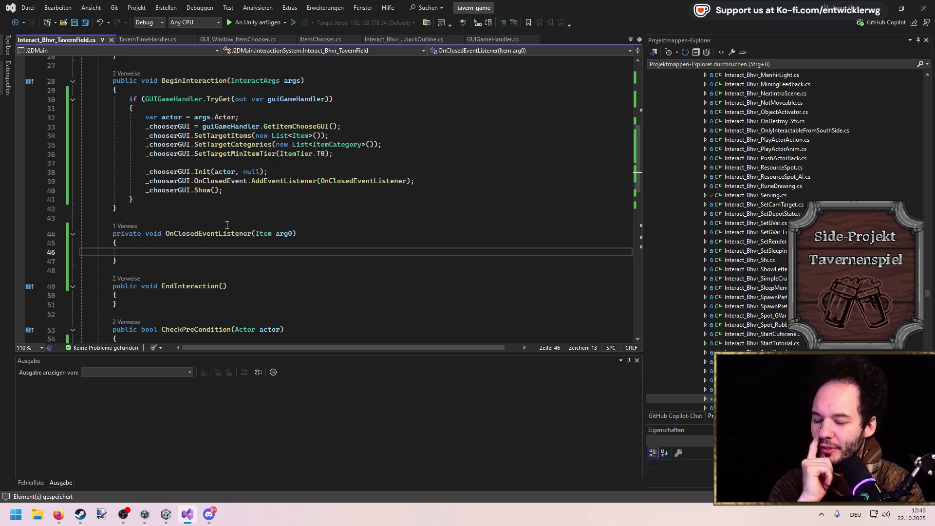
click(167, 514)
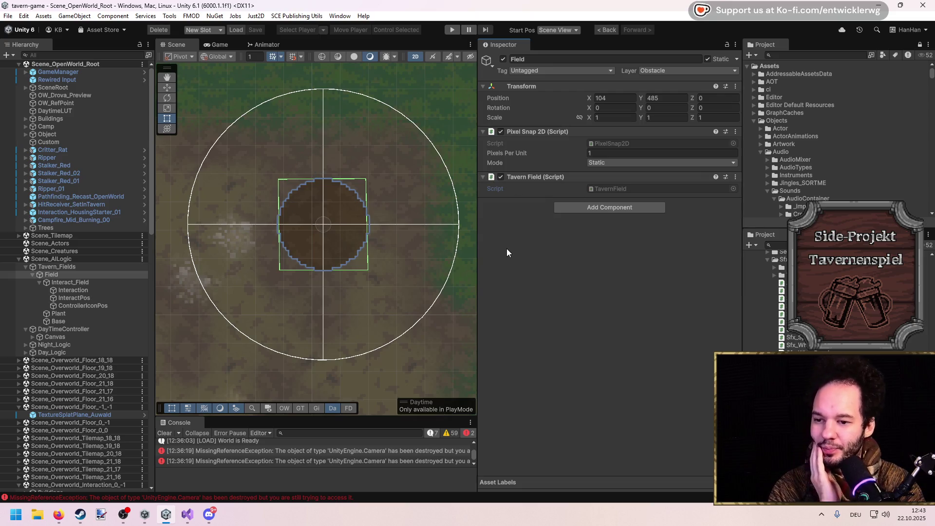
Return from Unity's Field inspector to Visual Studio's TavernField BeginInteraction code.
click(187, 515)
scroll(217, 320, up, 8)
scroll(228, 223, down, 5)
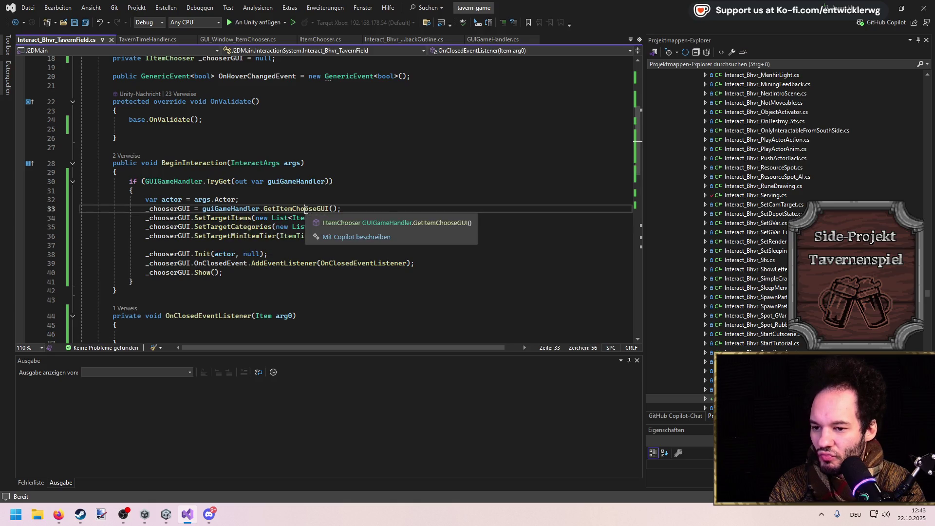
In GUIGameHandler, duplicate the GetItemChooseGUI signature and give the copy an empty body.
ctrl+click(306, 209)
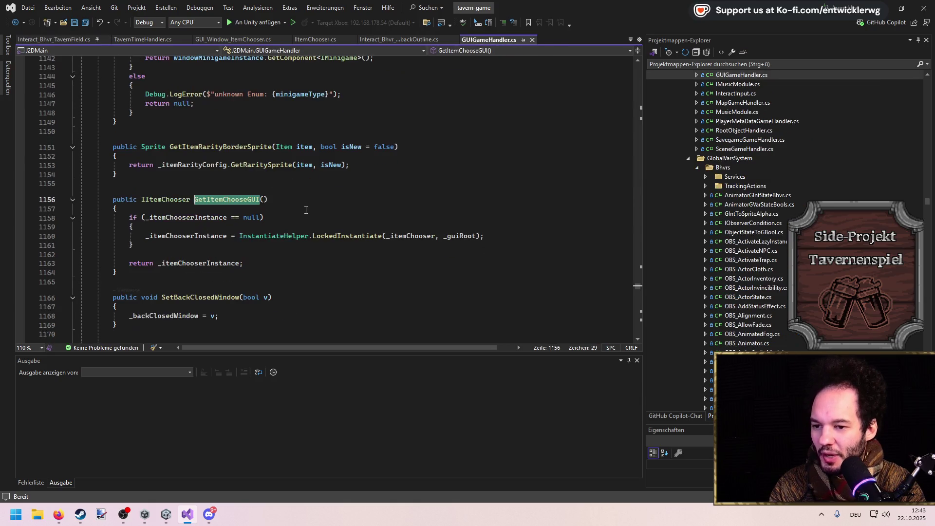
click(274, 197)
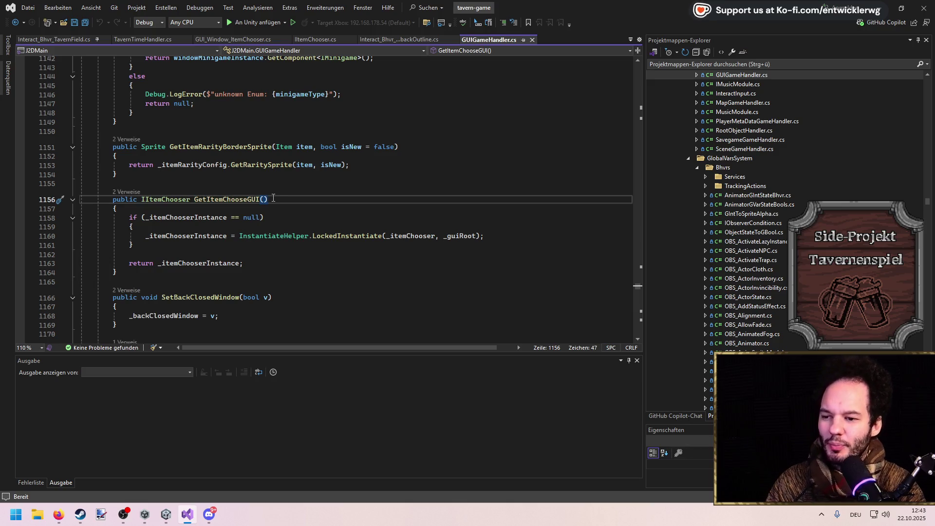
key(ctrl+d)
key(ctrl+s)
key(Up)
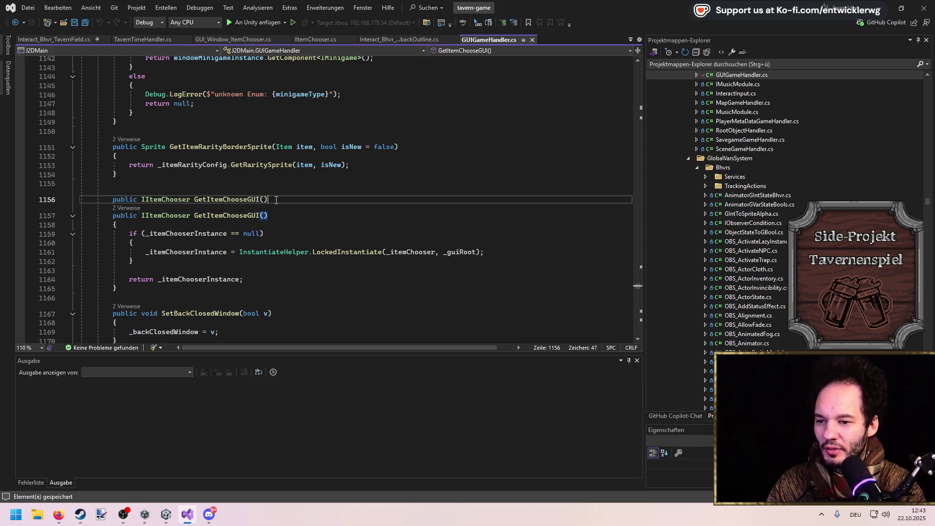
key(Return)
text({)
key(Return)
key(ctrl+s)
key(Down)
key(End)
key(Return)
key(ctrl+s)
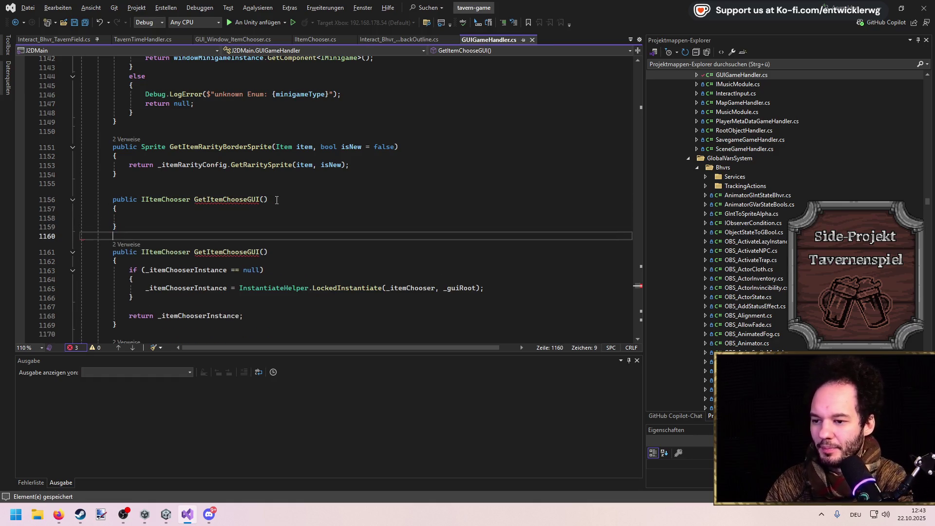
Copy the original method's instance-creating lines into the new method body.
drag(246, 321, 83, 269)
key(ctrl+c)
click(193, 218)
key(ctrl+v)
Duplicate the _itemChooser and _itemChooserInstance field declarations below the originals.
click(194, 220)
key(F12)
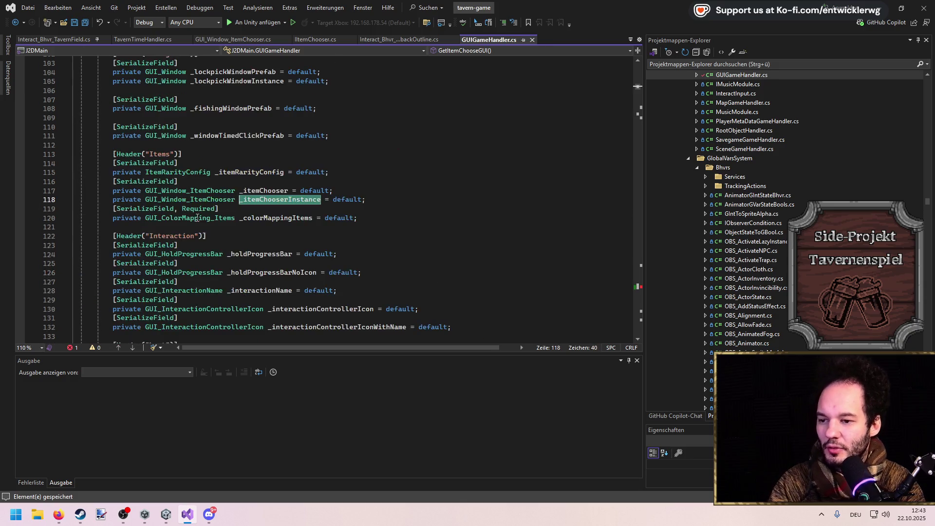
drag(375, 205, 1, 183)
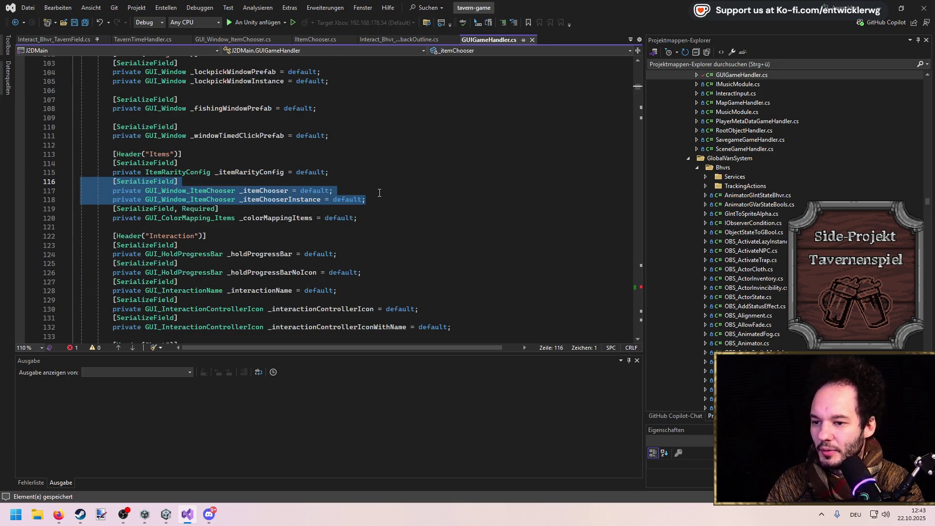
click(394, 200)
key(Return)
key(ctrl+v)
click(203, 218)
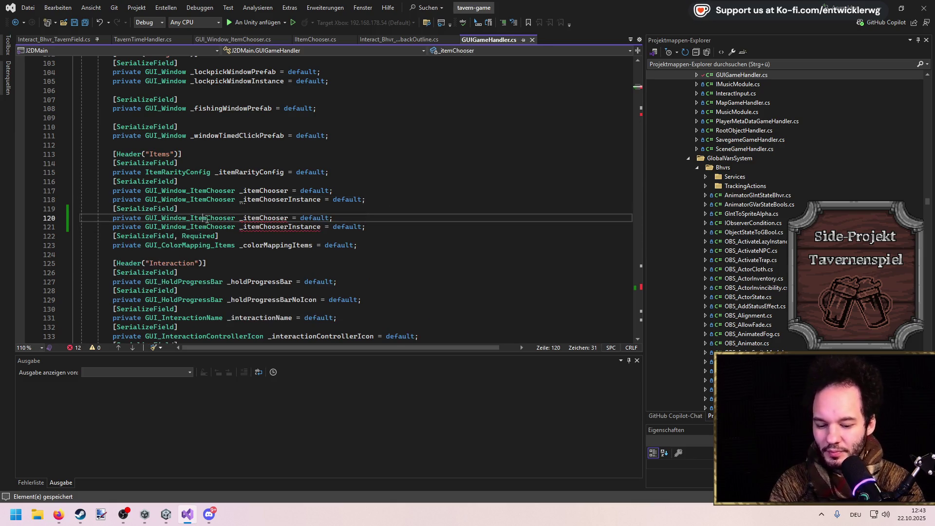
key(F12)
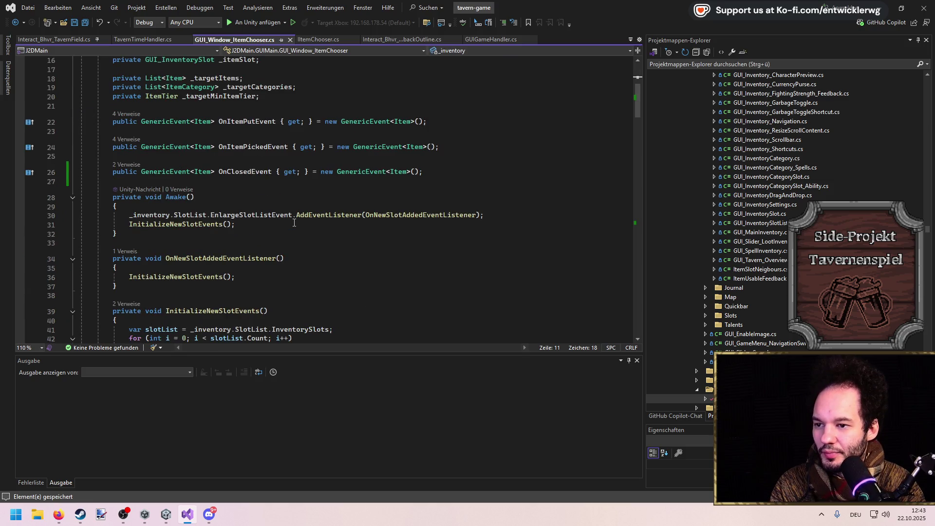
Check where ItemChooserFilter is used in the GUI_Window_ItemChooser class.
scroll(295, 223, down, 6)
scroll(294, 222, down, 13)
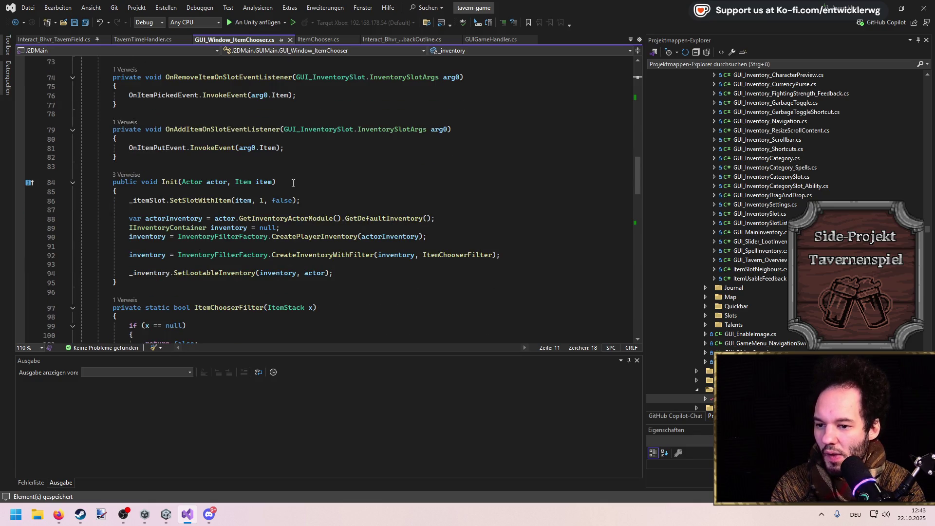
click(441, 256)
scroll(327, 244, down, 5)
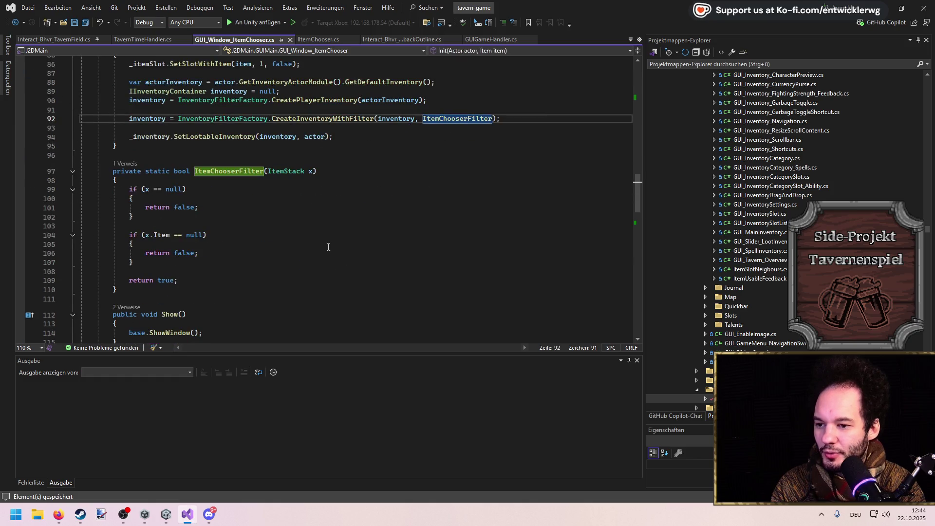
scroll(326, 244, up, 3)
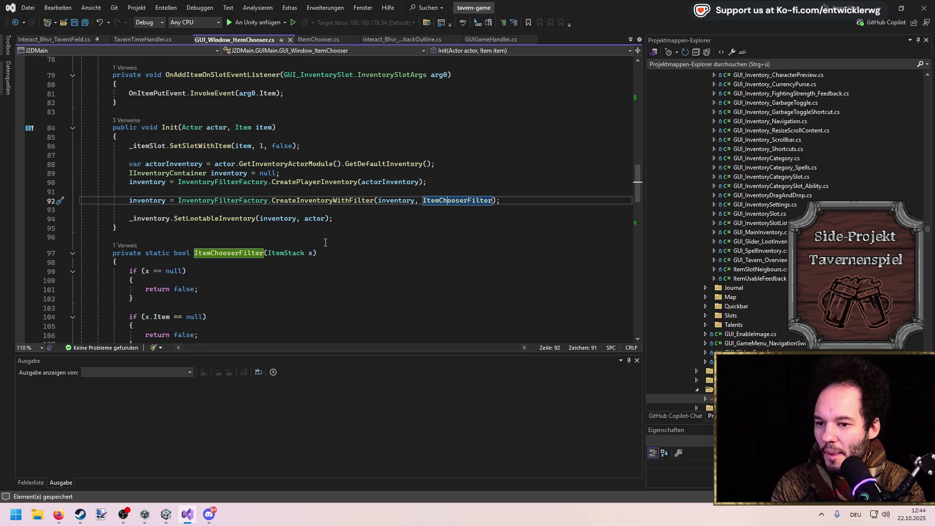
scroll(325, 242, up, 20)
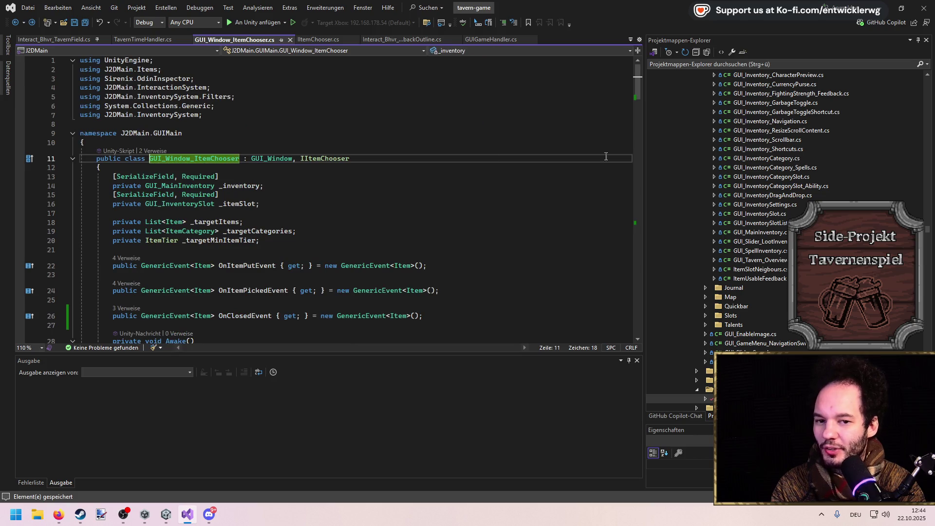
scroll(790, 199, down, 3)
Duplicate GUI_Window_ItemChooser.cs and name the copy GUI_Window_TavernItemChooser.
click(759, 315)
key(ctrl+d)
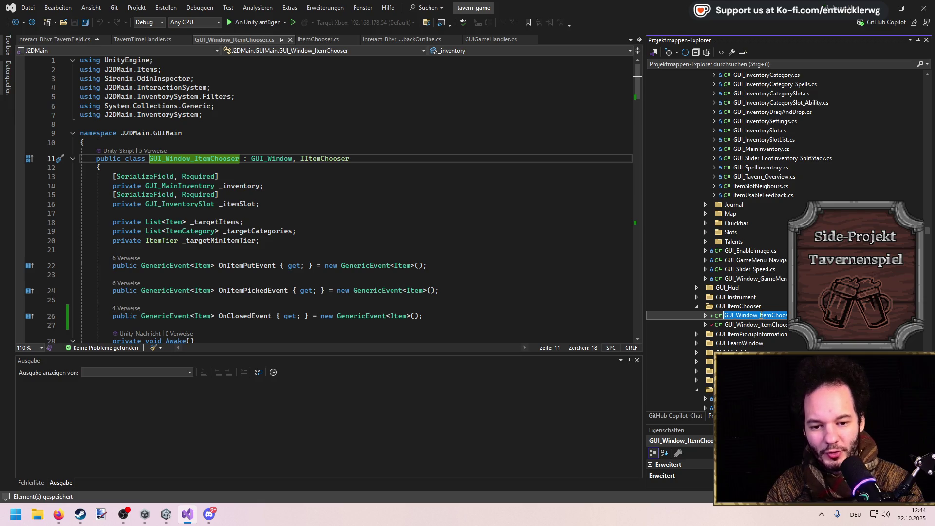
drag(785, 315, 757, 315)
text(FieldSeed)
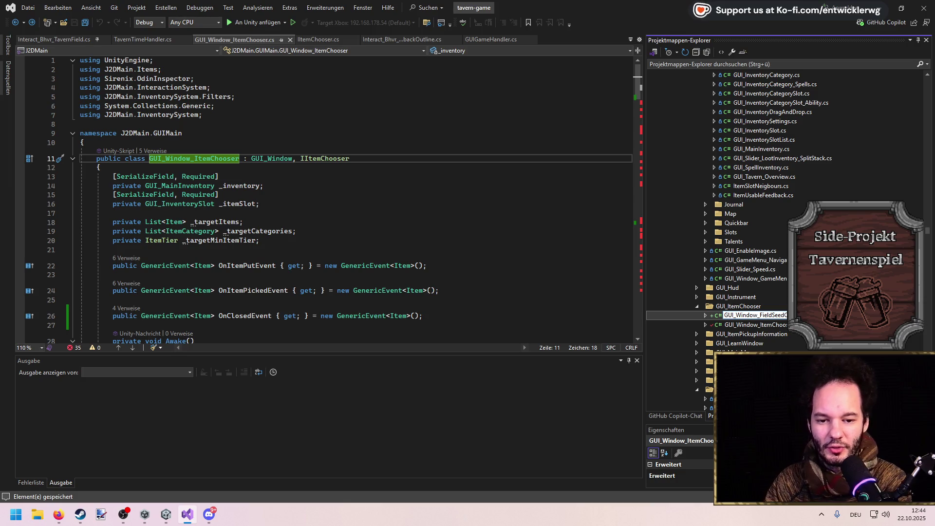
key(Return)
click(781, 315)
drag(775, 315, 785, 315)
key(BackSpace)
key(BackSpace)
key(BackSpace)
key(BackSpace)
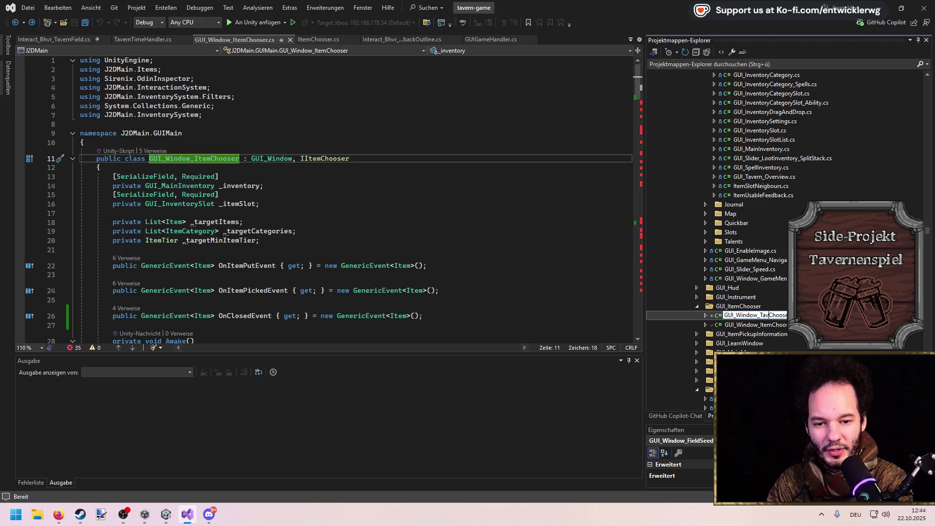
key(Return)
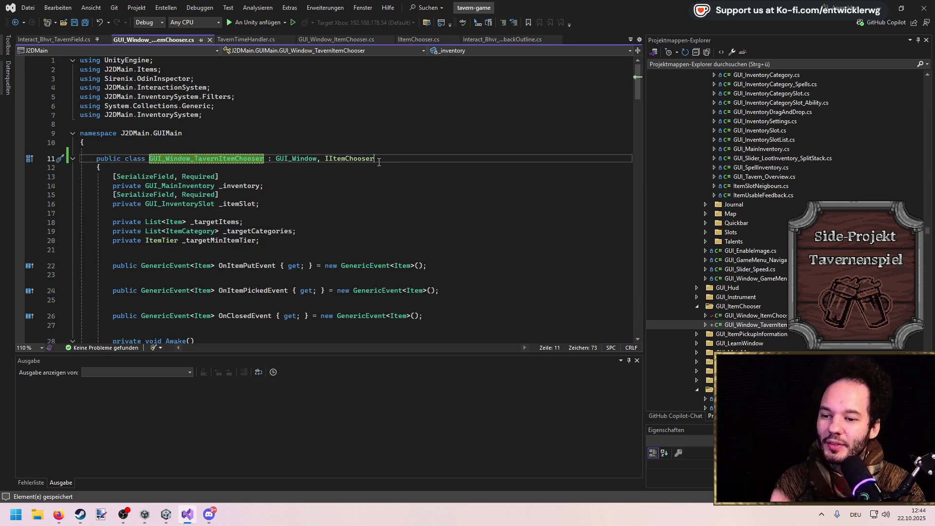
Remove ', IItemChooser' from the new class declaration and save the script.
drag(381, 159, 318, 158)
key(Delete)
click(329, 186)
key(ctrl+s)
click(267, 159)
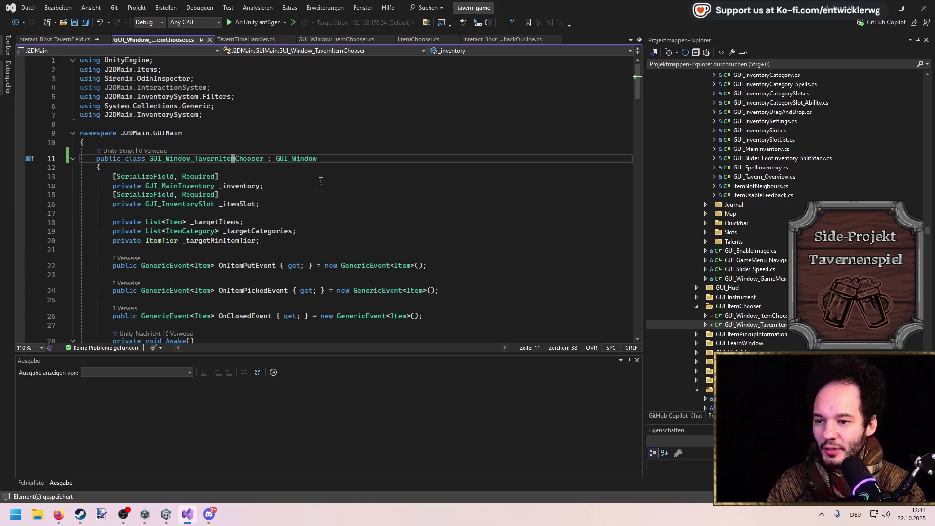
click(267, 159)
key(Insert)
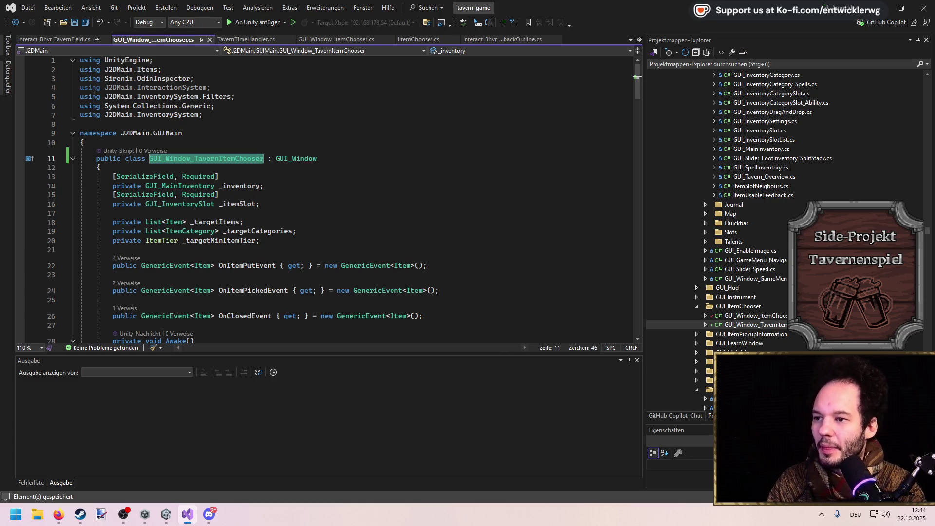
click(59, 39)
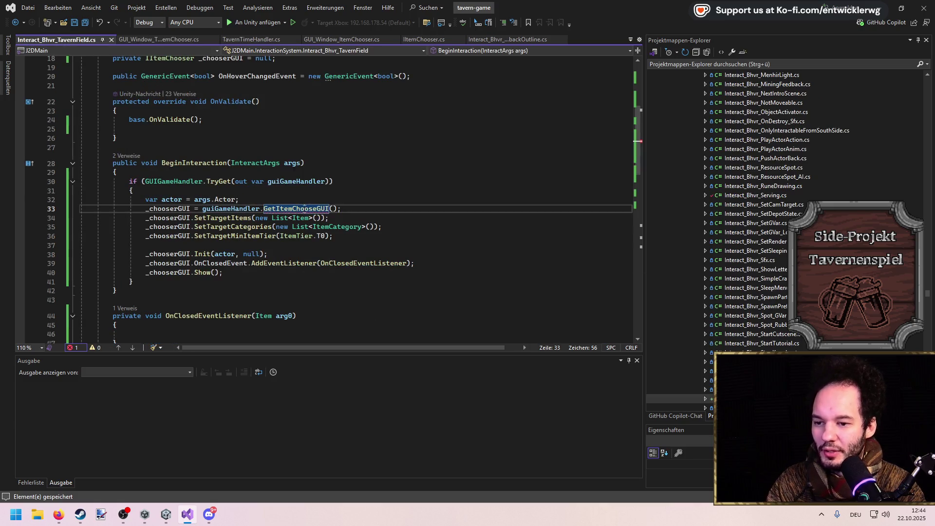
Rename the copied method GetTavernItemChooser, returning GUI_Window_TavernItemChooser.
key(F12)
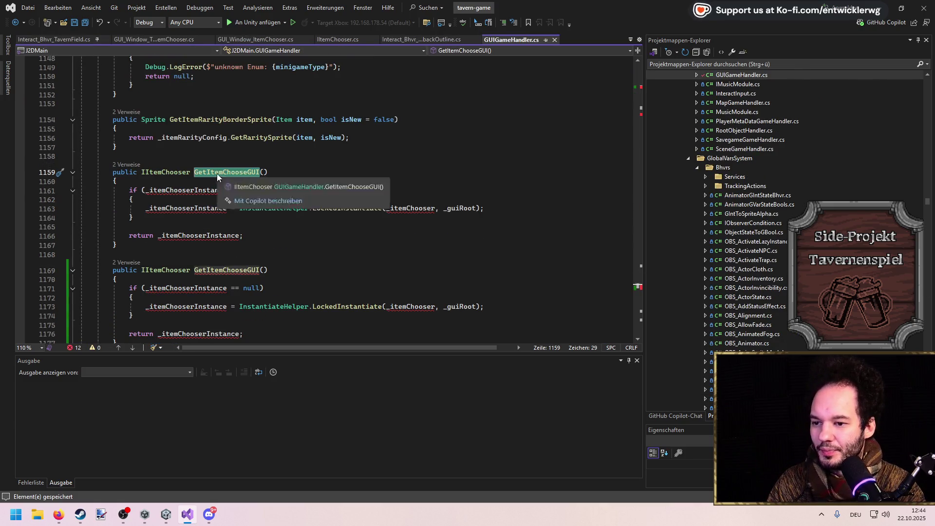
key(ctrl+v)
drag(239, 173, 195, 174)
text(Get)
click(162, 174)
key(ctrl+v)
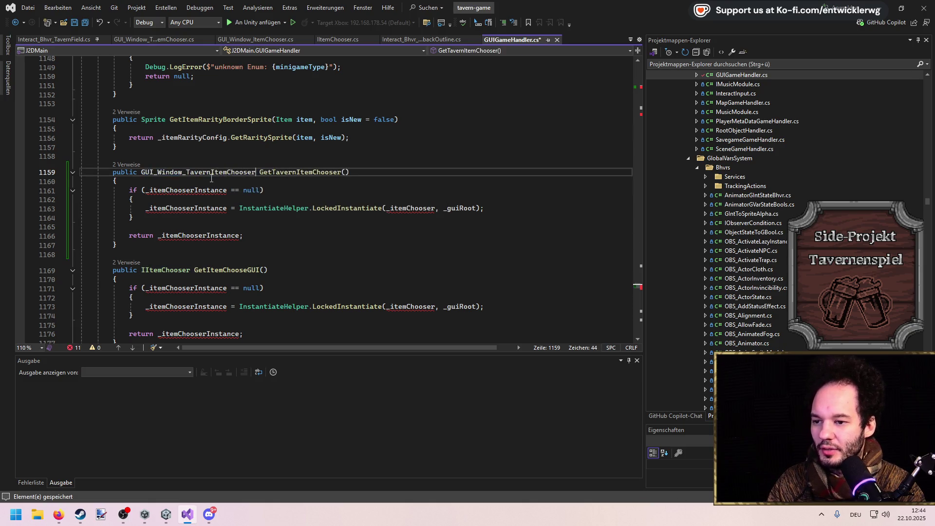
Retype the copied fields as GUI_Window_TavernItemChooser, named _itemTavernChooser and _itemTavernChooserInstance.
click(195, 191)
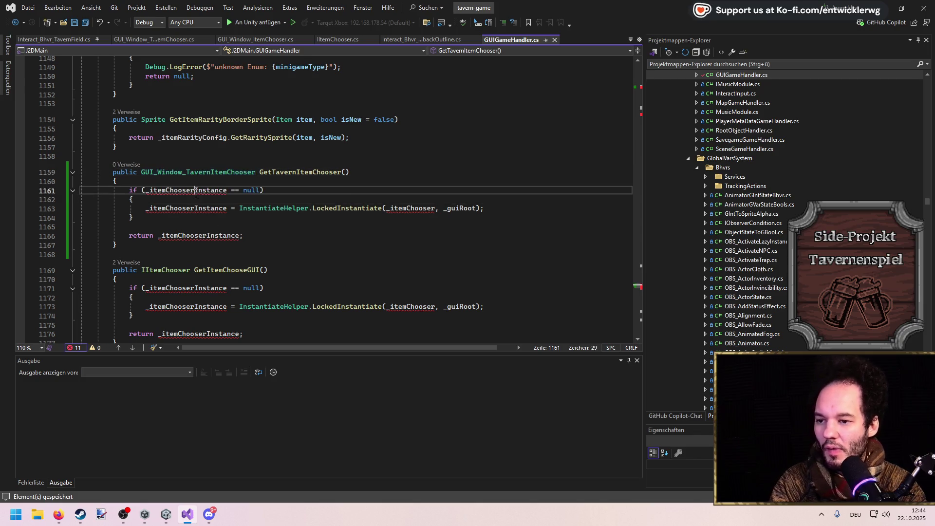
key(F12)
double_click(195, 191)
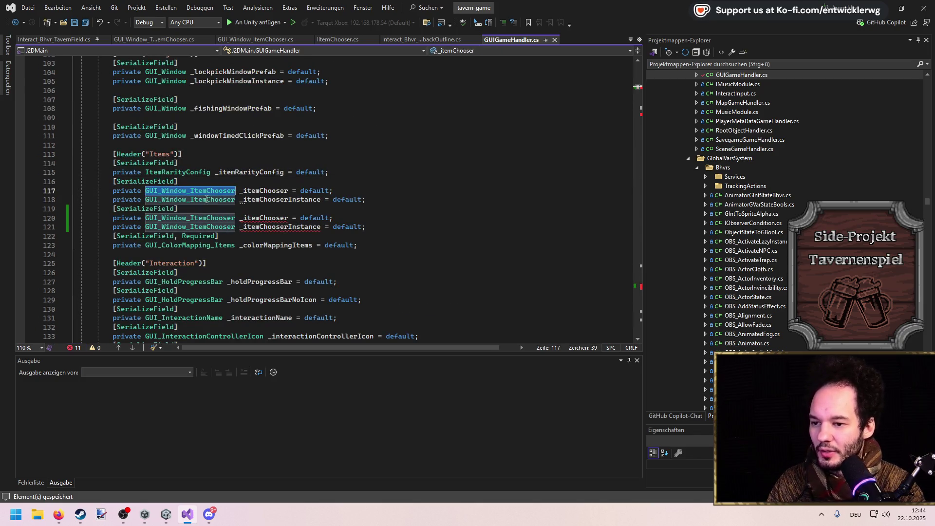
key(ctrl+v)
double_click(205, 199)
key(ctrl+v)
click(284, 190)
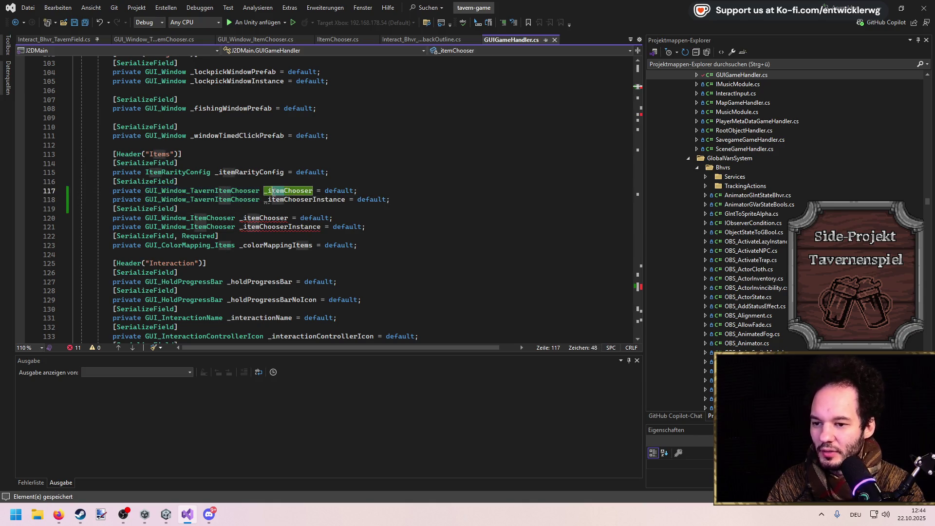
text(Tavern)
key(ctrl+s)
click(285, 199)
text(Taver)
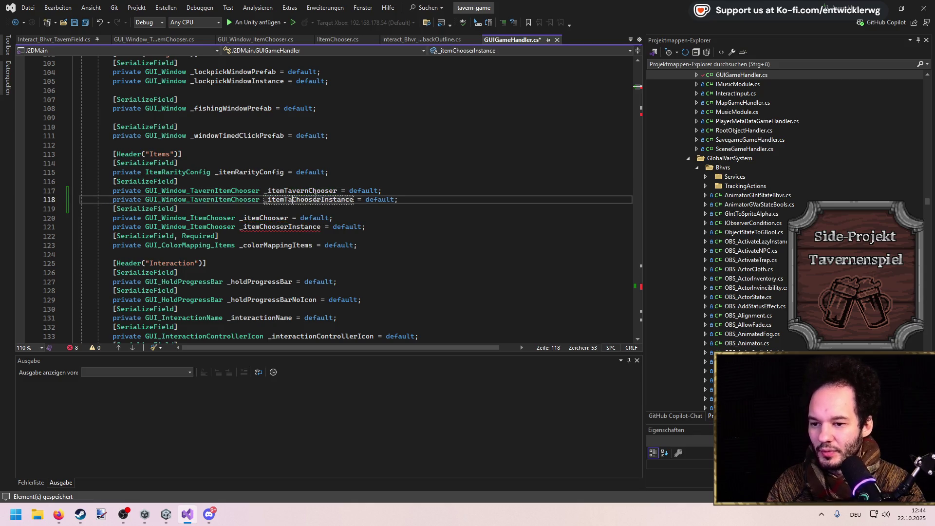
text(n)
key(ctrl+s)
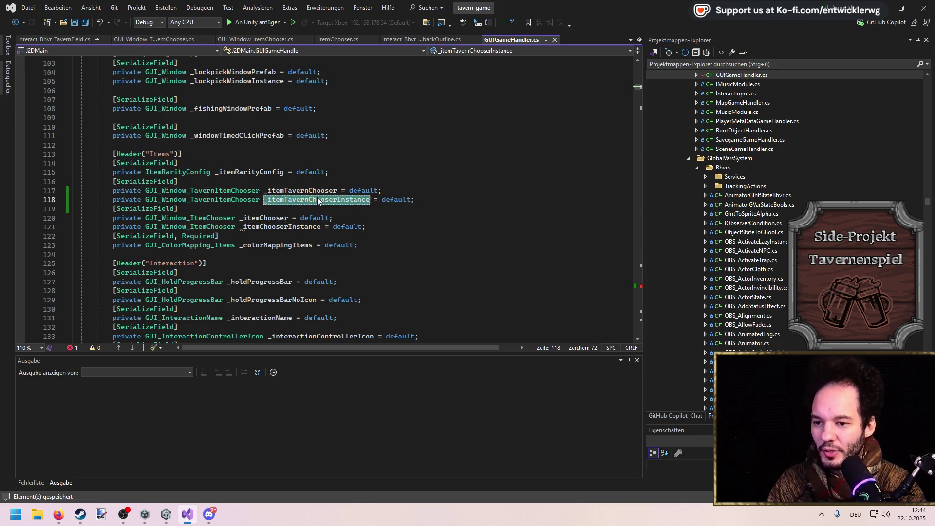
Use _itemTavernChooserInstance in the method's null check, assignment and return.
click(635, 107)
scroll(307, 233, up, 1)
click(301, 231)
scroll(302, 231, down, 1)
double_click(185, 201)
key(ctrl+v)
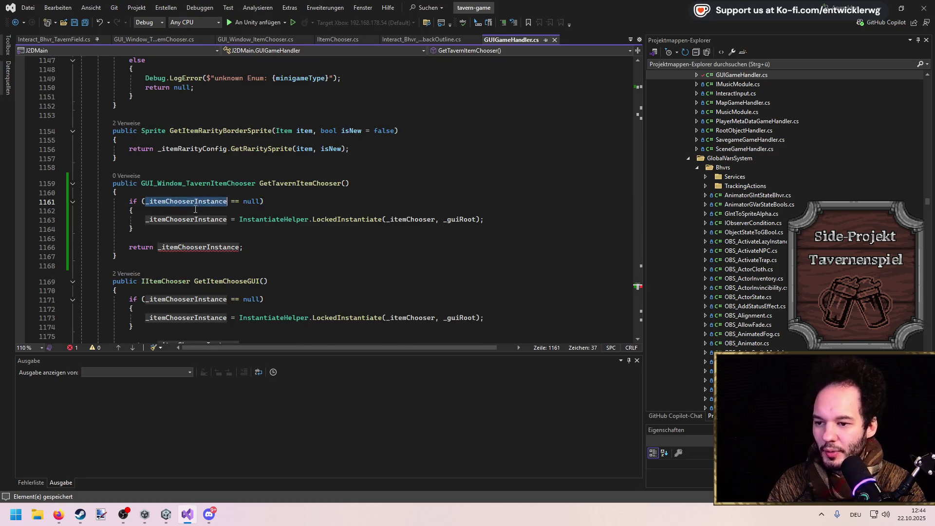
double_click(193, 220)
text(_itemTavernChooserInstance)
double_click(195, 247)
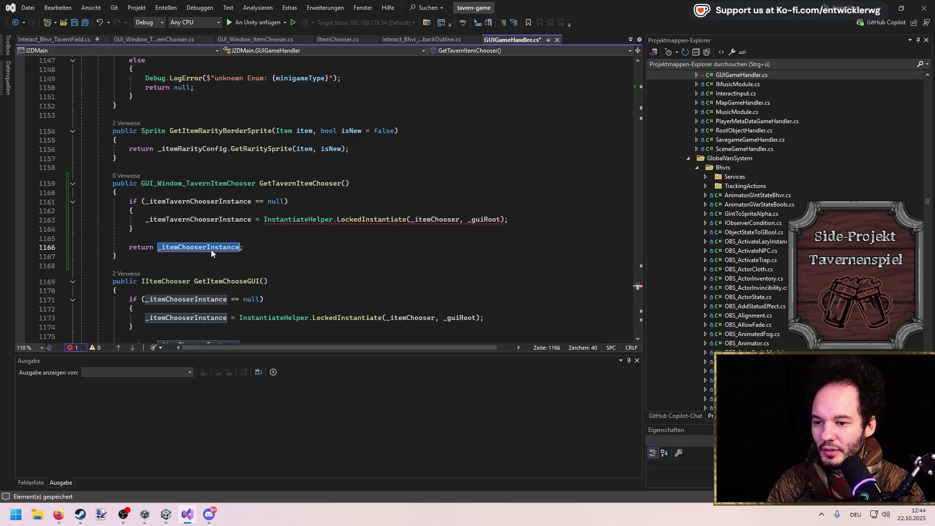
text(_itemTavernChooserInstance)
Pass _itemTavernChooser to LockedInstantiate and save GUIGameHandler.
double_click(444, 218)
text(_taverni)
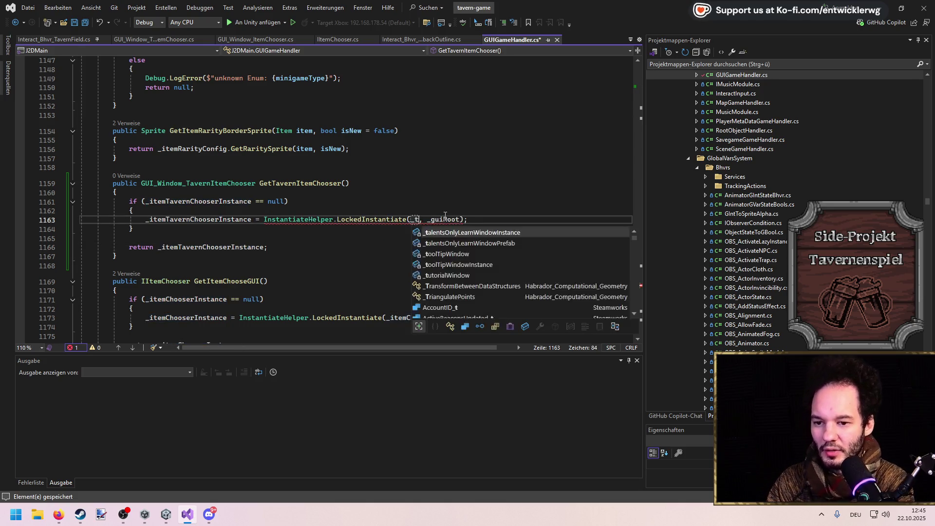
key(BackSpace)
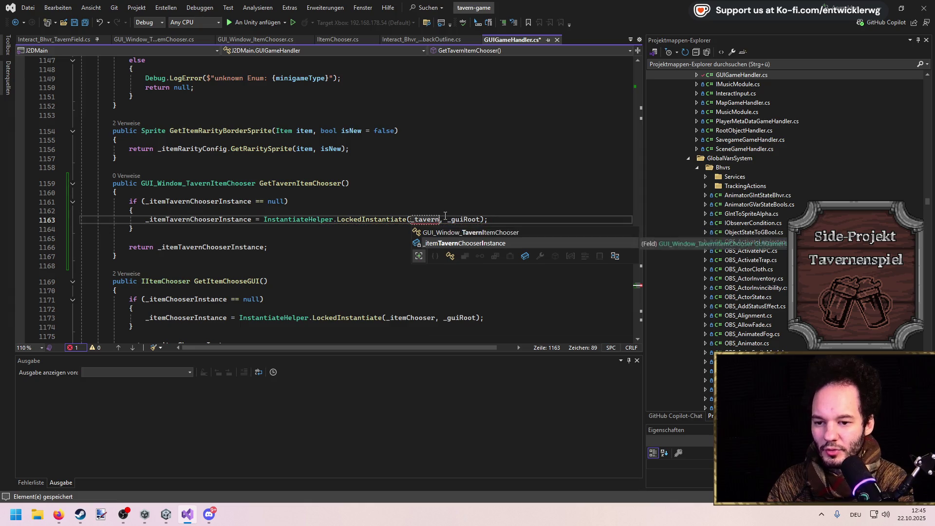
key(Tab)
key(ctrl+s)
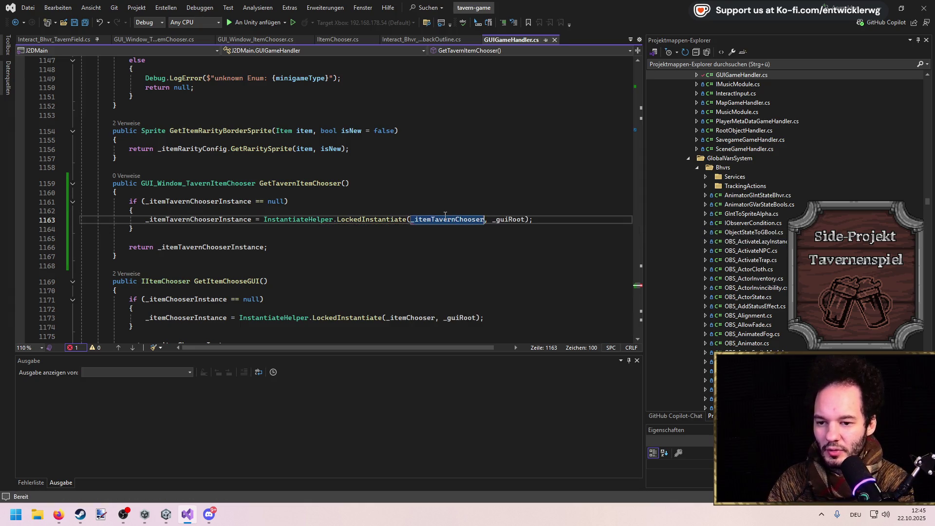
key(Up)
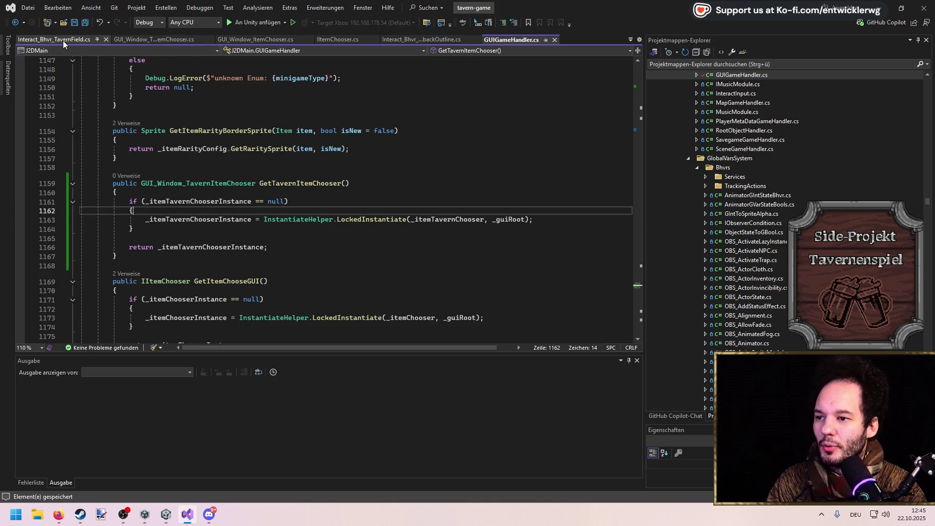
In TavernField, replace the GetItemChooseGUI call with GetTavernItemChooser and save.
click(54, 39)
double_click(292, 209)
text(GetTavern)
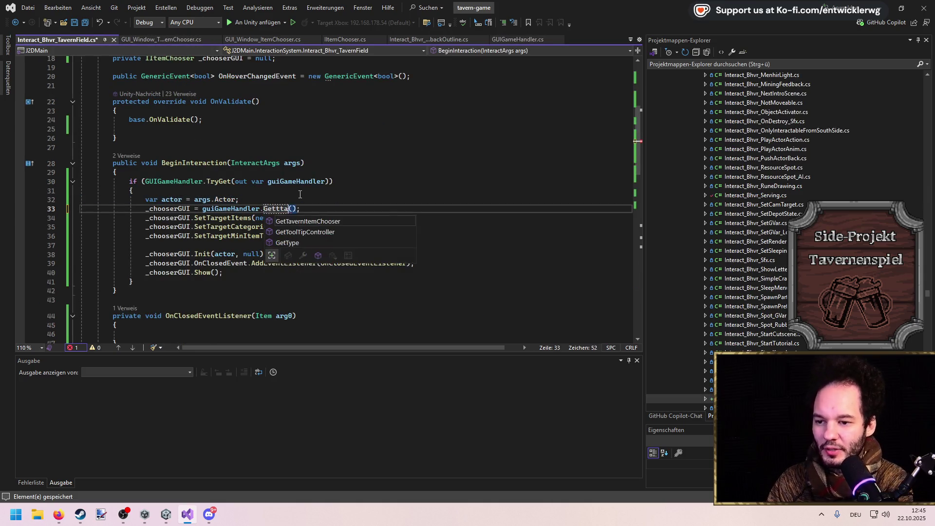
key(Tab)
key(ctrl+s)
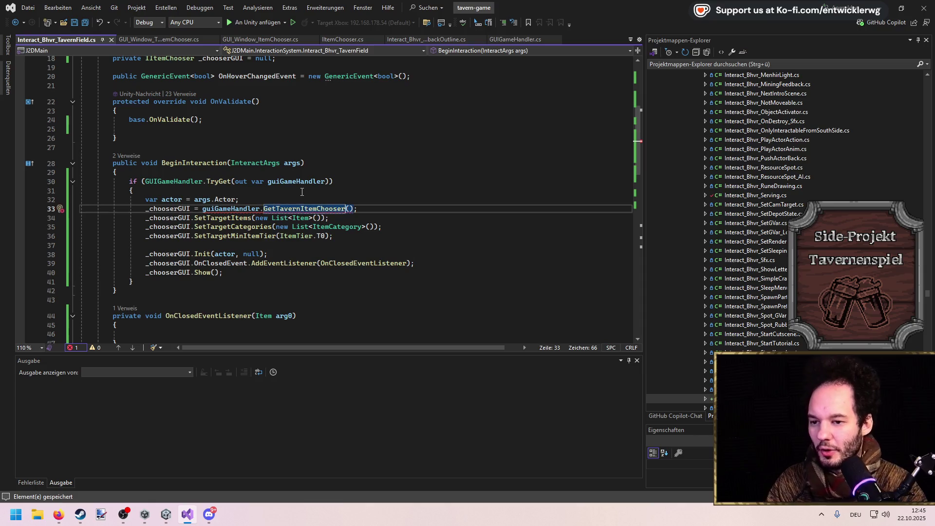
Change the _chooserGUI field type to GUI_Window_TavernItemChooser.
scroll(211, 195, up, 2)
double_click(171, 113)
text(_itemTavernChooserInstance)
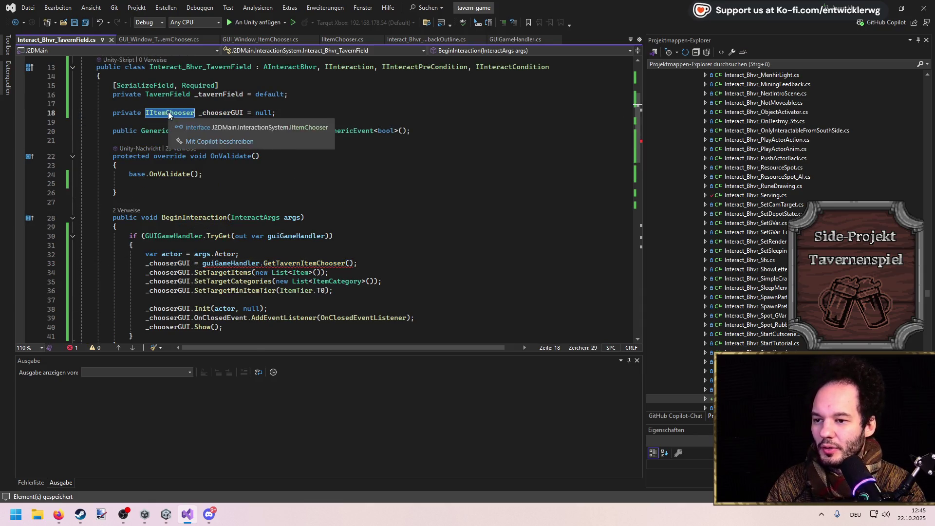
key(ctrl+shift+Left)
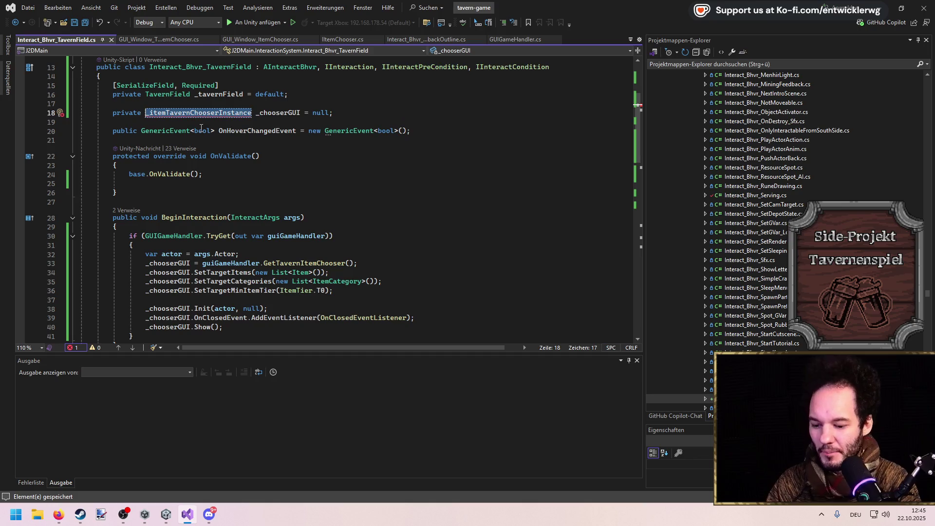
text(GUI_Window_TavernItemChooser)
key(Return)
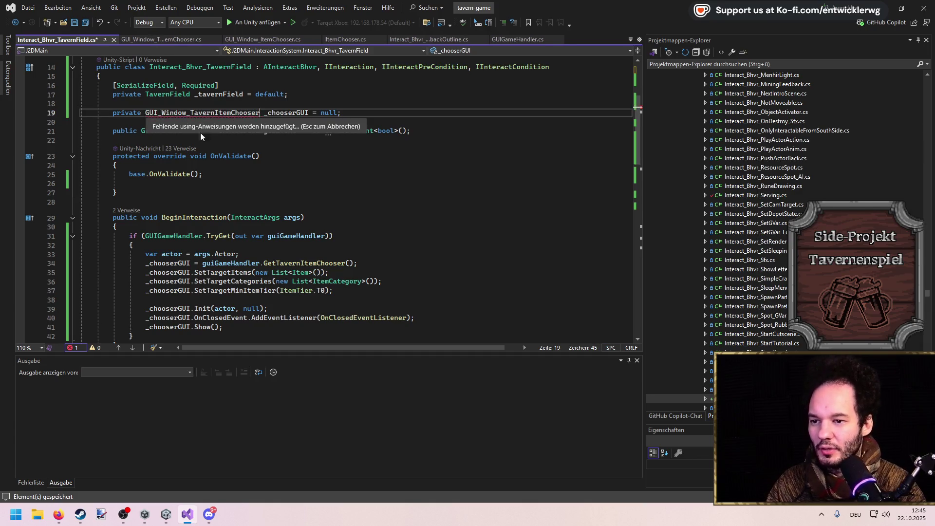
Inspect the GUI_Window_TavernItemChooser class definition, then return to the TavernField fields.
click(286, 183)
scroll(292, 185, down, 3)
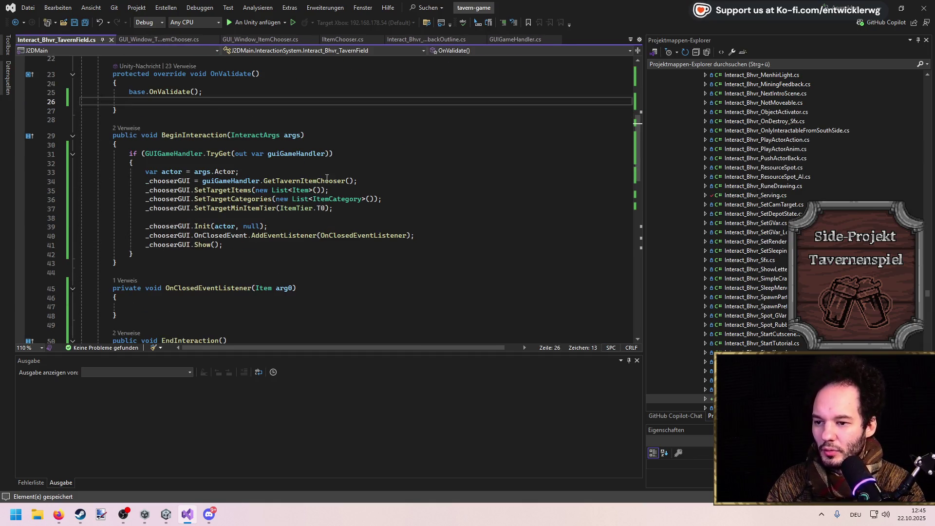
scroll(289, 186, up, 6)
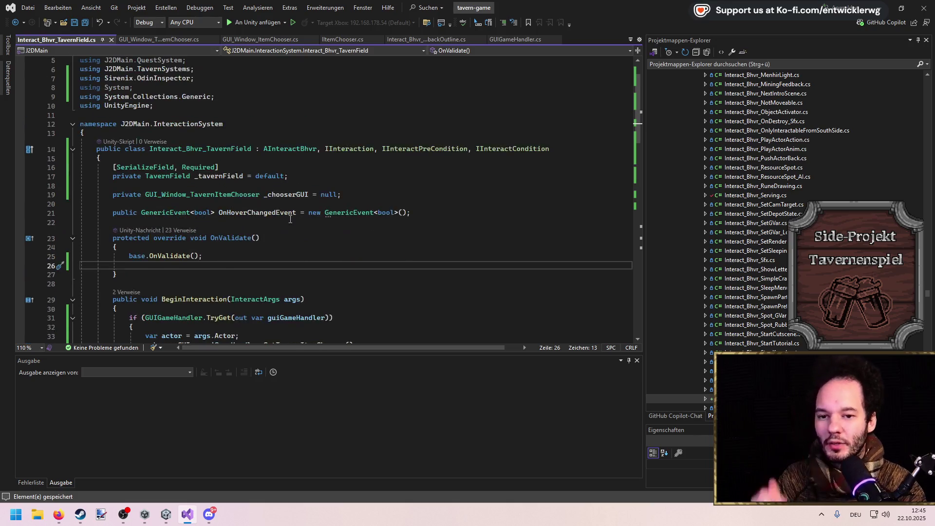
ctrl+click(193, 195)
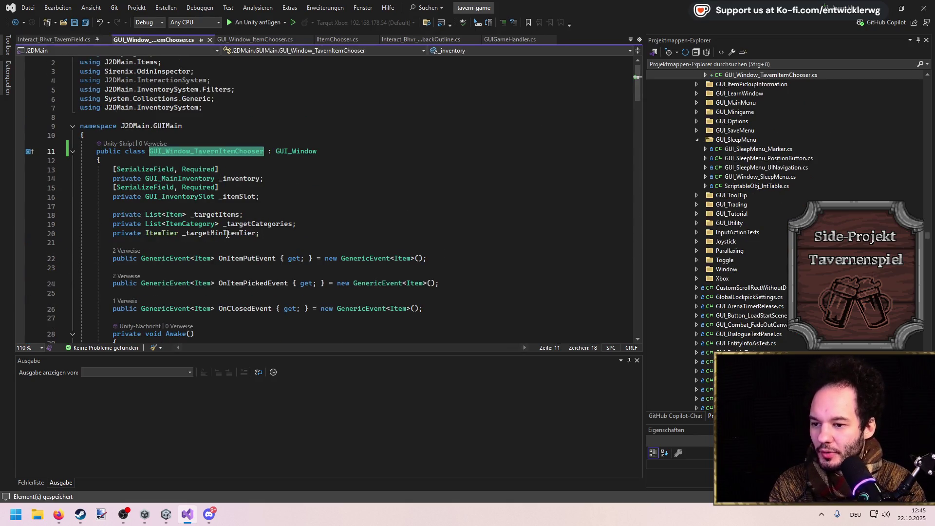
scroll(256, 215, down, 9)
scroll(253, 218, up, 8)
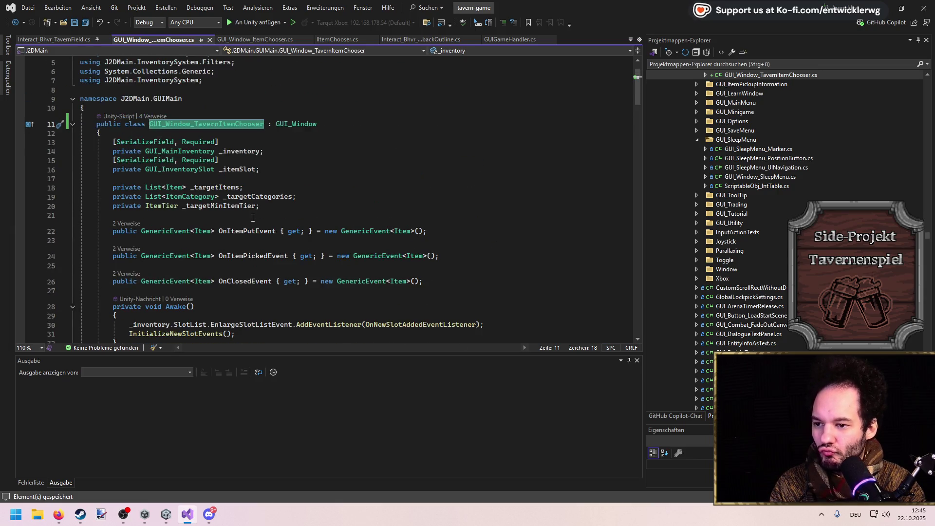
key(ctrl+minus)
scroll(254, 219, down, 1)
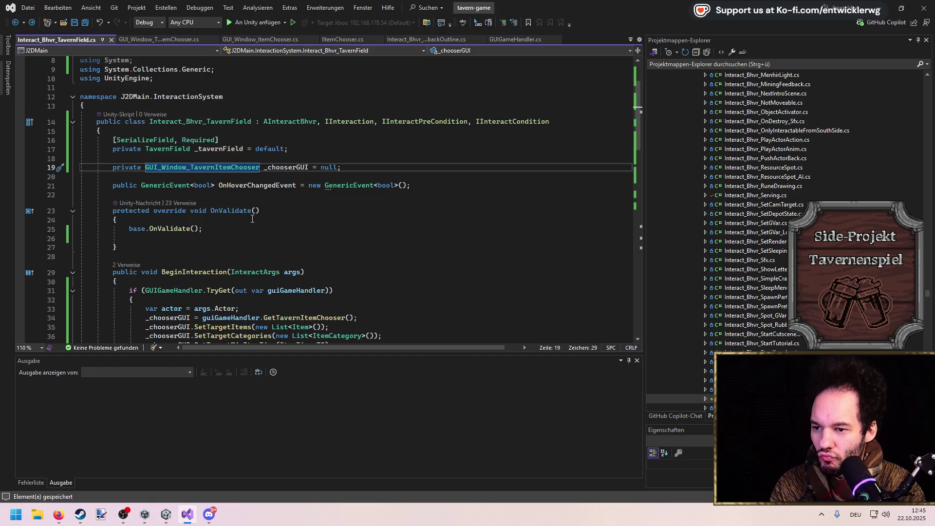
click(250, 140)
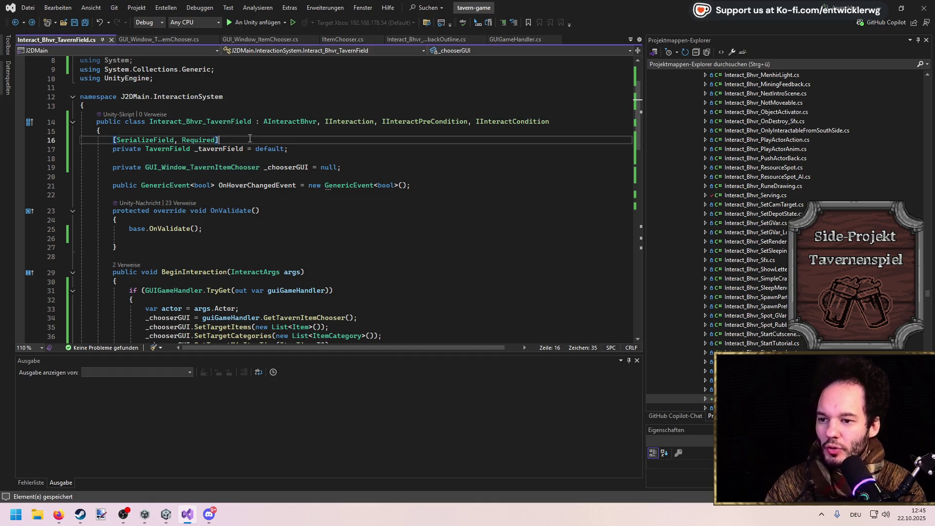
Add a [SerializeField, Required] private List<Item> _possibleSeeds = new() field to TavernField.
key(ctrl+d)
key(alt+Down)
key(Return)
text(pr)
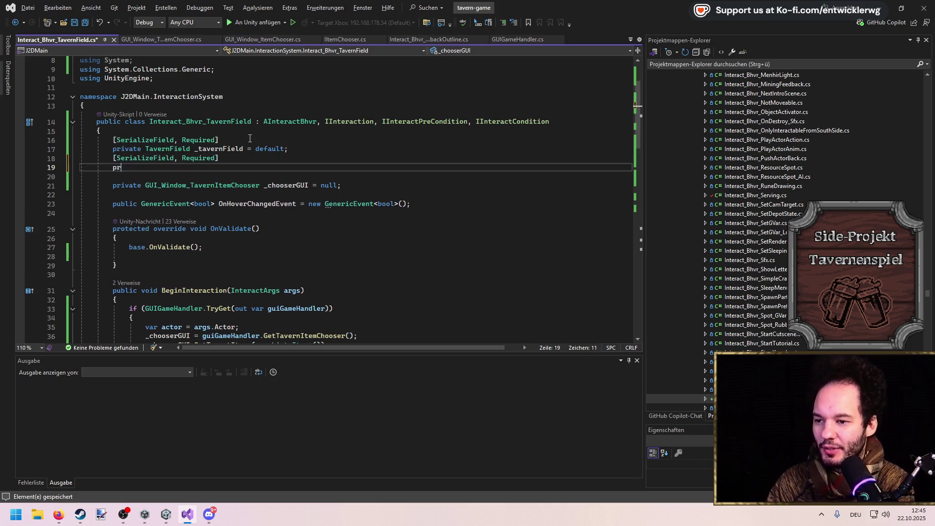
text(ivate List<Item> )
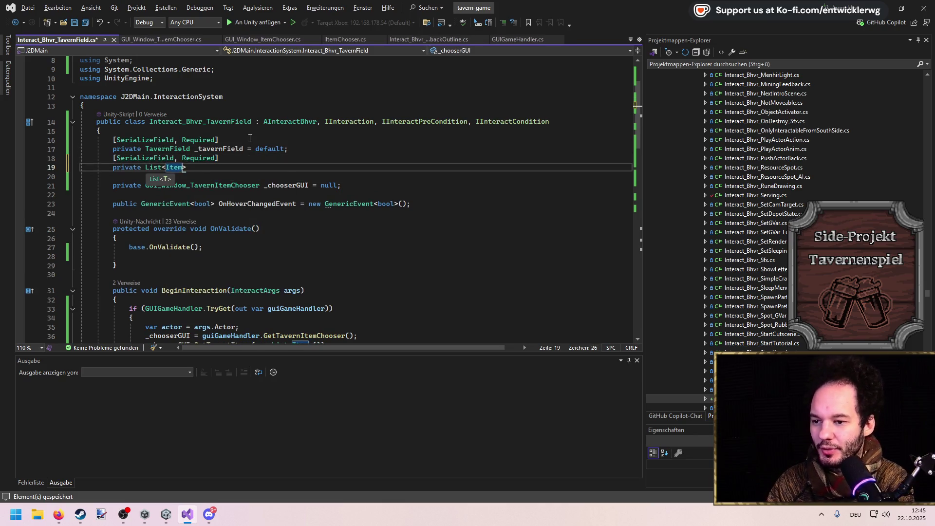
text(_possibleSeeds = ne)
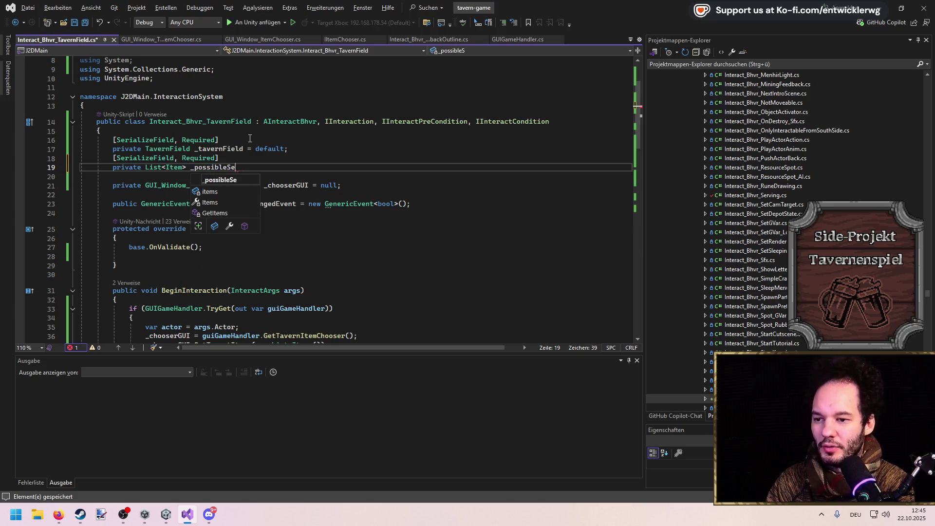
text(w)
key(Tab)
Delete the three SetTarget filter calls in BeginInteraction and save TavernField.
double_click(222, 167)
scroll(286, 196, down, 5)
click(228, 208)
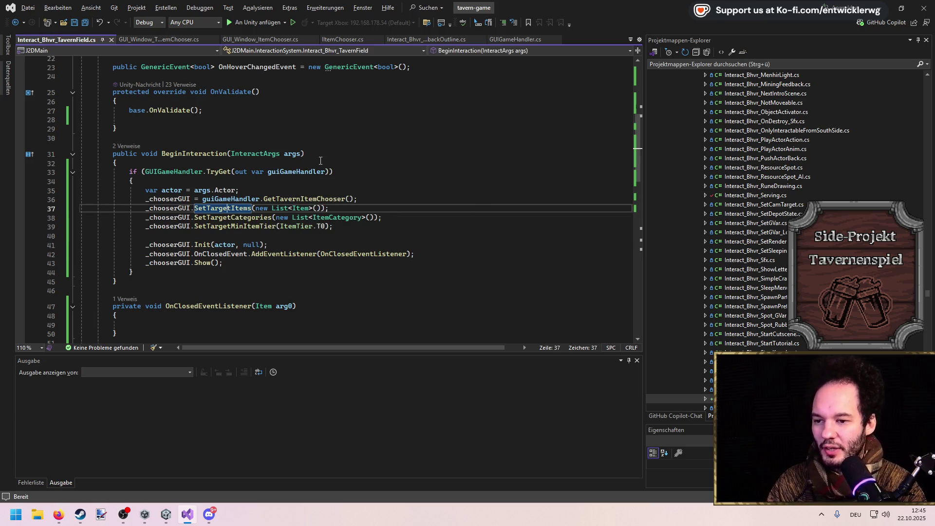
key(F2)
key(Return)
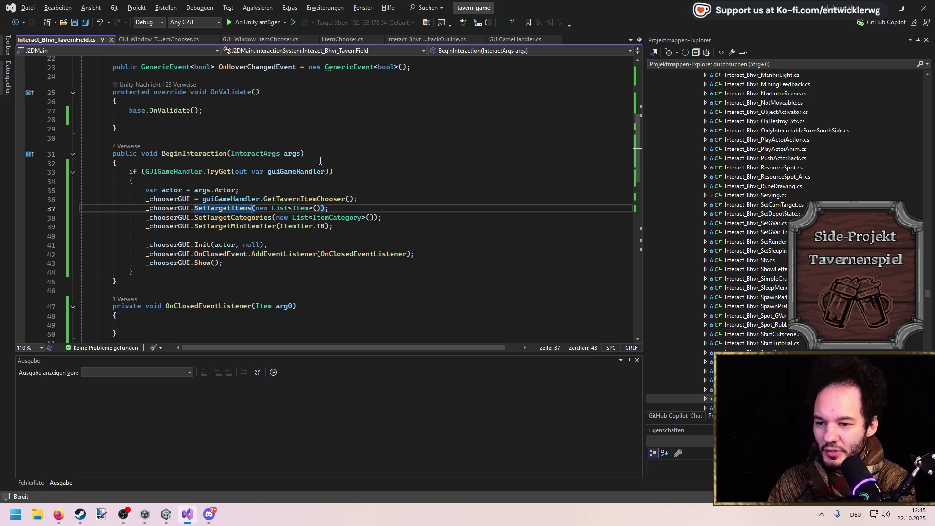
key(ctrl+shift+l)
key(ctrl+shift+l)
key(ctrl+shift+l)
key(ctrl+shift+s)
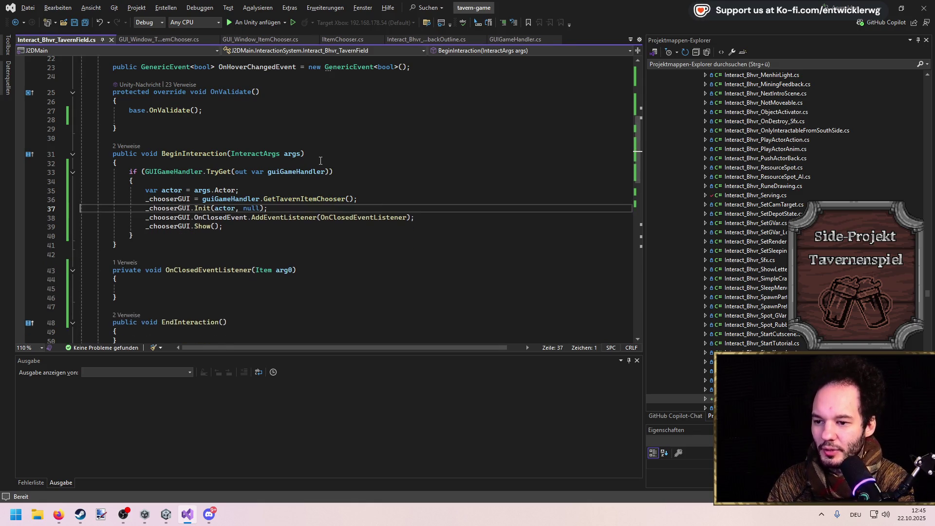
Pass _possibleSeeds to Init in place of the null argument.
key(ctrl+shift+space)
key(ctrl+shift+Left)
text(_possibleSeeds)
key(ctrl+Left)
key(ctrl+Left)
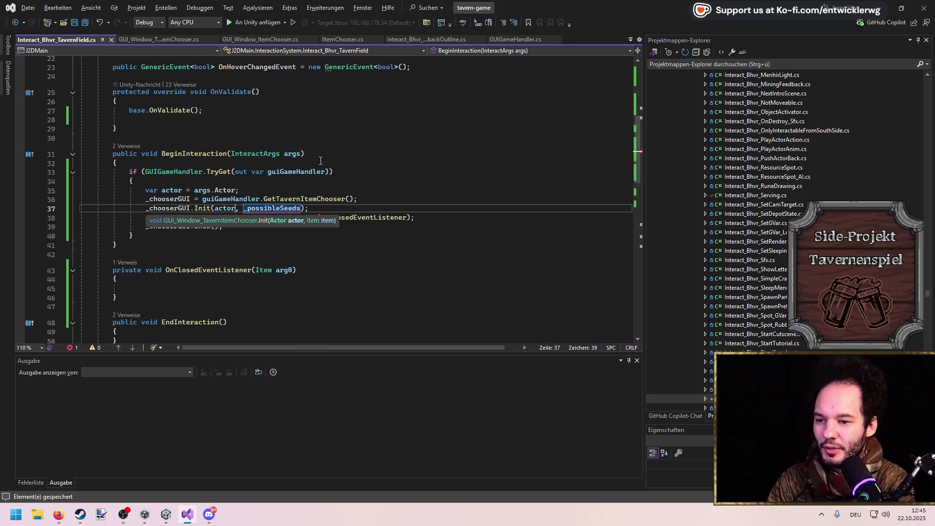
In the chooser's Init definition, replace the Item parameter with List<Item> possibleItems.
key(F12)
key(ctrl+shift+Right)
key(ctrl+shift+Right)
text(List<Item)
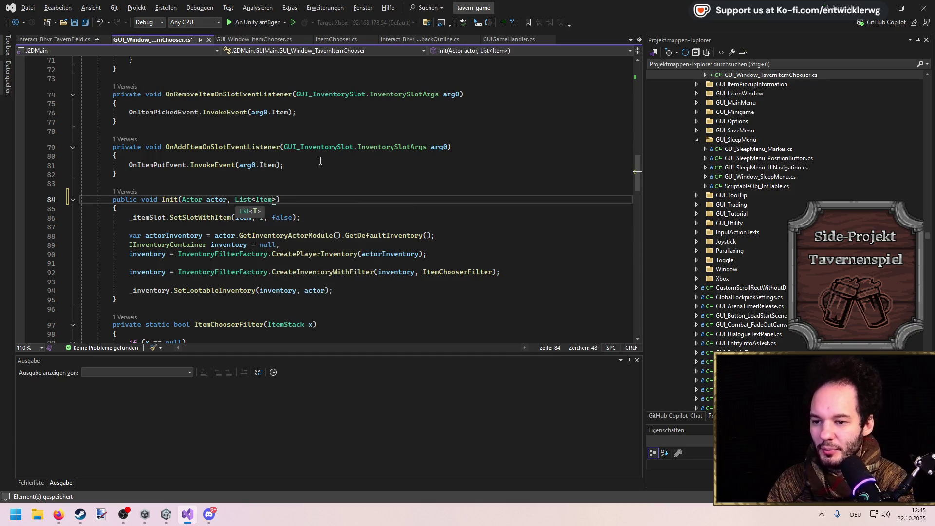
text(> possibleItems)
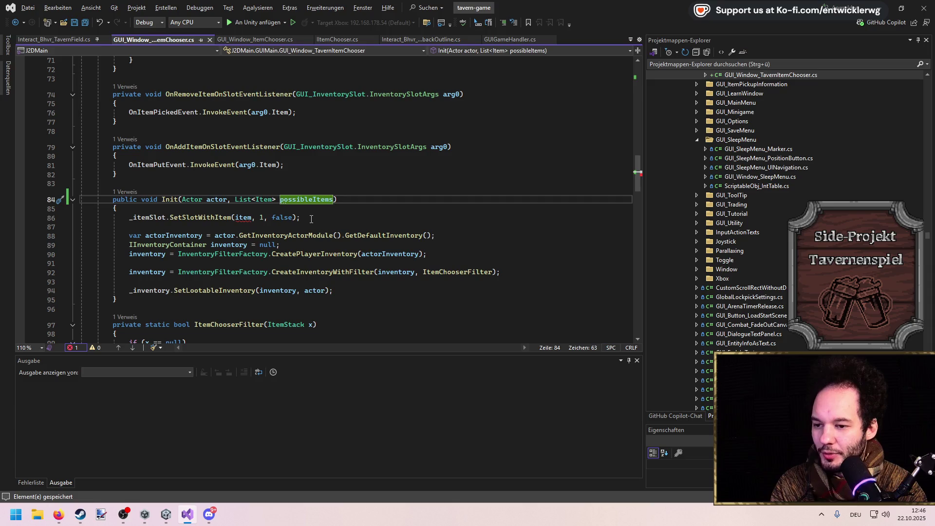
Delete the leftover SetSlotWithItem line in Init.
drag(311, 219, 302, 213)
key(Delete)
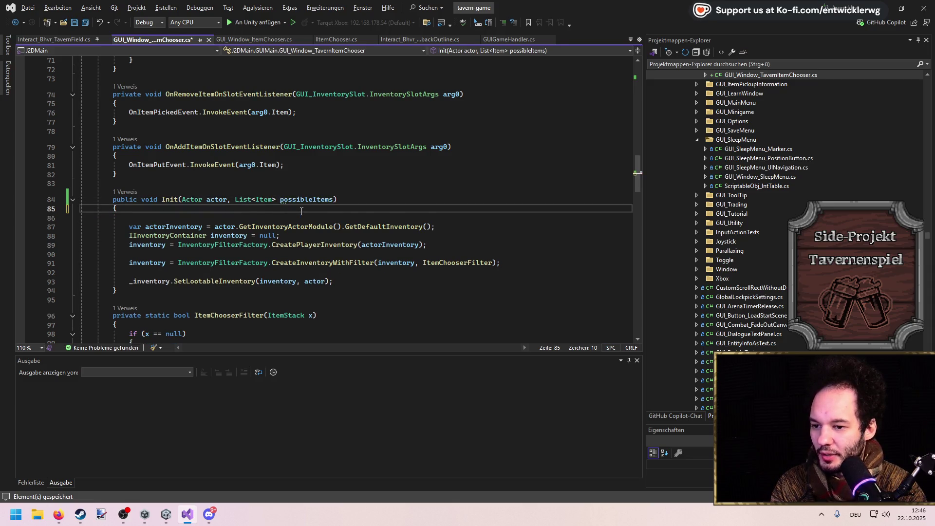
key(Delete)
Change the filter argument to the lambda (x) => ItemChooserFilter(x, possibleItems).
click(335, 200)
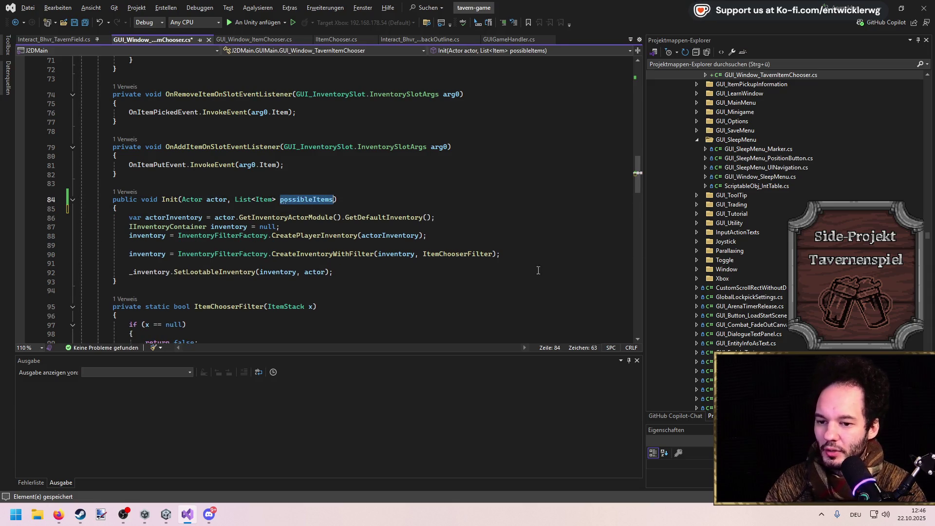
scroll(397, 246, down, 4)
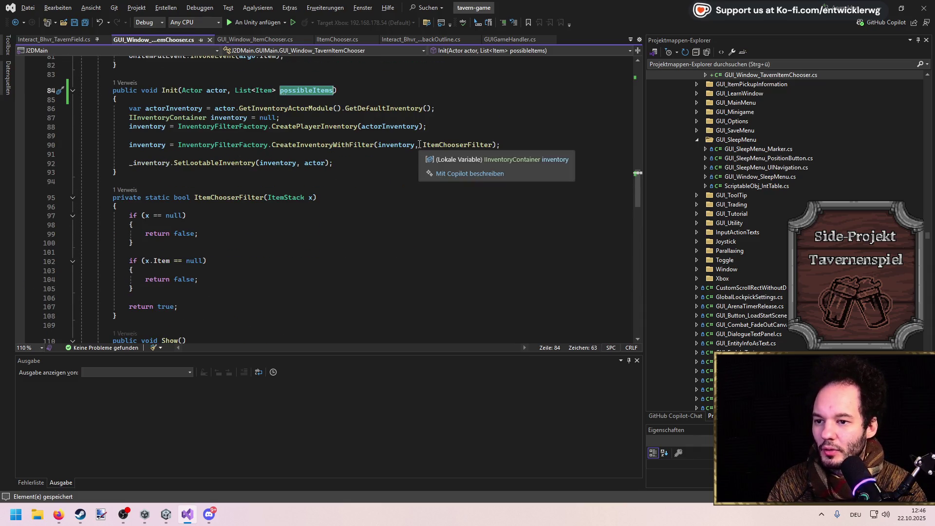
click(419, 145)
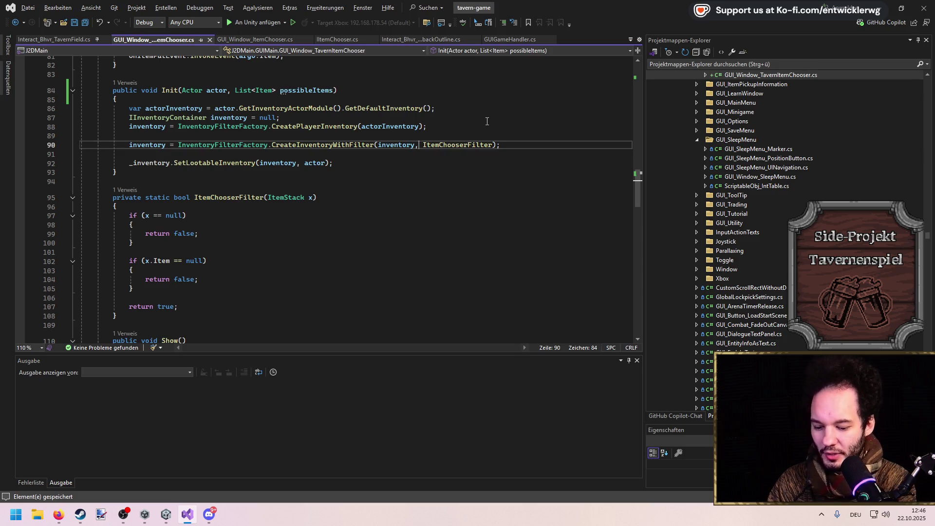
text((x) =>)
key(Delete)
key(ctrl+Right)
text((x, possibleItems))
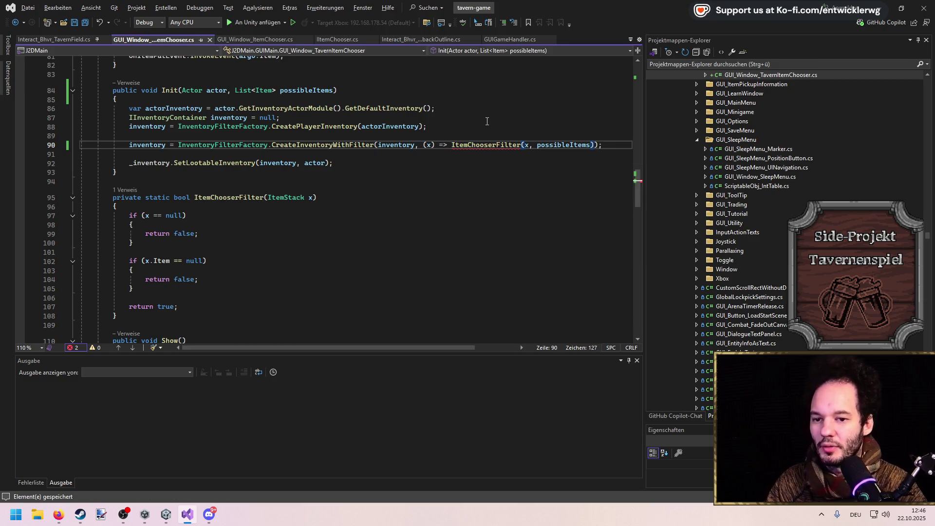
Add a List<Item> possibleItems parameter to ItemChooserFilter.
click(347, 201)
key(Left)
text(, Li)
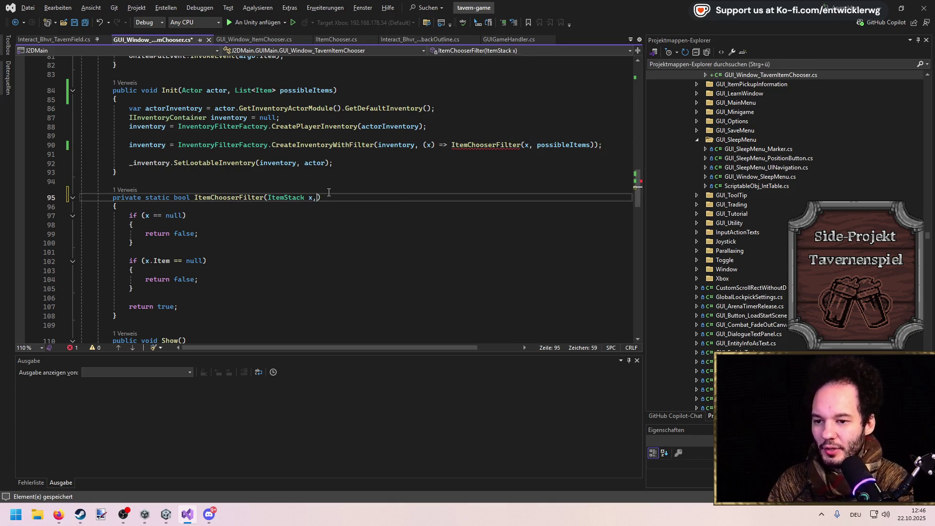
text(st<Item> possibleIte)
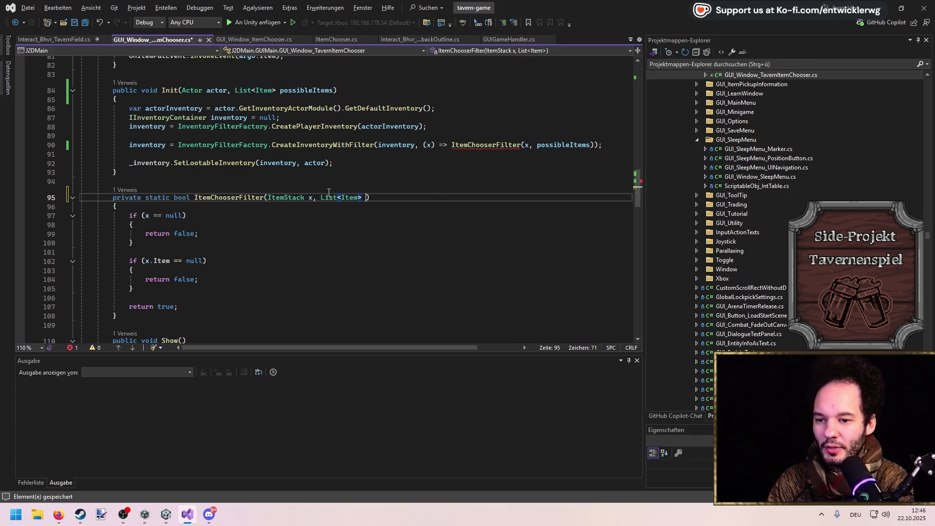
text(ms)
key(Escape)
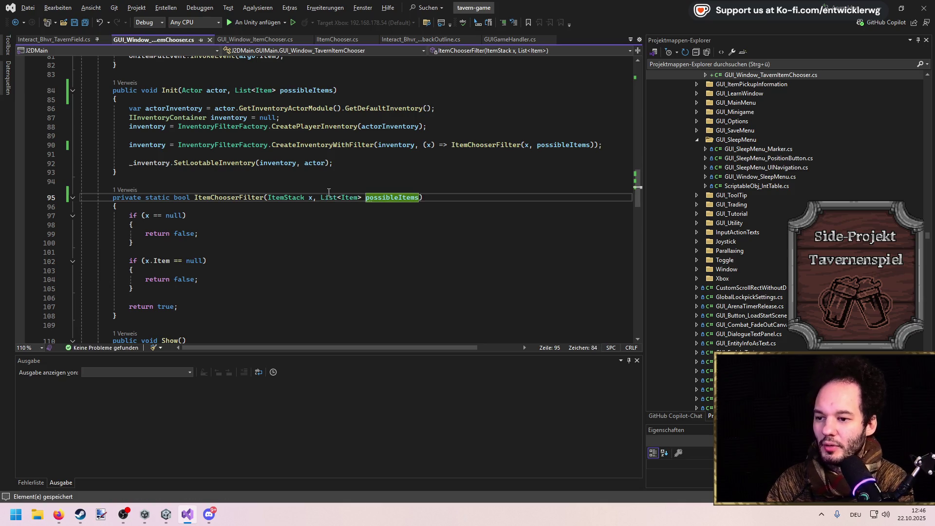
Add a for loop over possibleItems that returns true when item == x.Item.
key(Down)
key(Down)
key(Down)
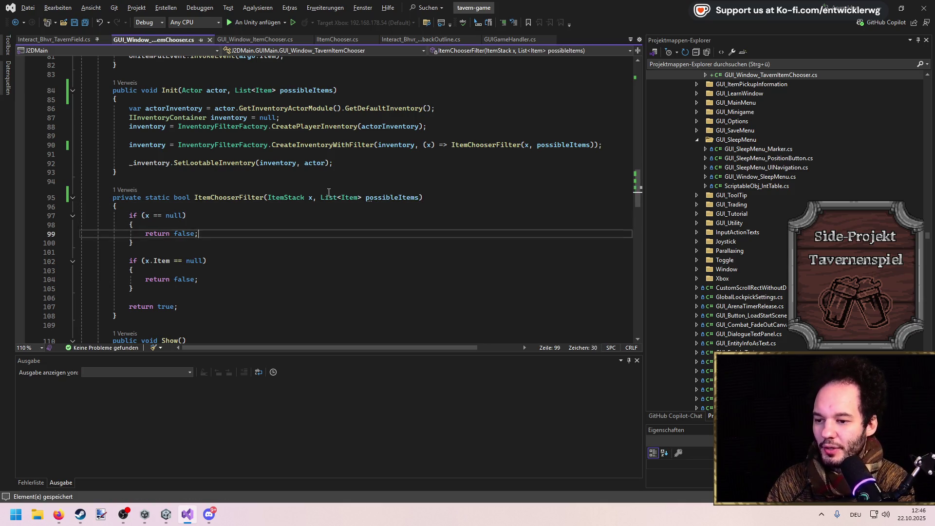
key(Return)
key(Return)
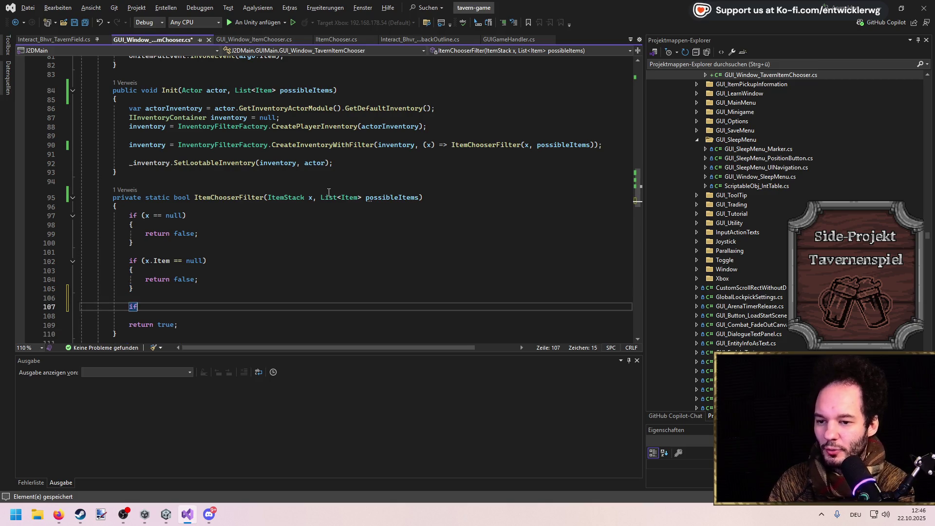
text(var foun)
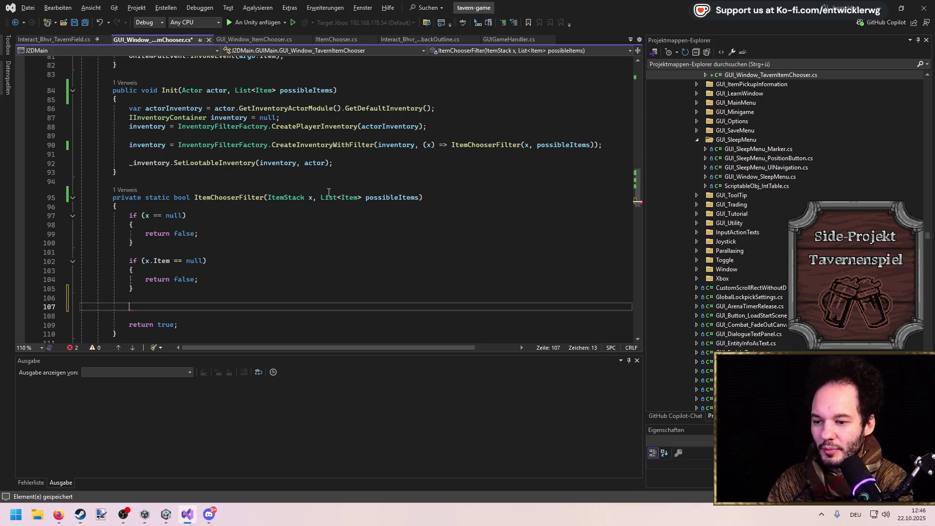
key(Tab)
key(Tab)
text(possibleItems.)
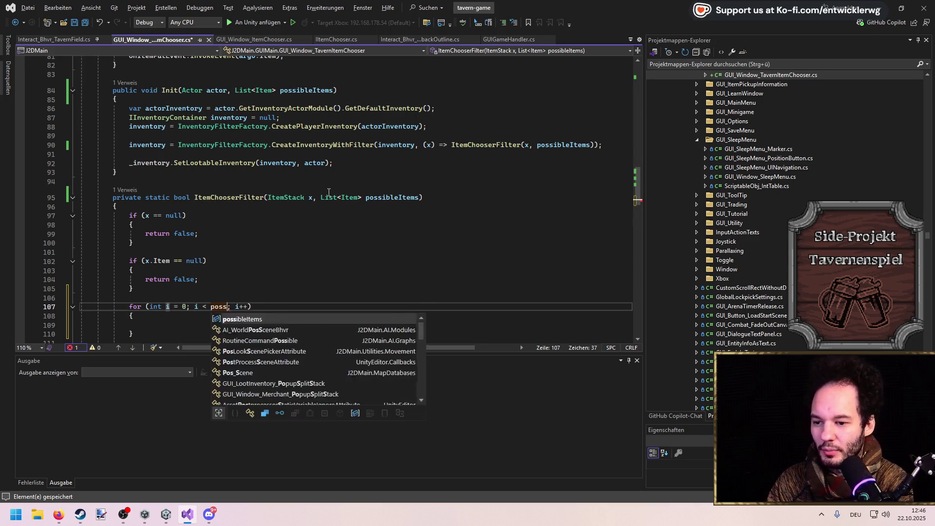
key(Tab)
key(Return)
text(var item =)
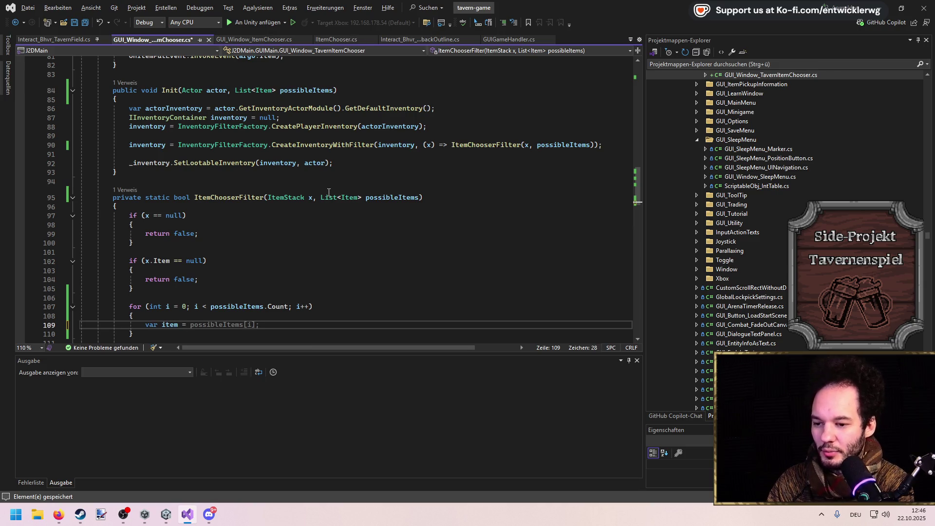
key(Tab)
key(Return)
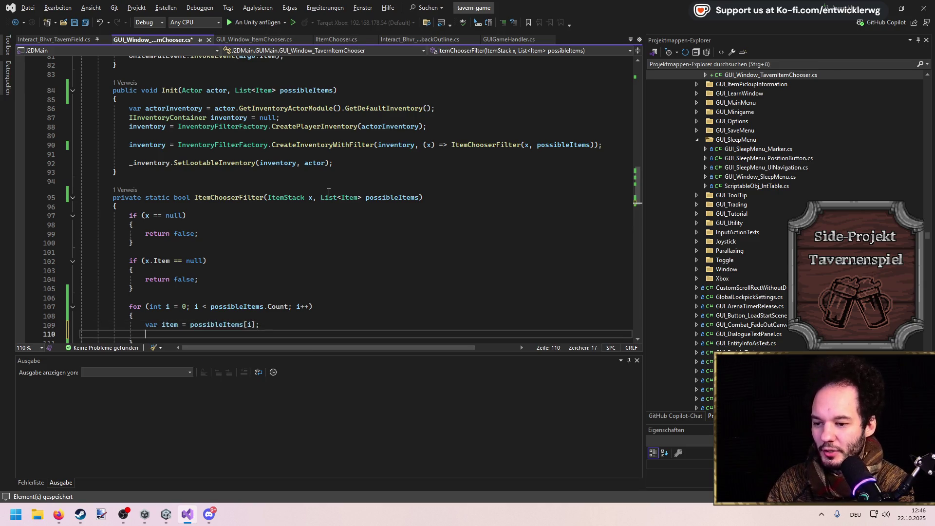
text(if()
scroll(334, 185, down, 3)
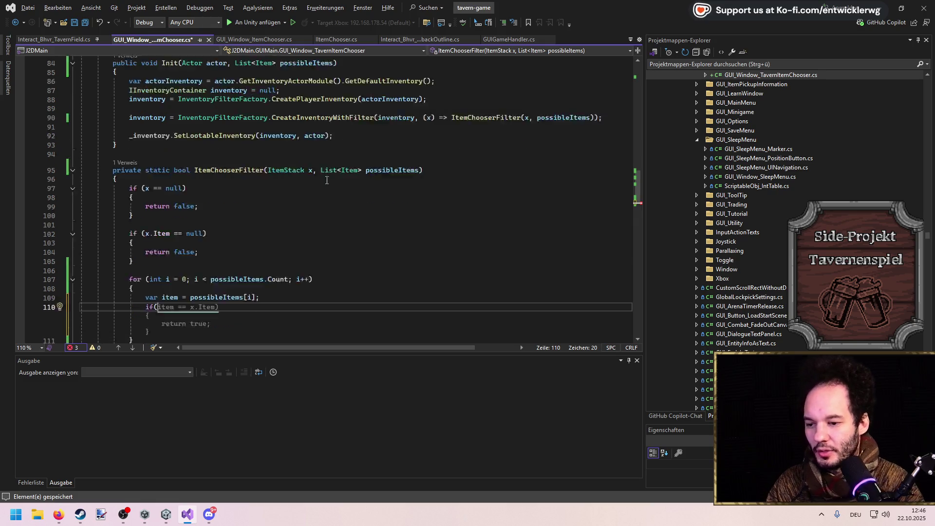
text(item )
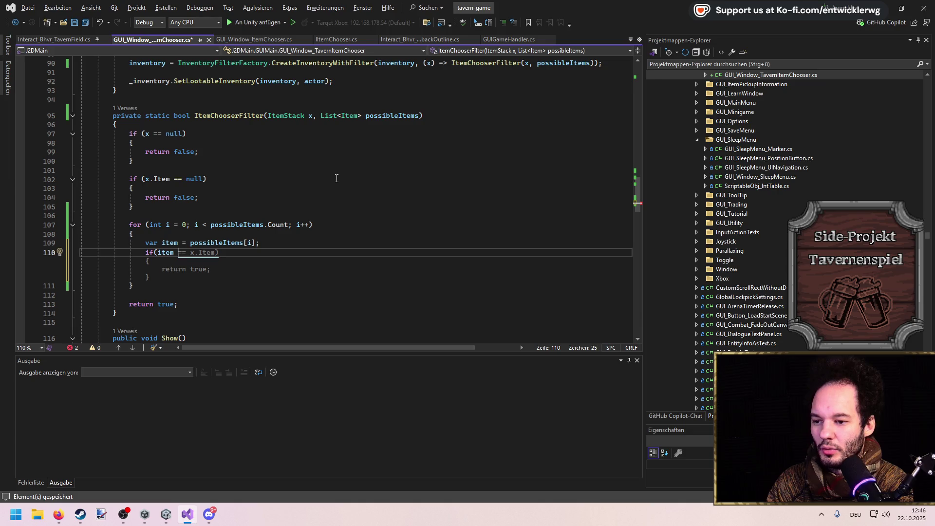
text(== x.)
key(Tab)
key(Tab)
Make ItemChooserFilter's final return false and save the file.
key(Down)
key(Down)
key(Down)
key(Right)
key(Right)
key(Right)
key(BackSpace)
key(BackSpace)
key(BackSpace)
text(false)
key(ctrl+s)
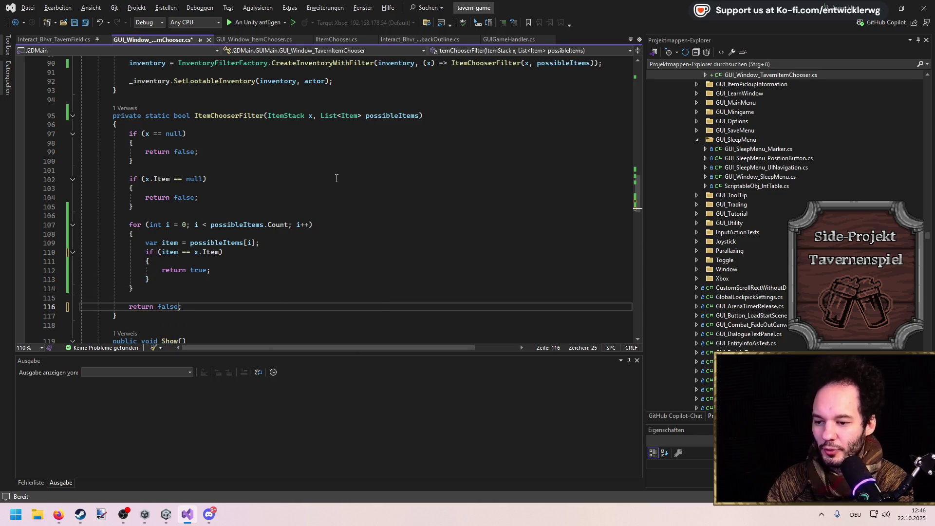
click(336, 178)
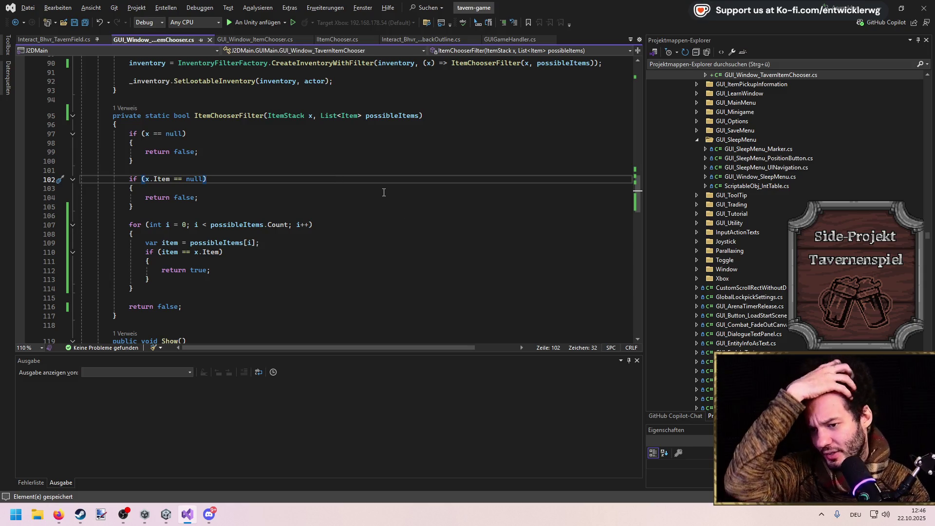
Delete the OnItemPickedEvent and OnItemPutEvent declarations.
scroll(379, 189, down, 4)
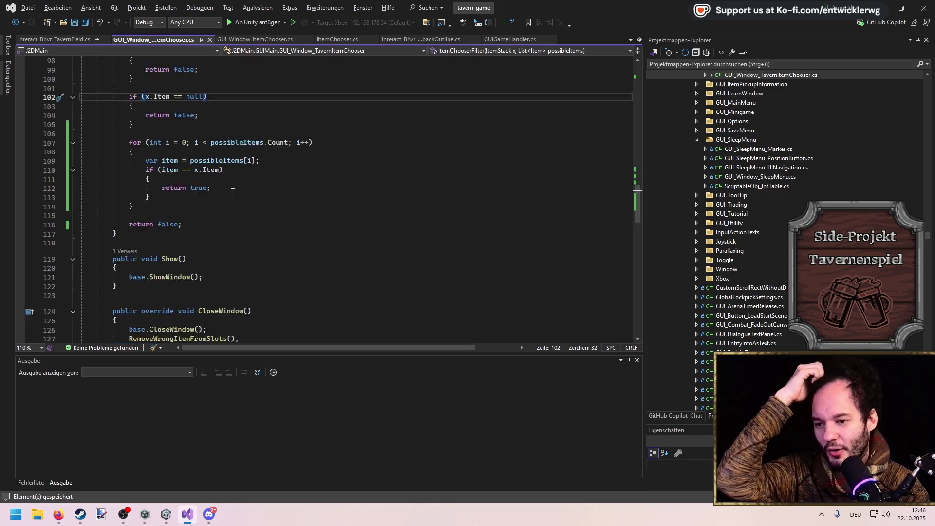
scroll(273, 197, up, 20)
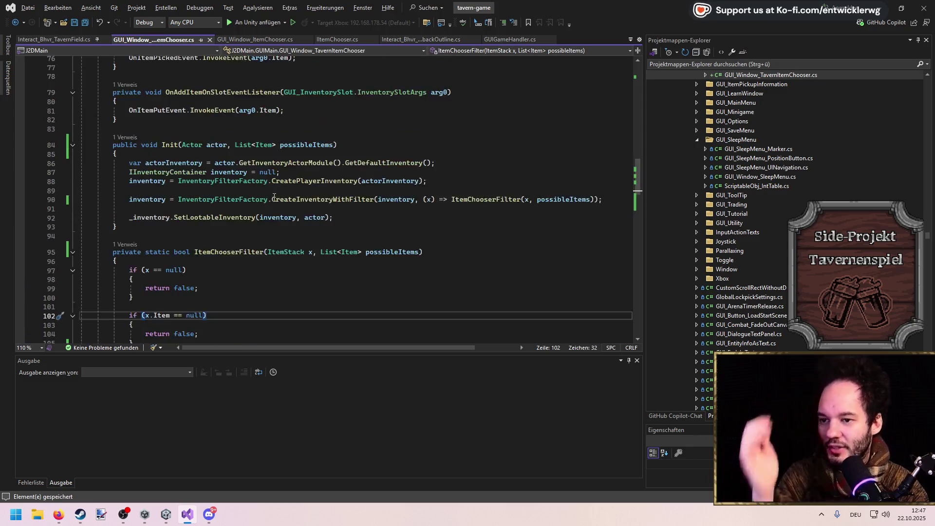
scroll(274, 196, up, 6)
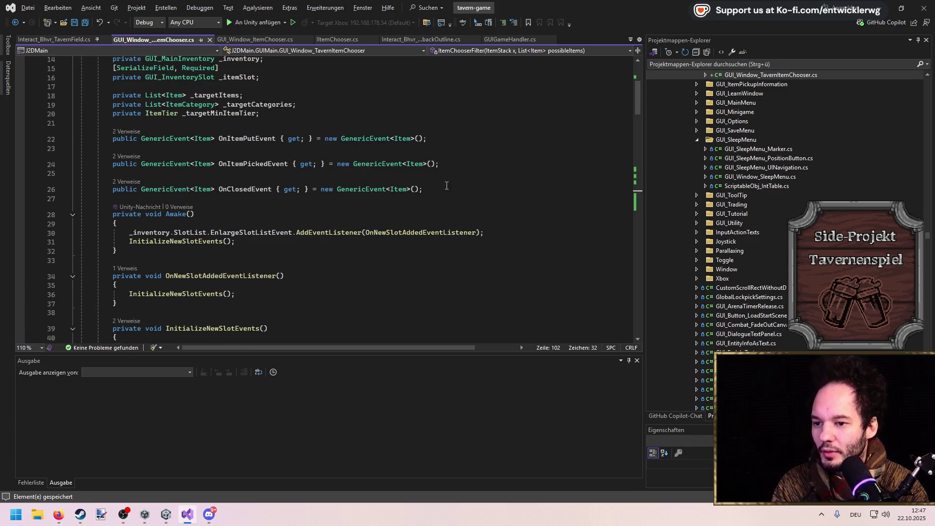
drag(459, 166, 35, 123)
key(BackSpace)
key(BackSpace)
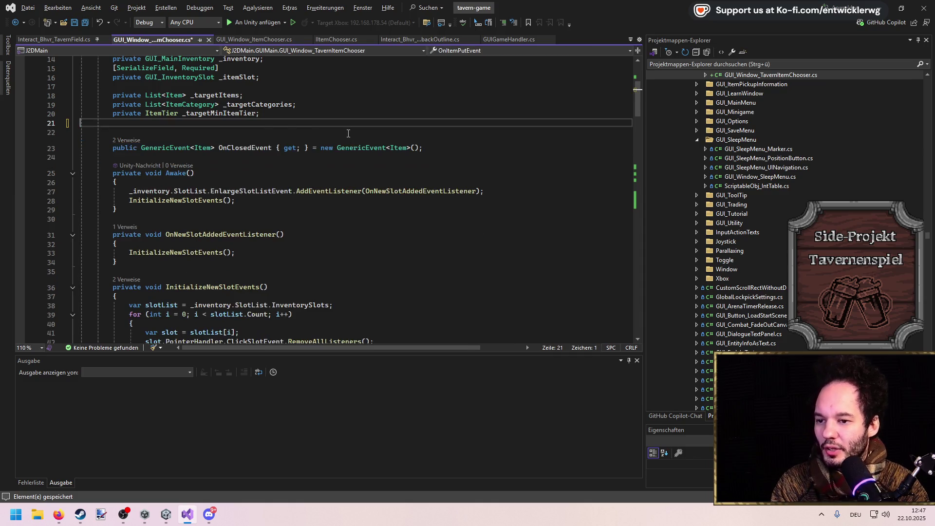
Delete the two slot listener methods and their picked/put RemoveAllListeners calls.
scroll(402, 141, down, 15)
drag(185, 208, 132, 101)
key(BackSpace)
scroll(368, 150, down, 10)
drag(275, 256, 239, 238)
key(BackSpace)
Remove the RemoveItem and AddItem listener subscriptions and save the file.
scroll(435, 229, up, 20)
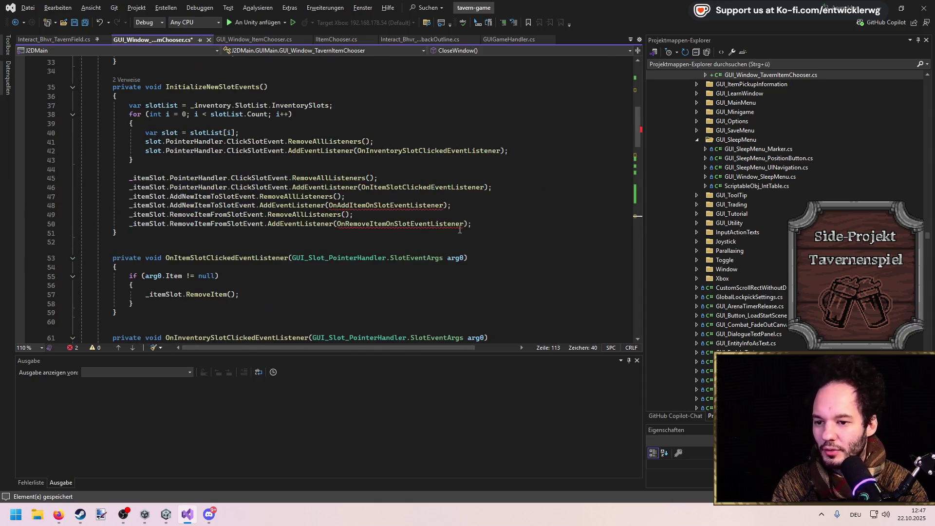
mouse_move(487, 226)
mouse_down()
mouse_move(61, 214)
mouse_move(68, 205)
mouse_up()
mouse_move(10, 203)
mouse_down()
mouse_move(17, 197)
mouse_move(18, 223)
mouse_up()
key(Delete)
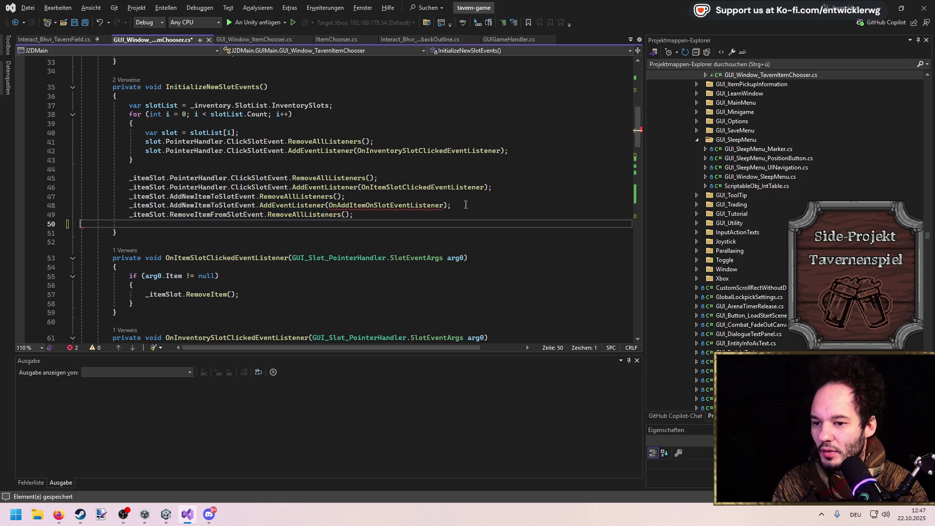
click(431, 205)
key(ctrl+l)
click(461, 199)
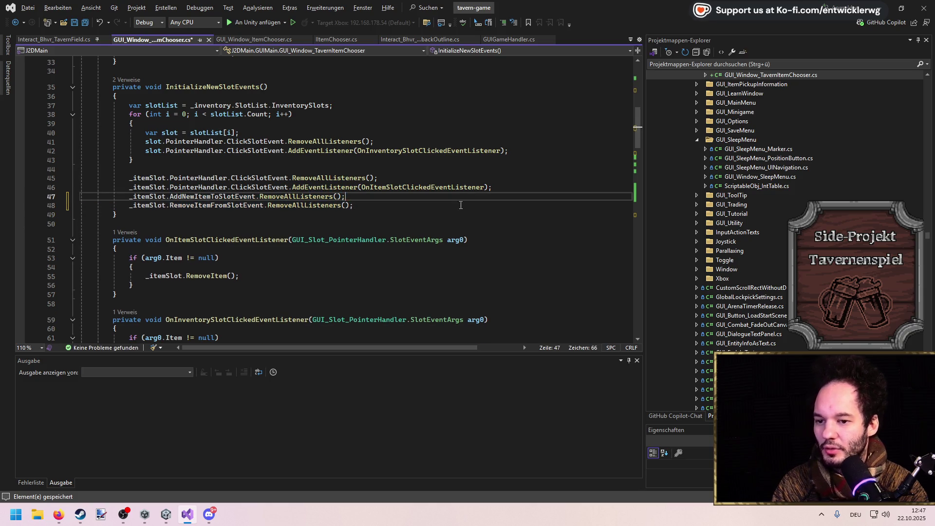
key(ctrl+s)
Delete the old item-check method near the end of the class.
click(444, 187)
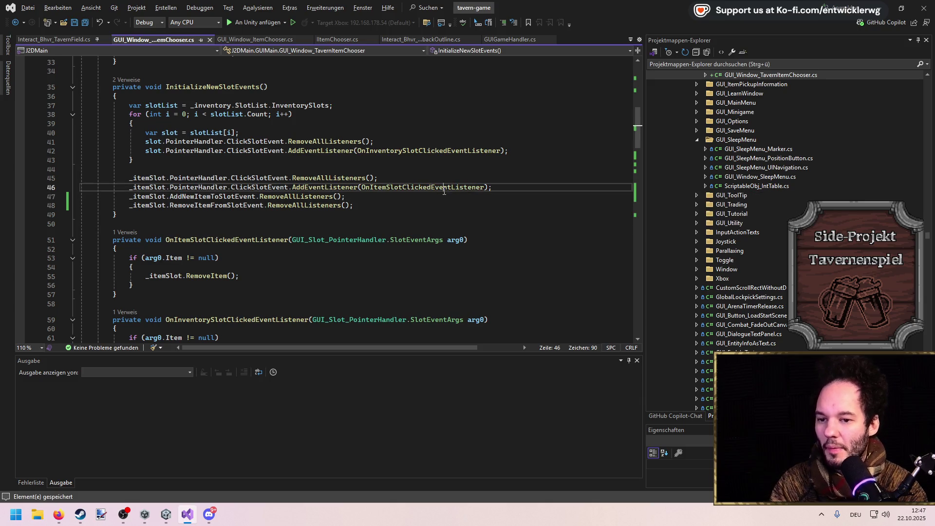
scroll(361, 220, down, 2)
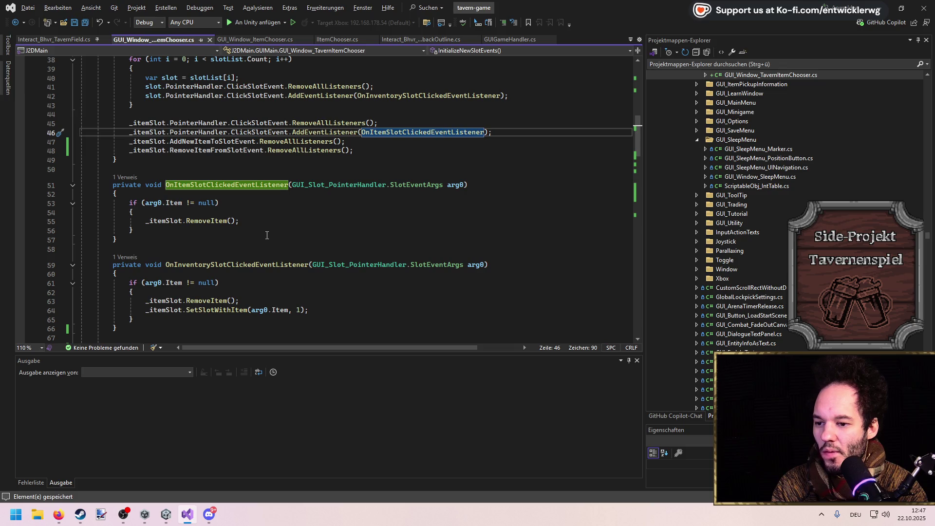
scroll(268, 235, down, 20)
scroll(261, 233, down, 7)
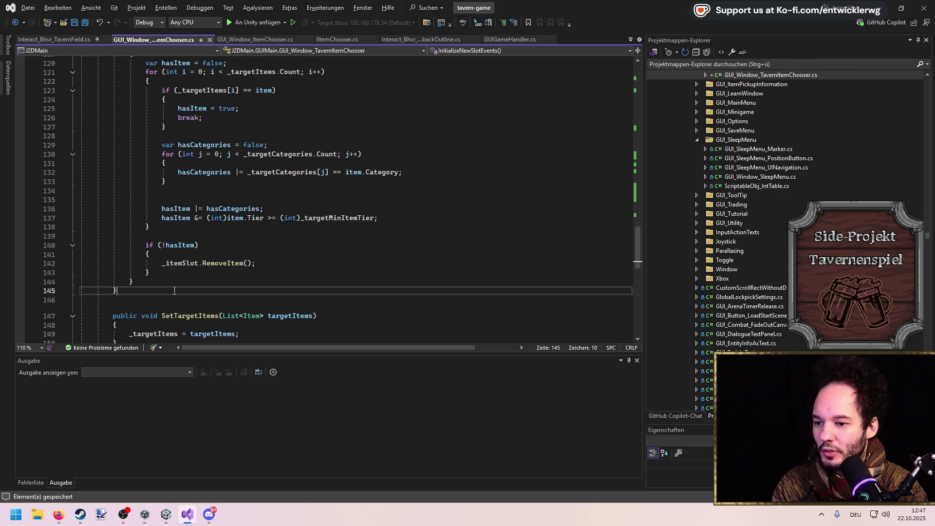
drag(174, 291, 141, 184)
scroll(190, 203, up, 2)
key(Delete)
scroll(190, 202, up, 20)
drag(320, 187, 313, 161)
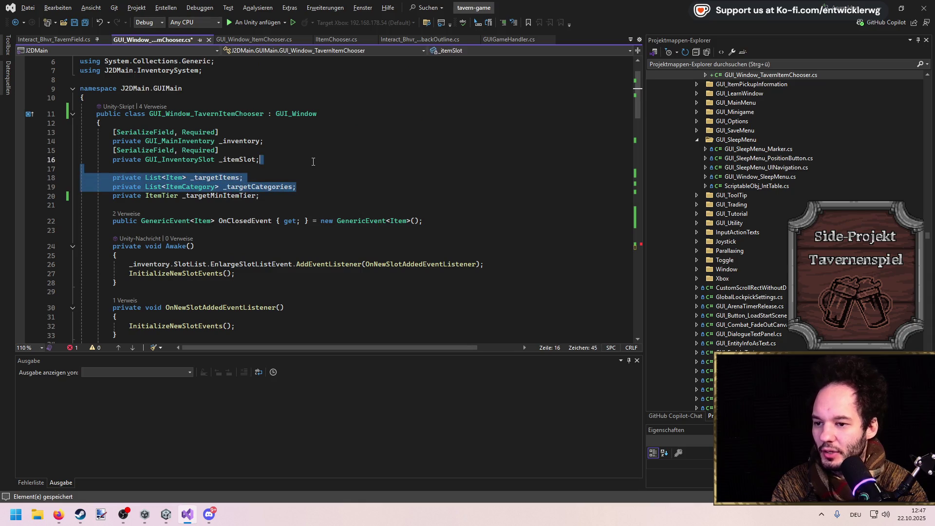